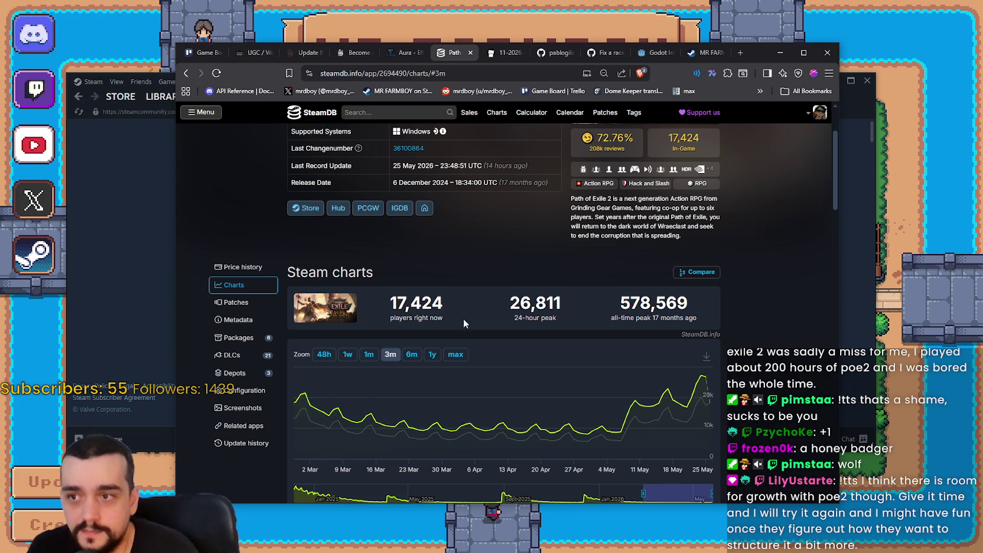
# Scroll the Path of Exile 2 SteamDB charts to the top and minimize the browser.
pyautogui.scroll(2, 459, 321)
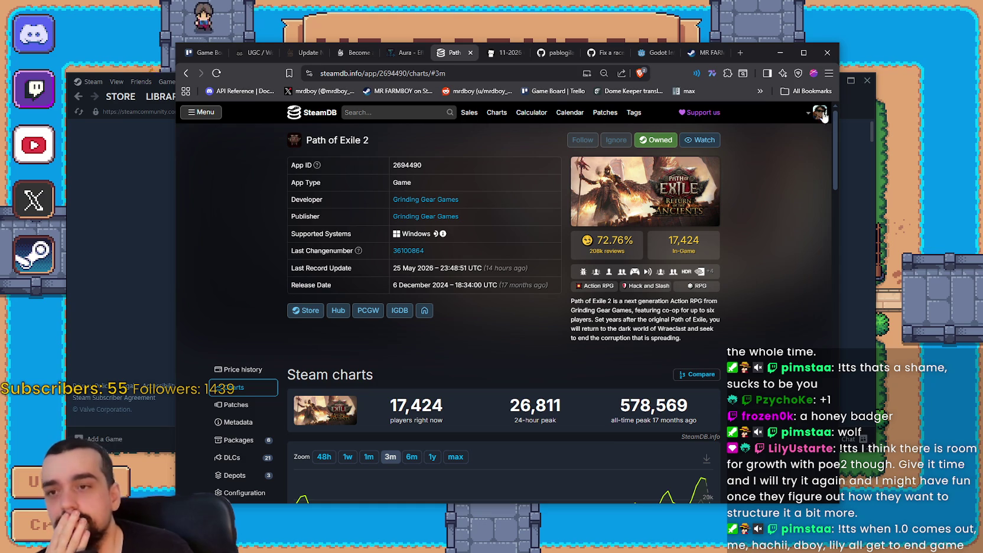
pyautogui.click(778, 52)
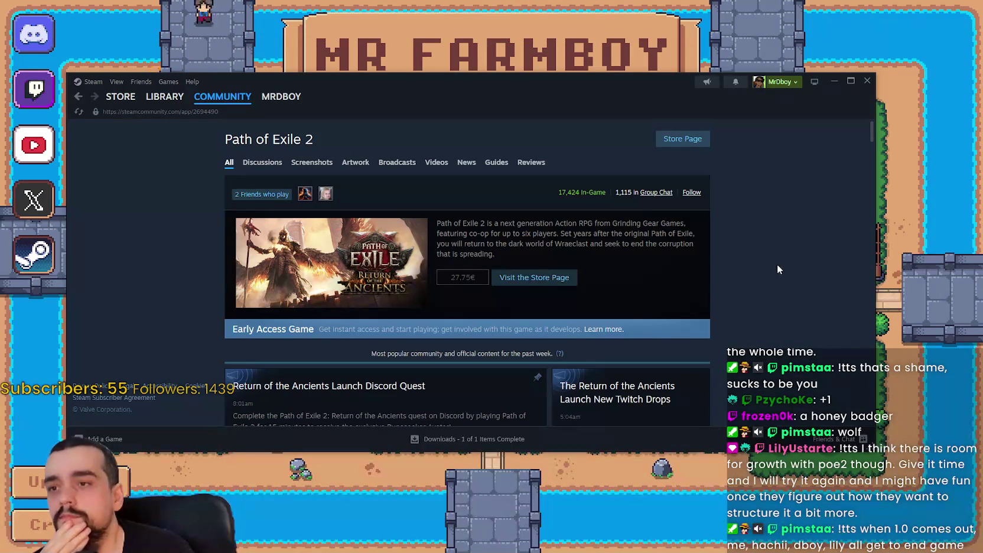
pyautogui.hotkey('alt', 'Tab')
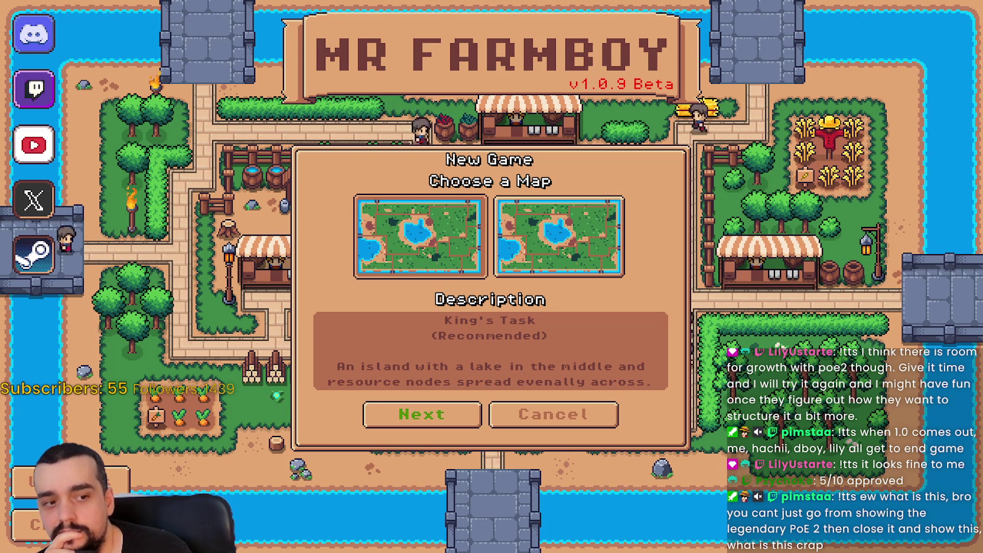
# Stop the running Mr Farmboy game in Godot and save new_game_container.tscn.
pyautogui.hotkey('alt', 'Tab')
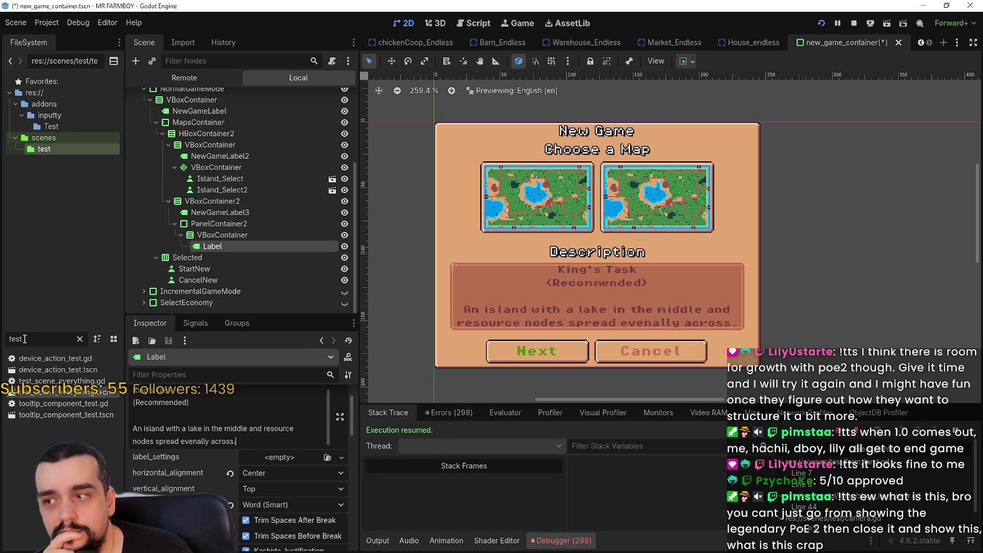
pyautogui.scroll(-1, 609, 274)
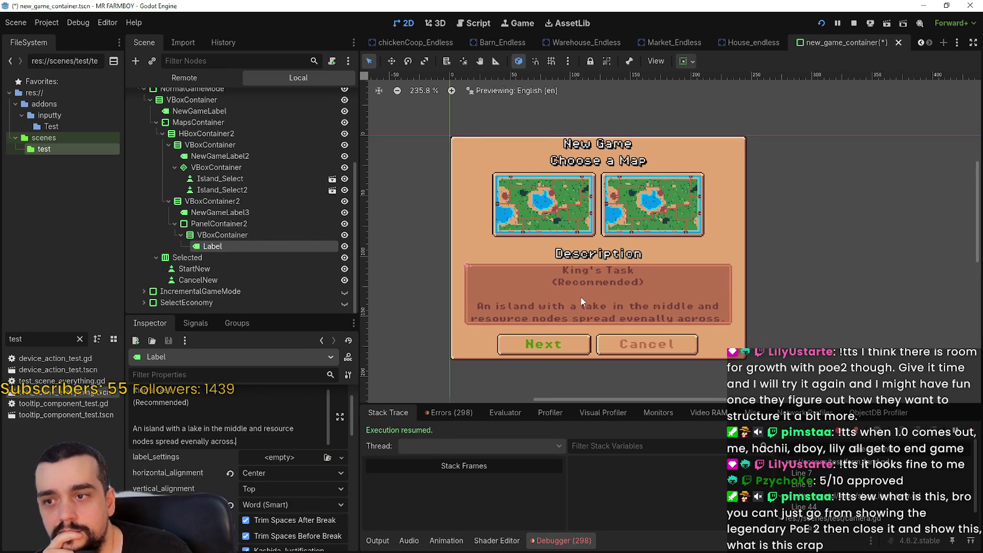
pyautogui.scroll(2, 578, 295)
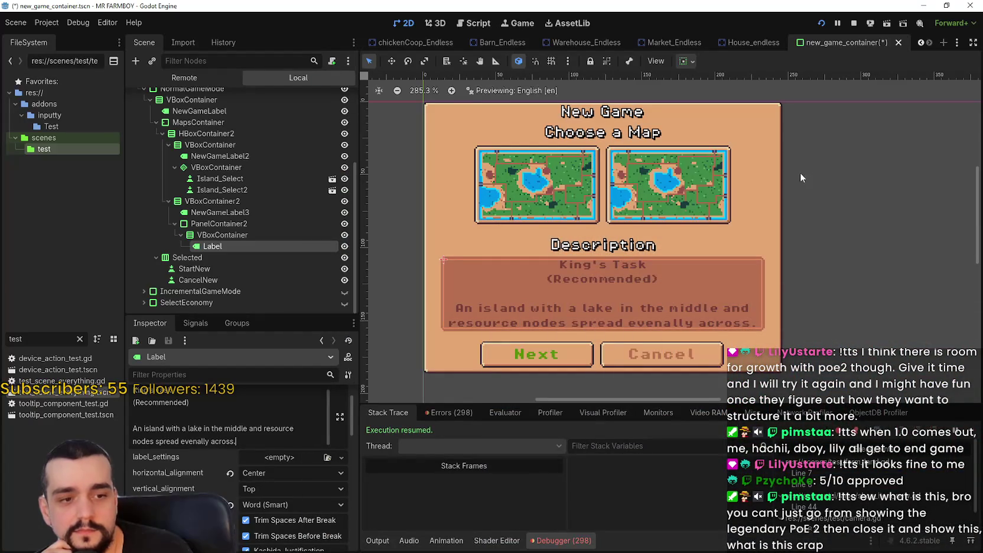
pyautogui.scroll(1, 790, 183)
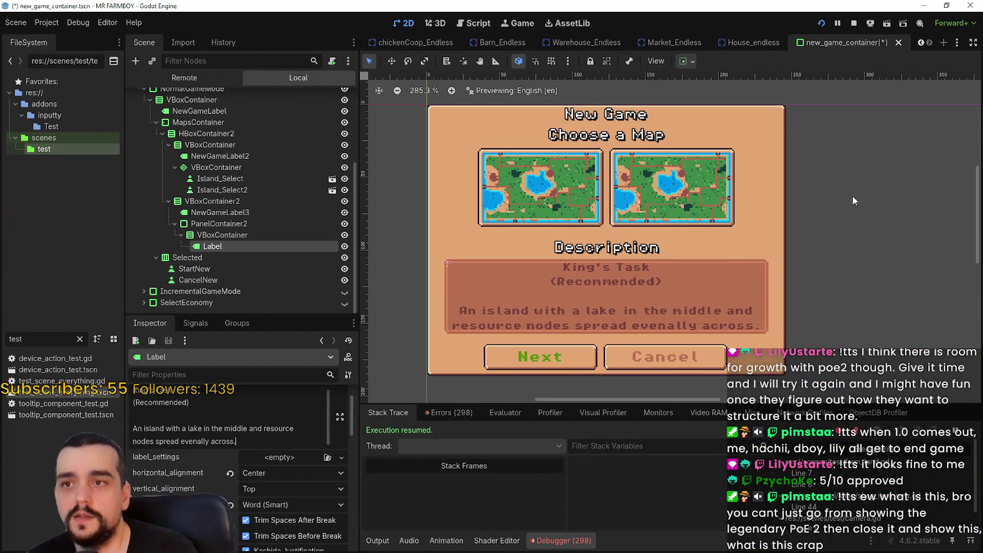
pyautogui.click(850, 23)
pyautogui.hotkey('ctrl', 's')
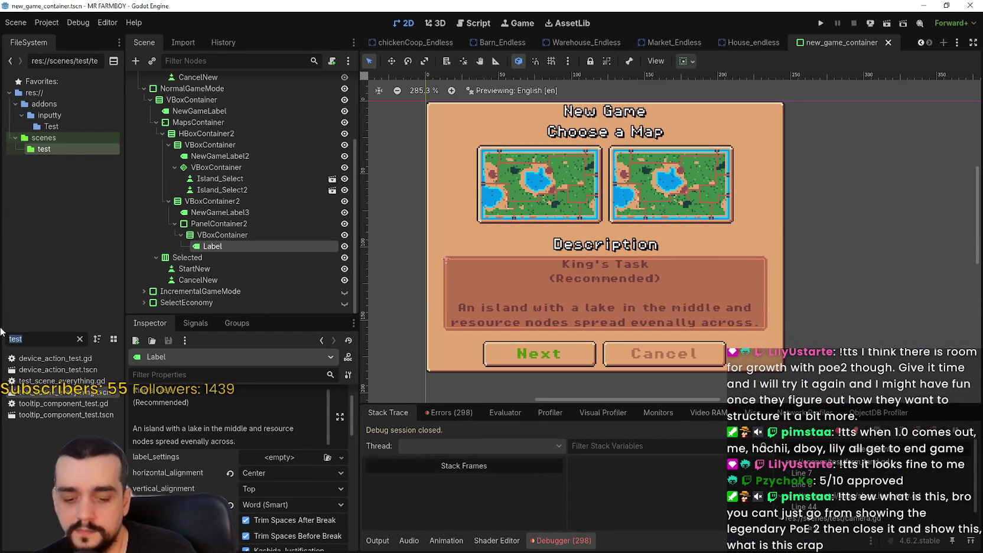
# Filter the FileSystem for 'second' and switch to the Second_Map scene.
pyautogui.write('second')
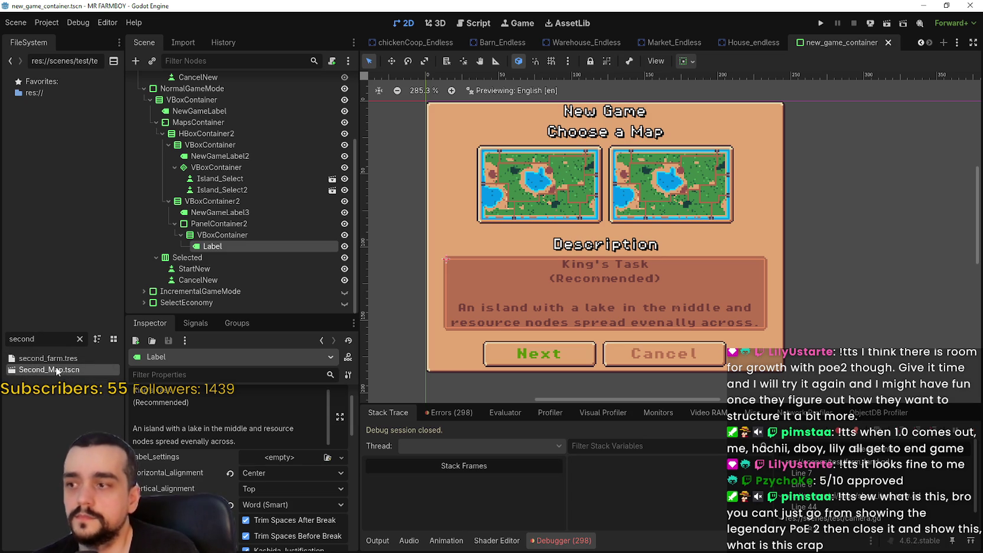
pyautogui.hotkey('ctrl', 'Tab')
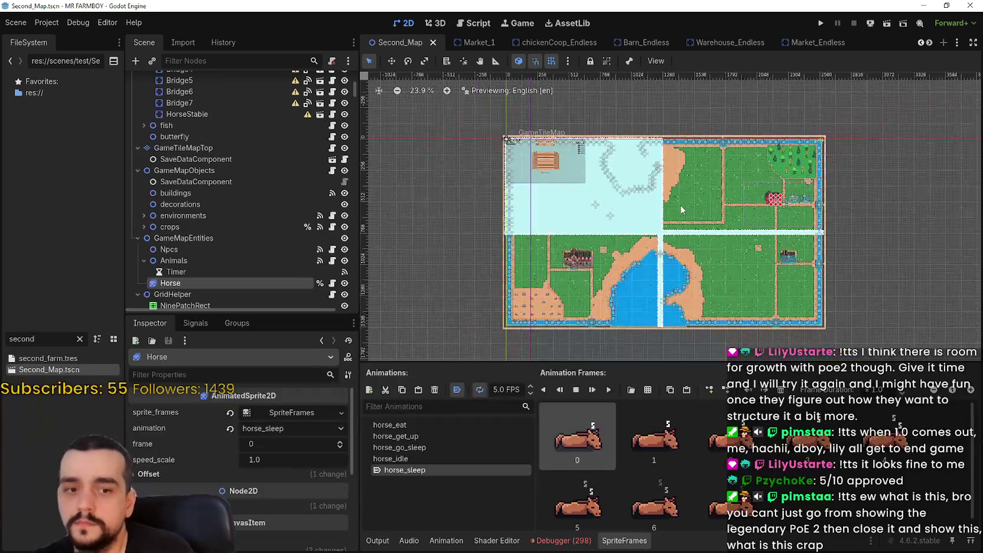
pyautogui.moveTo(761, 252); pyautogui.dragTo(719, 221)
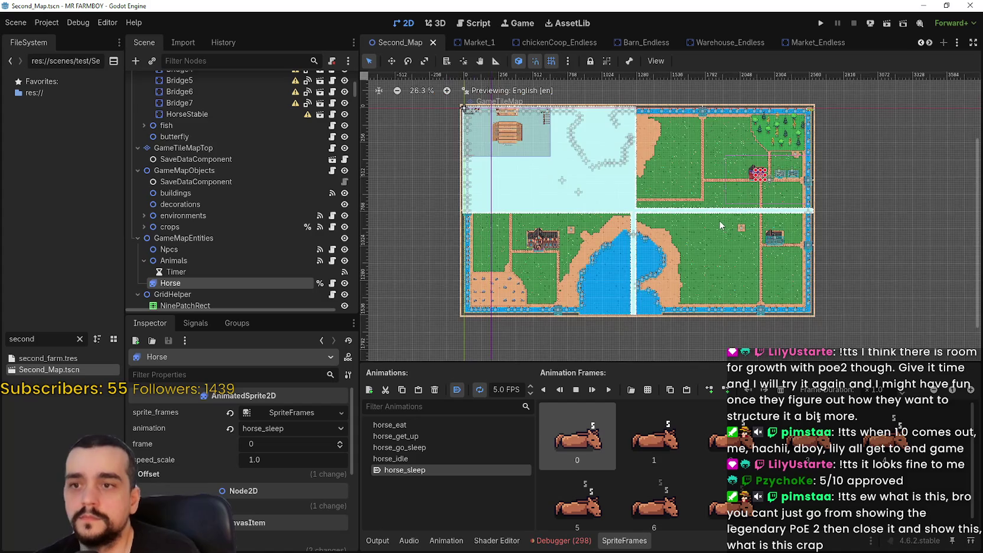
# Hide the Player node in the Scene dock.
pyautogui.click(834, 257)
pyautogui.scroll(2, 808, 165)
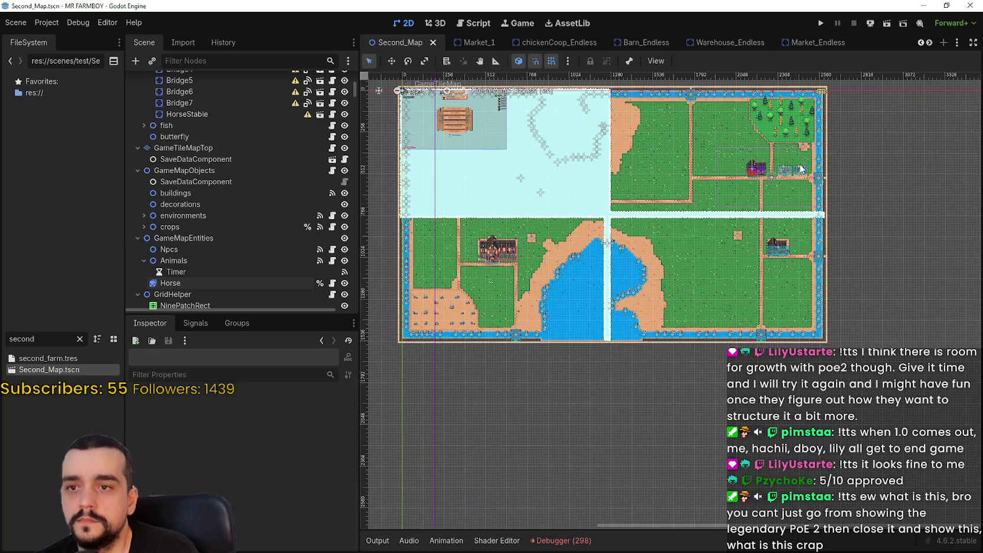
pyautogui.scroll(-1, 742, 216)
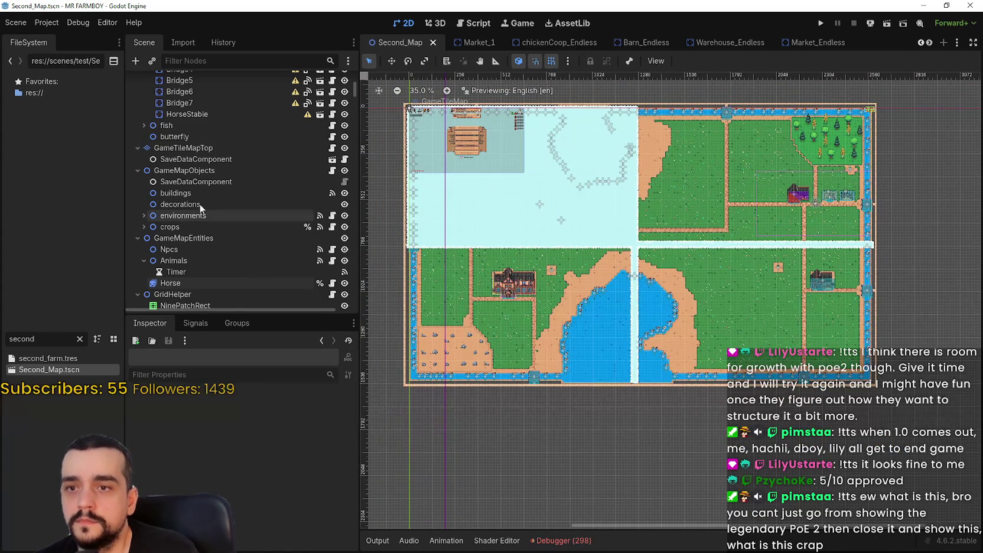
pyautogui.scroll(-3, 189, 213)
pyautogui.scroll(-2, 294, 266)
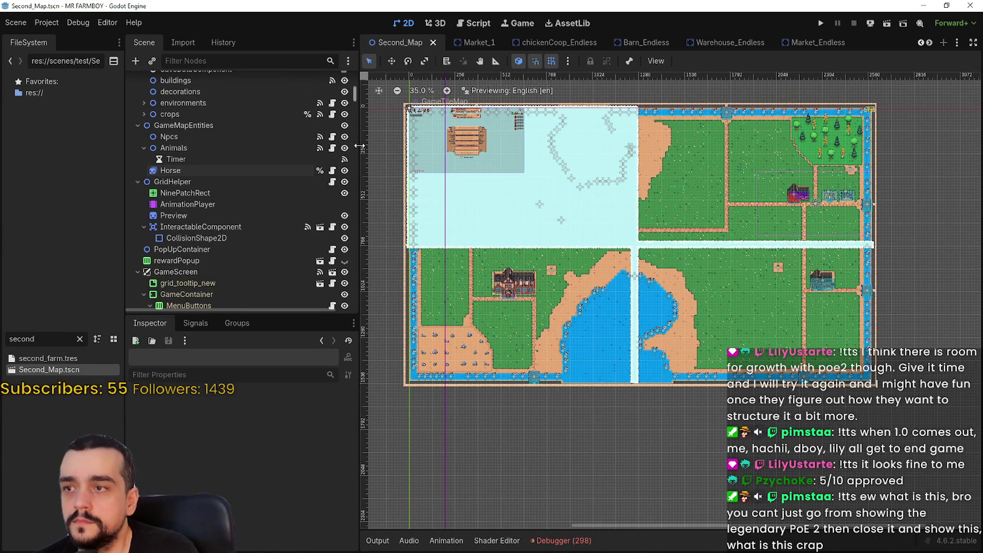
pyautogui.moveTo(356, 93); pyautogui.dragTo(353, 65)
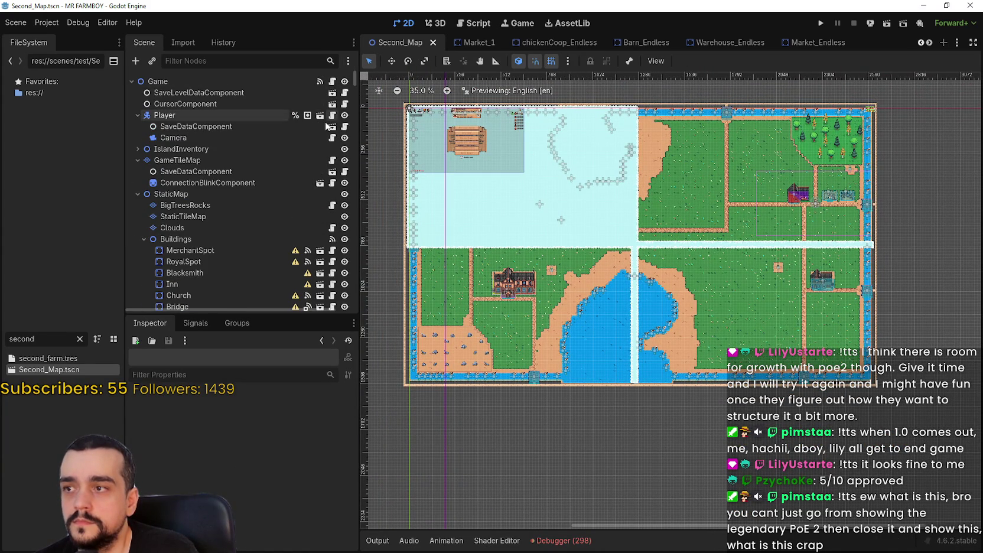
pyautogui.click(345, 115)
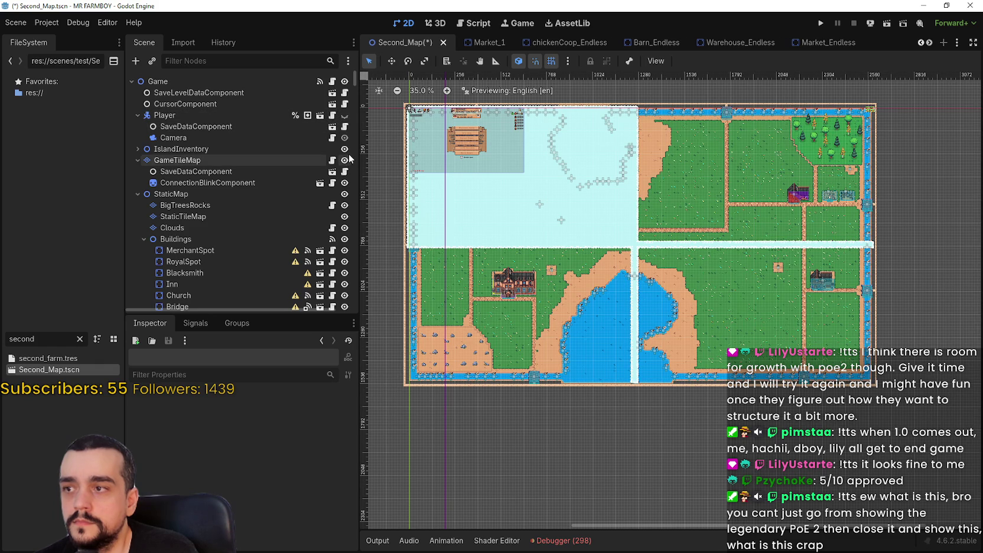
# Hide the Clouds, Buildings and fish nodes, leaving the tile map and butterflies visible.
pyautogui.scroll(-1, 347, 201)
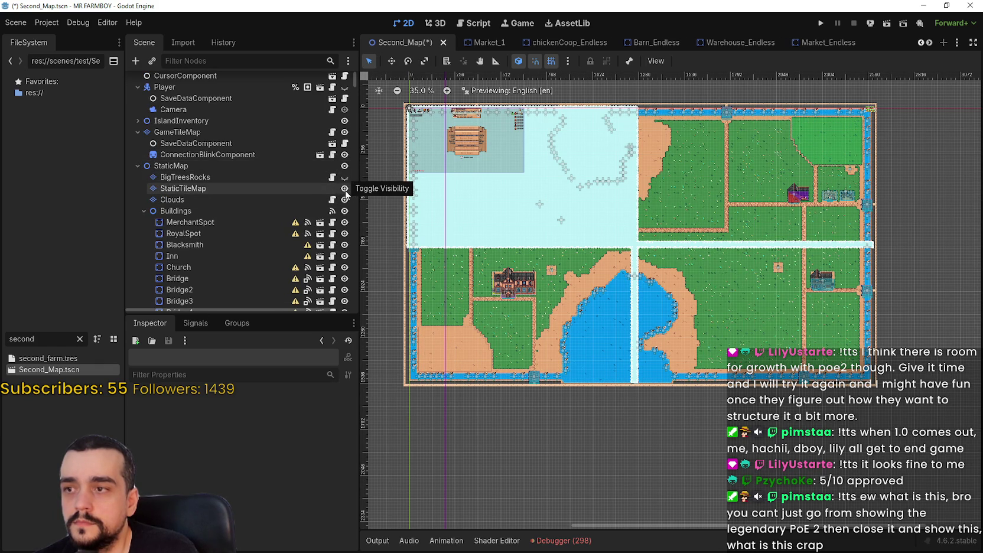
pyautogui.click(345, 188)
pyautogui.click(345, 189)
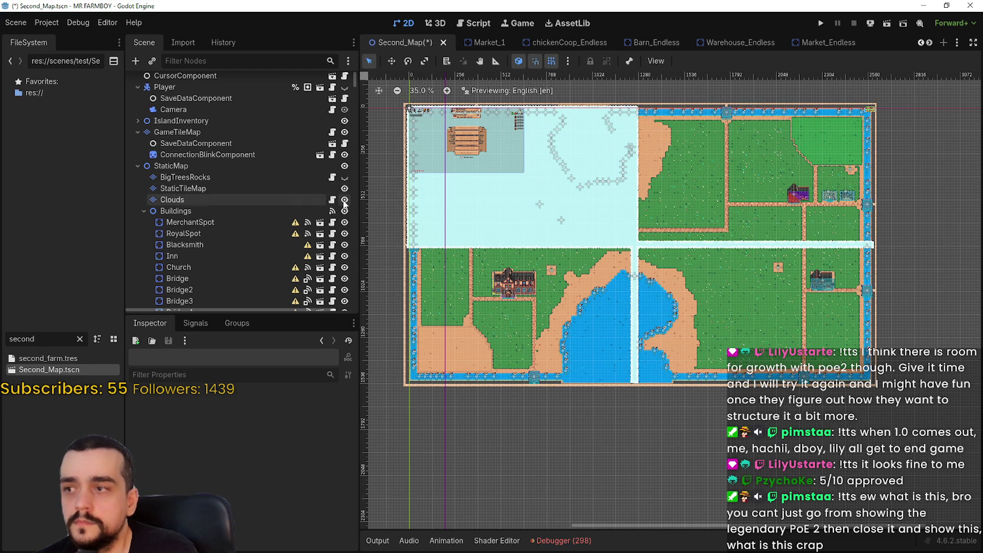
pyautogui.click(345, 200)
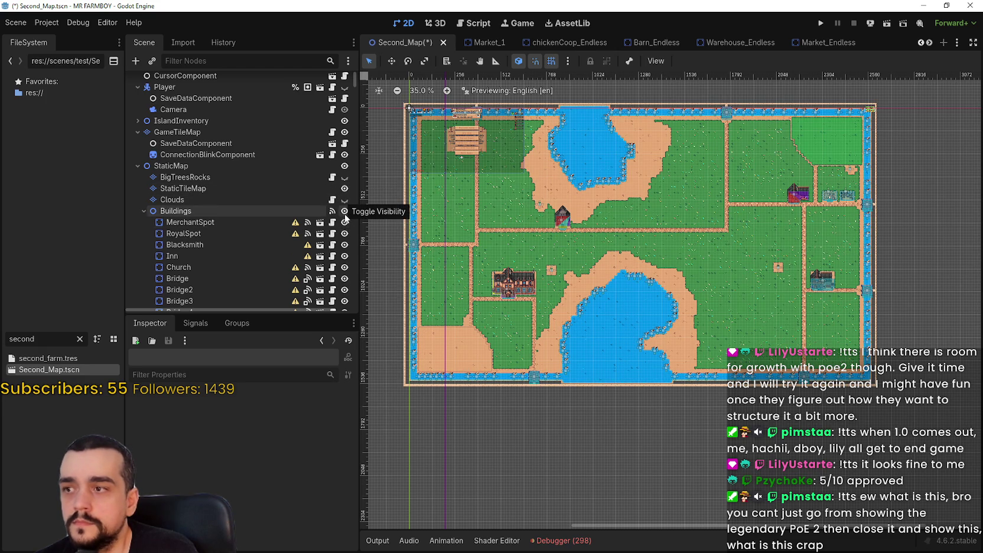
pyautogui.click(345, 212)
pyautogui.scroll(-2, 342, 228)
pyautogui.scroll(-2, 343, 229)
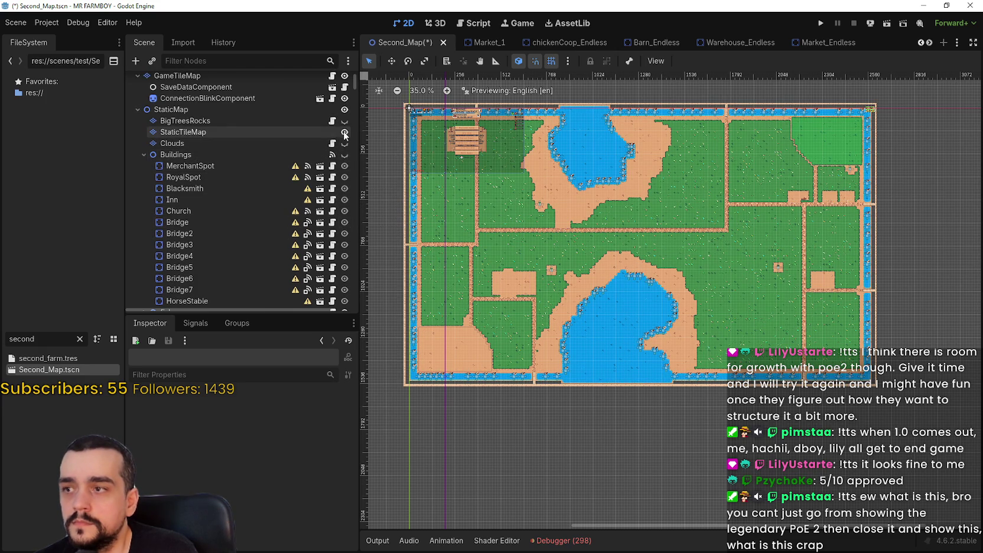
pyautogui.scroll(-5, 343, 133)
pyautogui.click(344, 228)
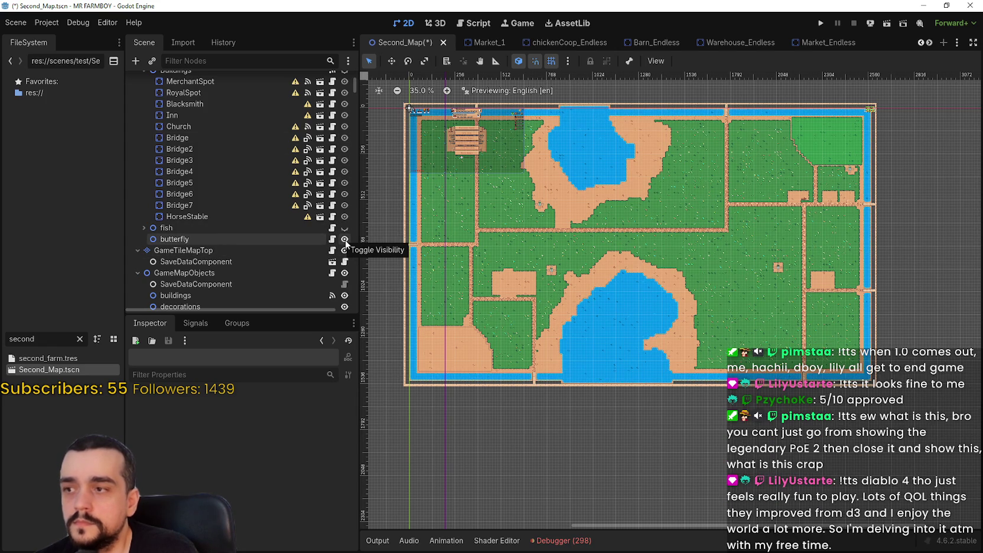
pyautogui.click(346, 239)
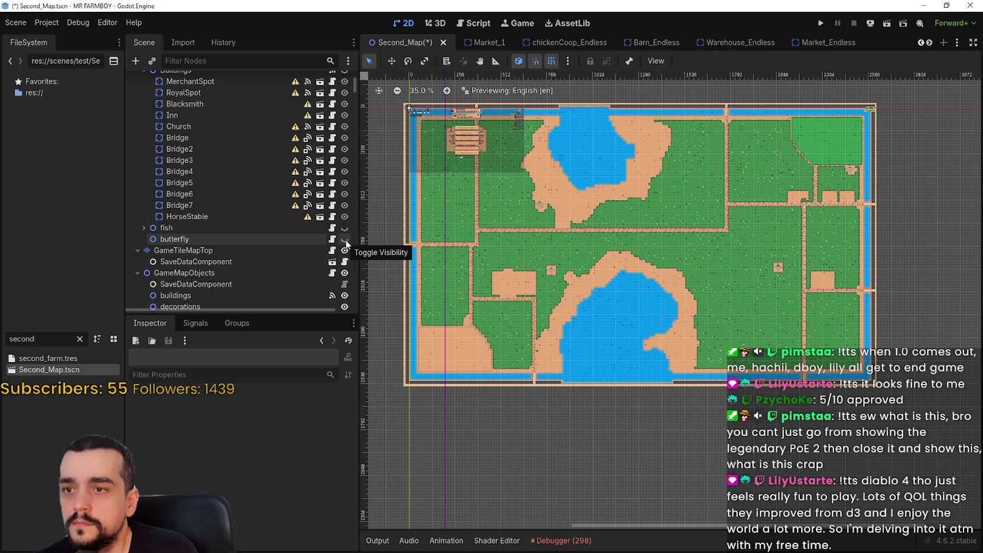
pyautogui.click(345, 239)
# Collapse and hide the GameScreen UI overlay, then hide the environments decorations.
pyautogui.scroll(-2, 346, 242)
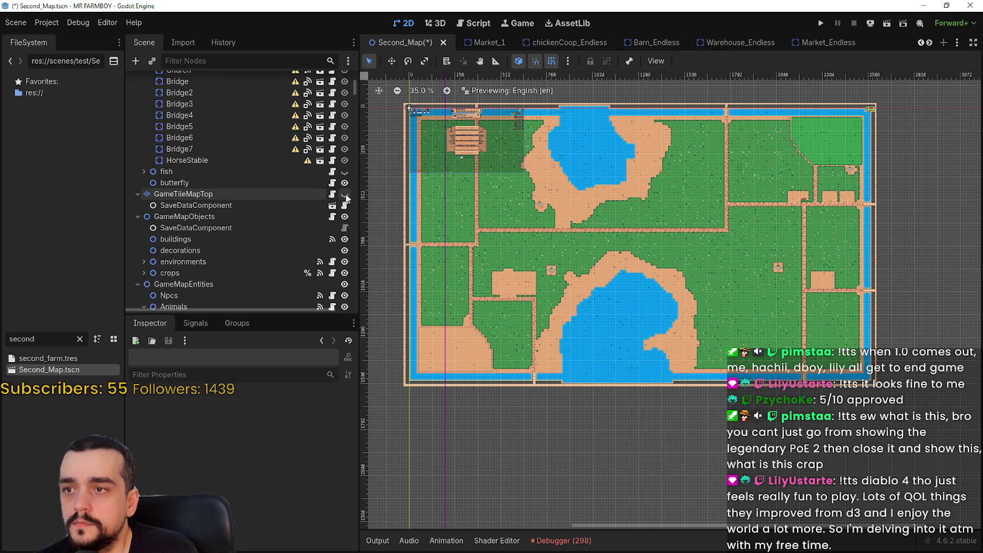
pyautogui.scroll(-1, 346, 199)
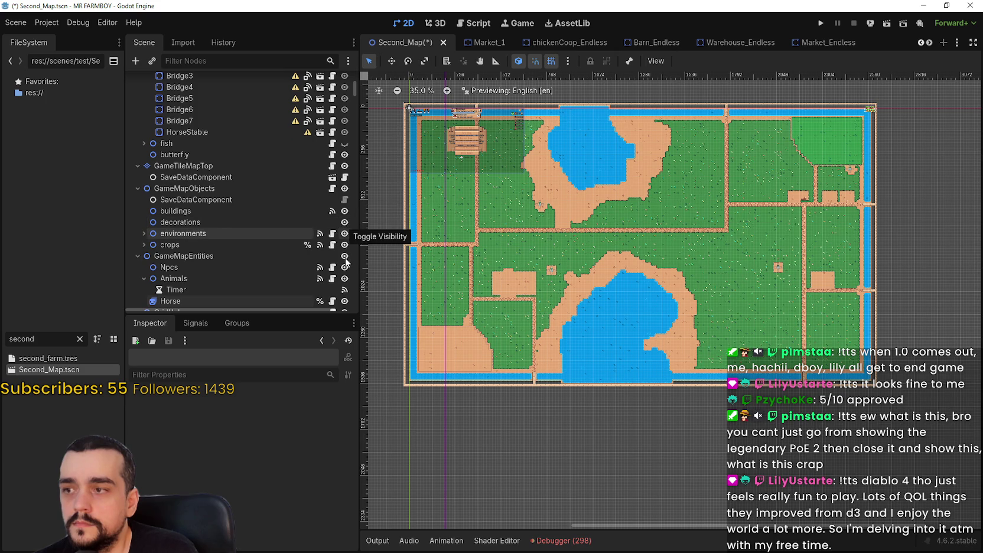
pyautogui.scroll(-2, 347, 254)
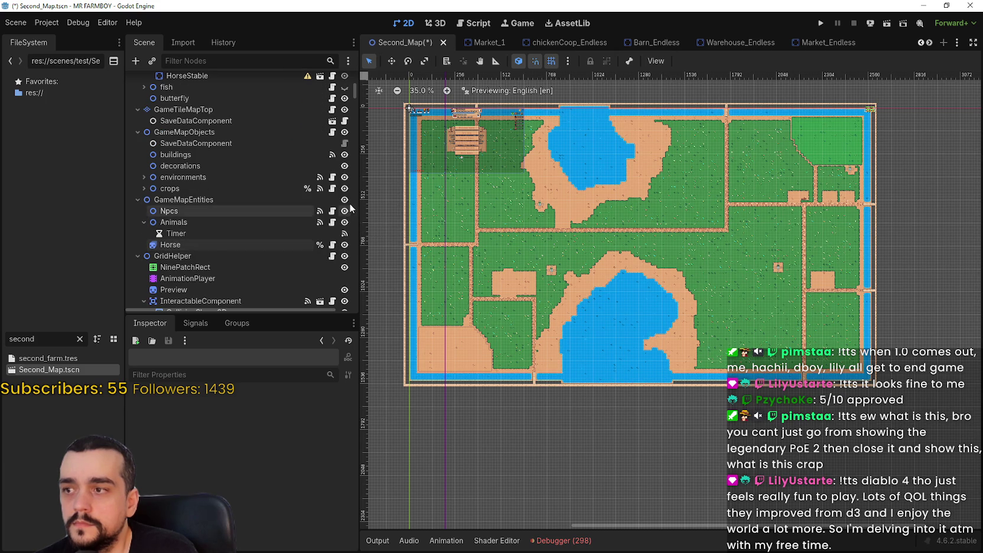
pyautogui.scroll(-1, 345, 207)
pyautogui.scroll(-1, 341, 219)
pyautogui.scroll(-1, 337, 230)
pyautogui.click(138, 262)
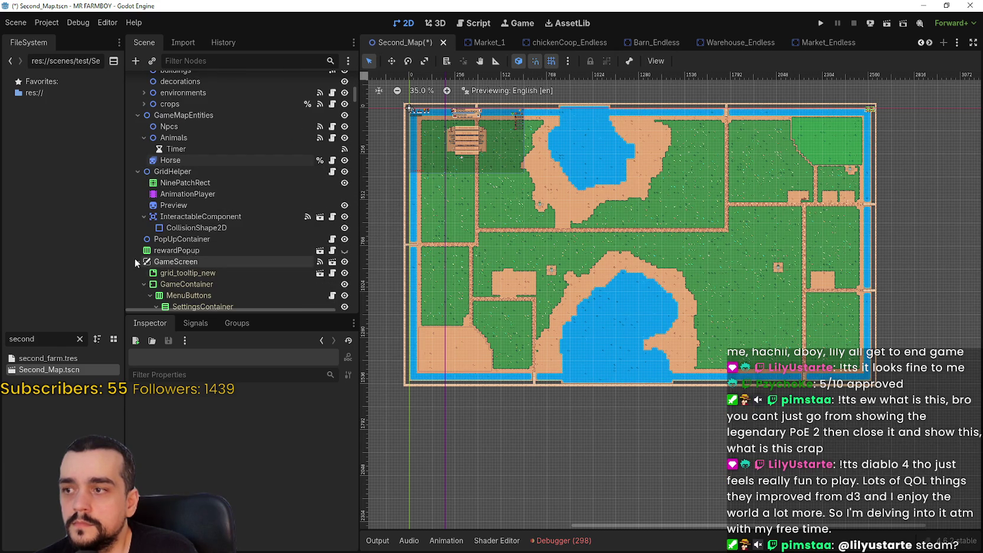
pyautogui.click(345, 281)
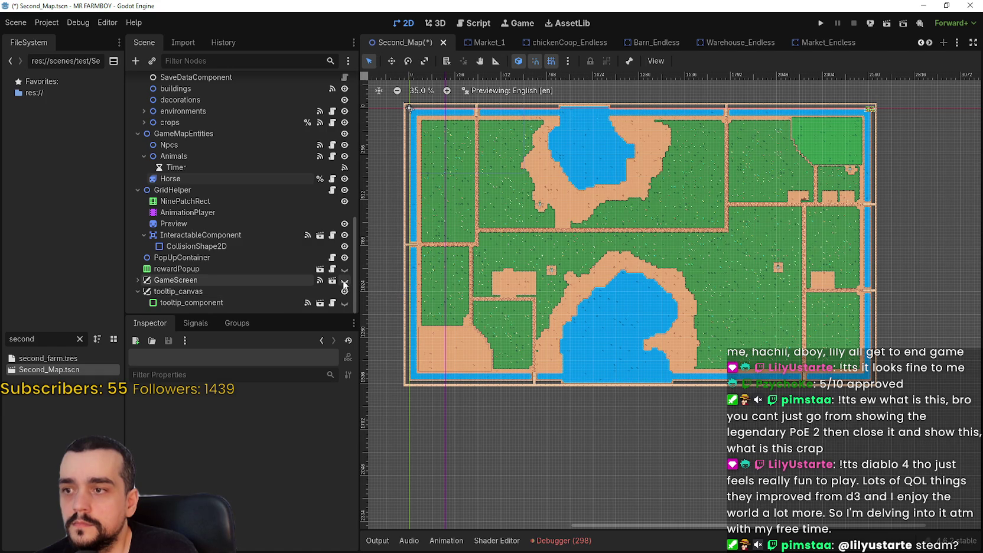
pyautogui.click(345, 280)
pyautogui.click(346, 282)
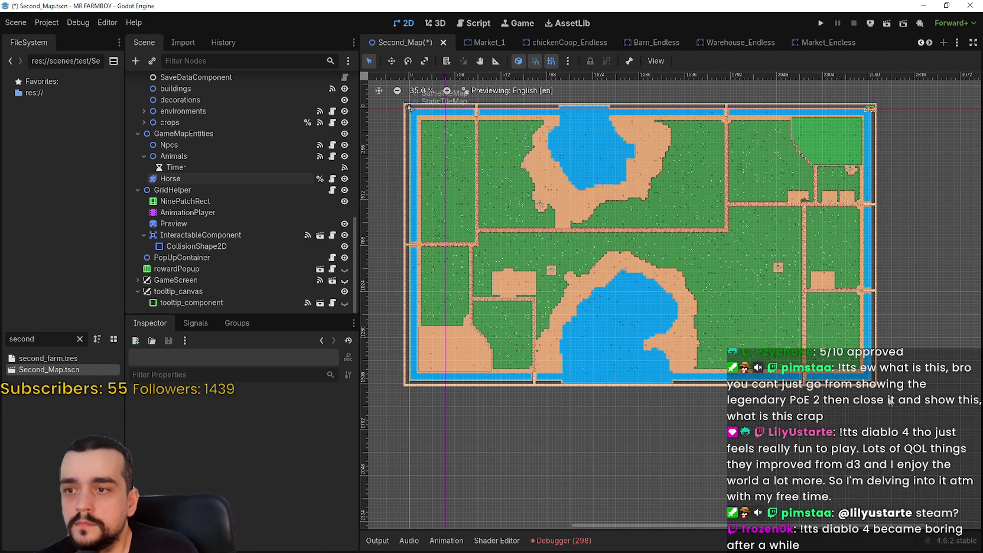
pyautogui.scroll(3, 298, 281)
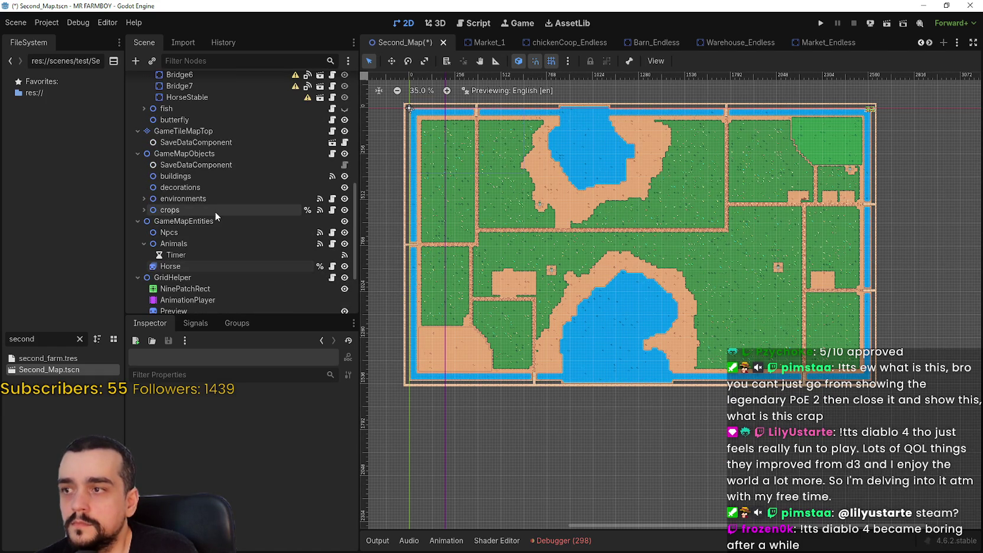
pyautogui.click(345, 198)
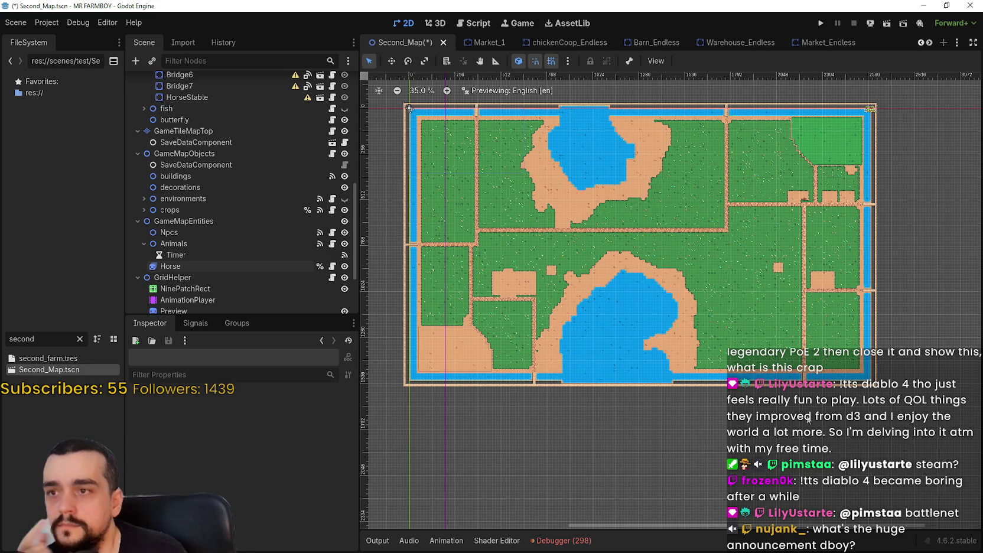
# Pan the farm map down-right and drag Discord's #important channel over the editor.
pyautogui.moveTo(718, 307); pyautogui.dragTo(750, 342)
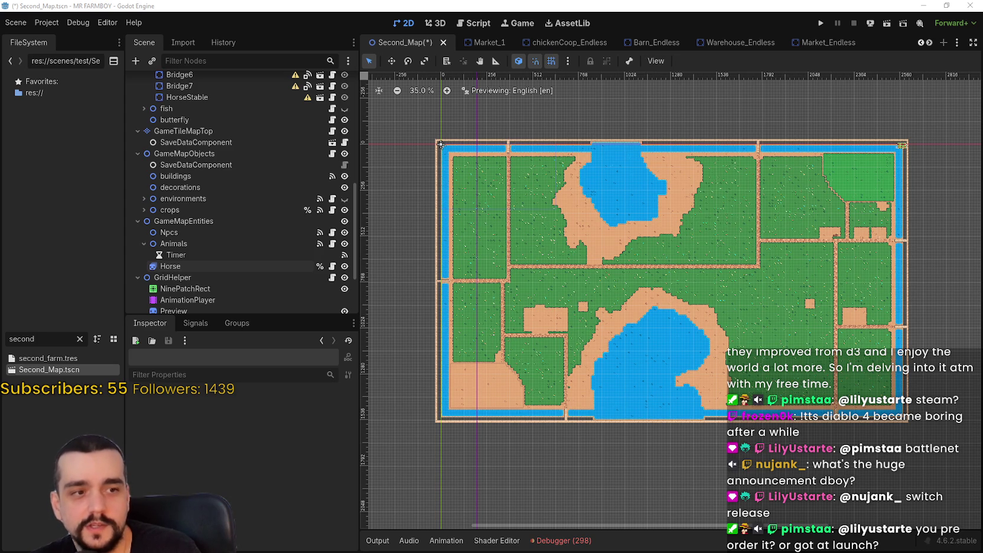
pyautogui.moveTo(982, 36)
pyautogui.mouseDown()
pyautogui.moveTo(454, 33)
pyautogui.moveTo(405, 19)
pyautogui.mouseUp()
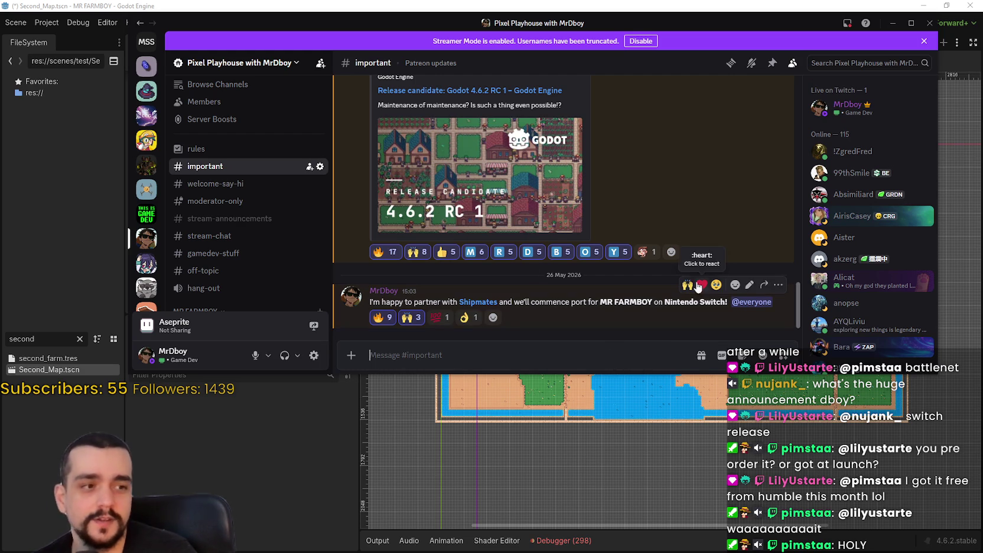
pyautogui.moveTo(607, 218)
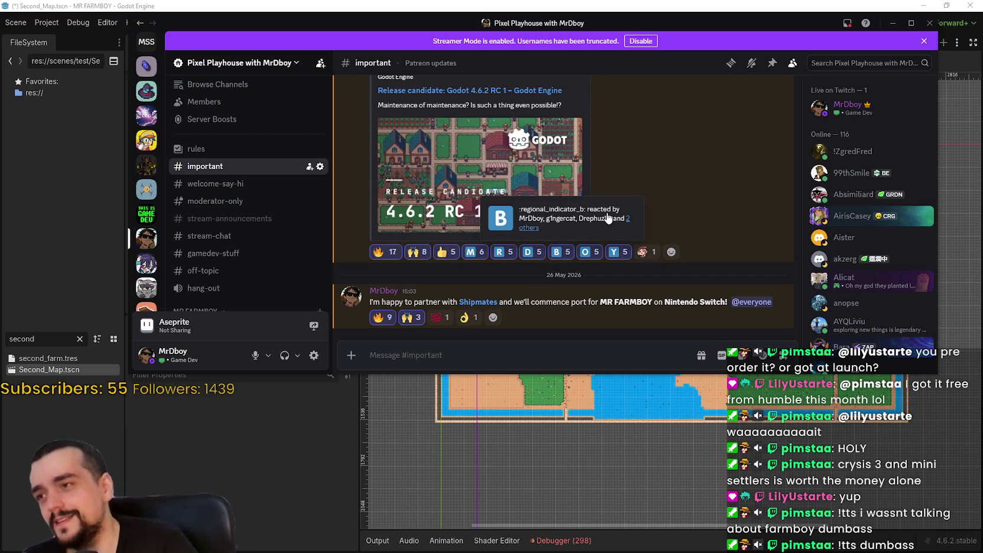
# Nudge the Discord window aside and switch back to the Godot editor.
pyautogui.moveTo(715, 28); pyautogui.dragTo(743, 37)
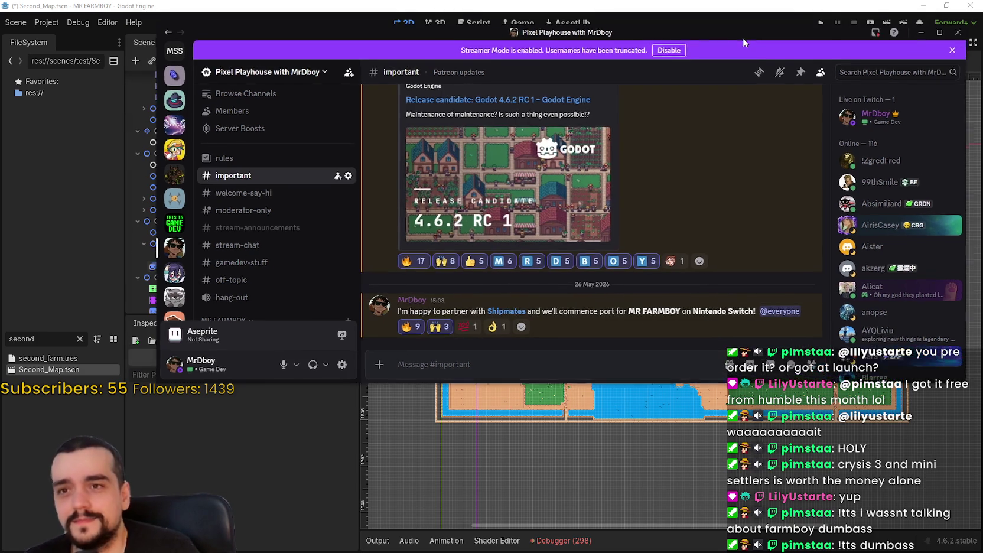
pyautogui.hotkey('alt', 'Tab')
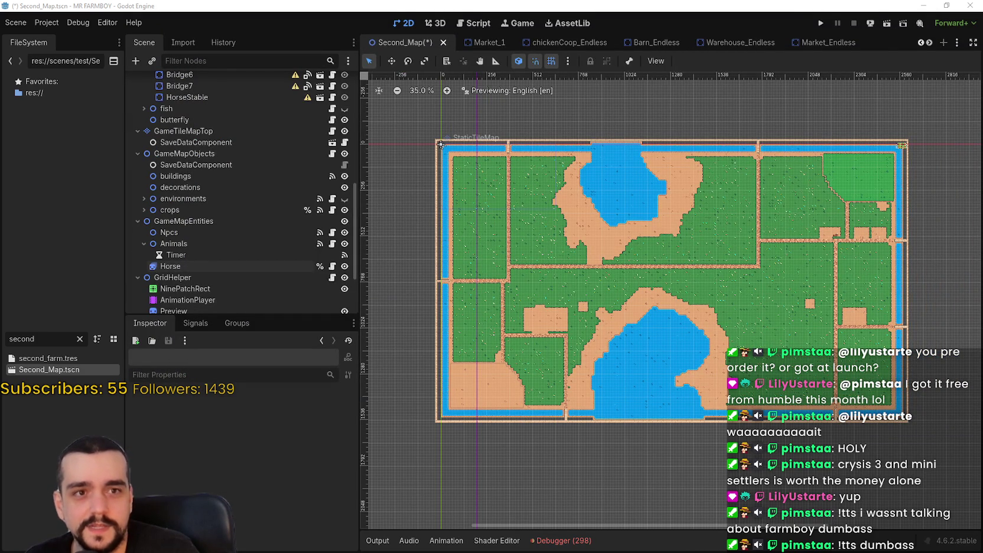
# Zoom and pan over the bare Second_Map farm map, then filter files for 'test'.
pyautogui.scroll(2, 659, 289)
pyautogui.scroll(-1, 629, 307)
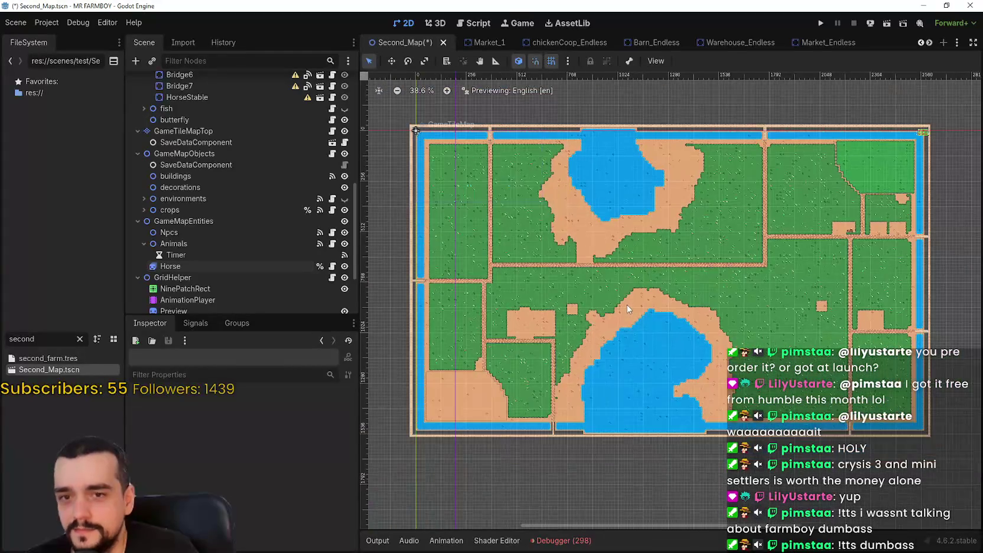
pyautogui.scroll(-1, 644, 302)
pyautogui.scroll(-1, 659, 299)
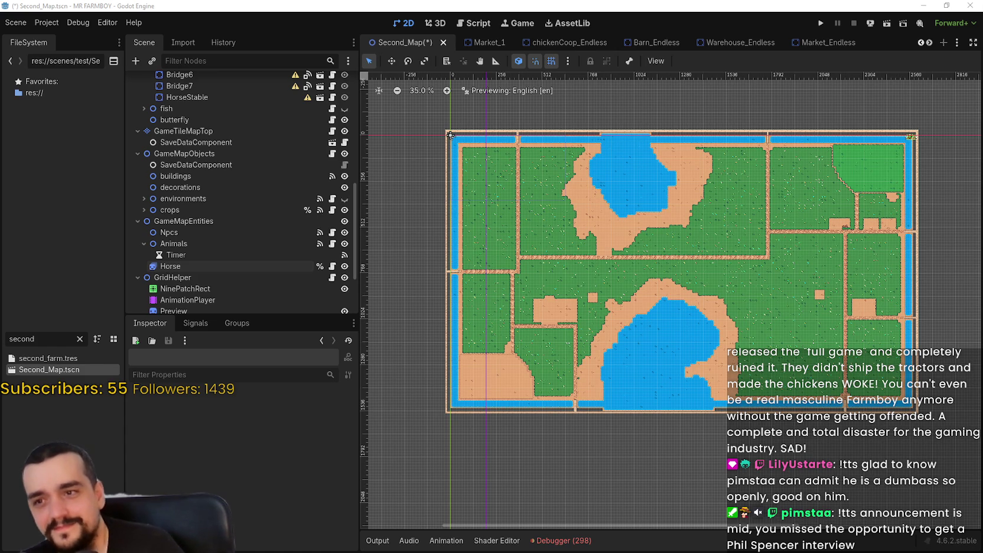
pyautogui.scroll(2, 831, 281)
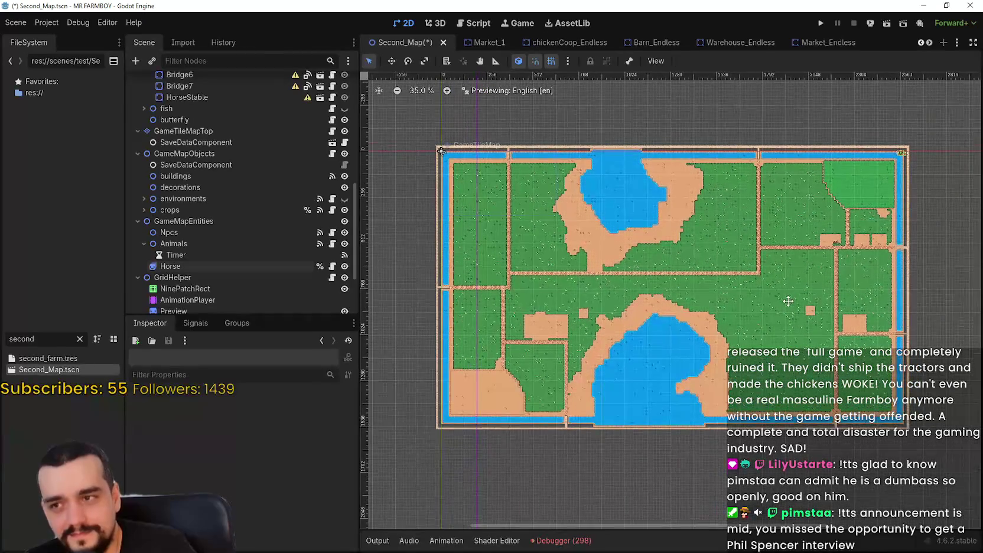
pyautogui.moveTo(789, 302); pyautogui.dragTo(790, 314)
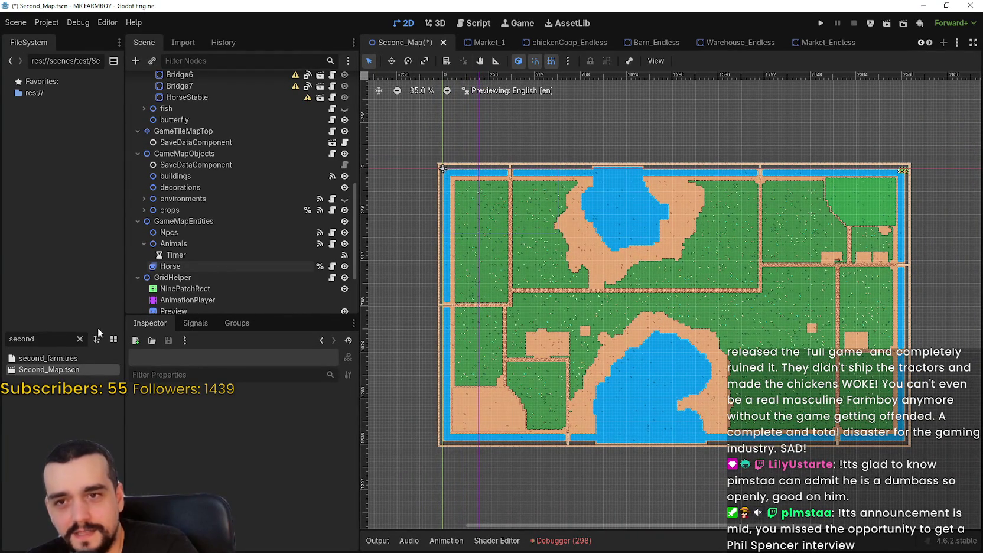
pyautogui.write('test')
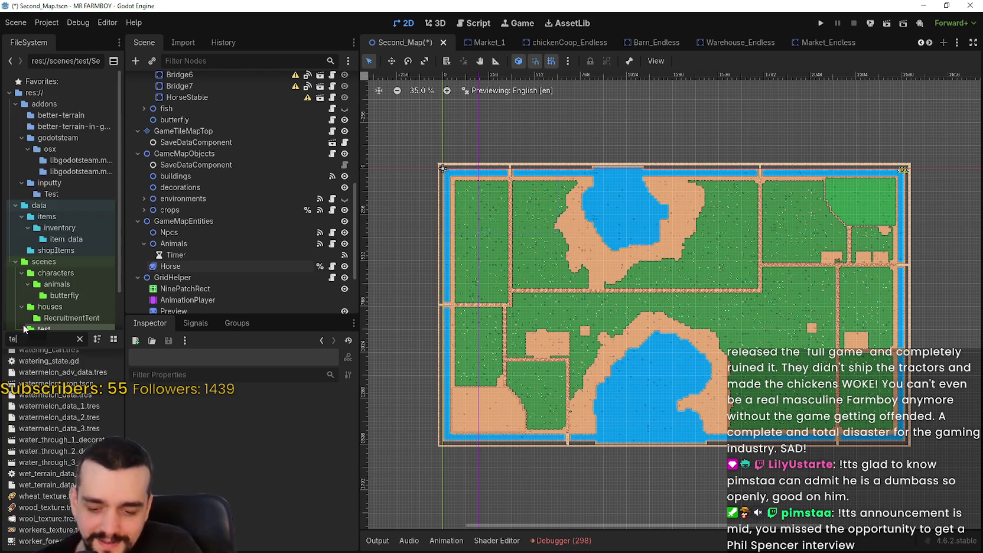
# Open test_scene_everything.tscn and scroll through the open scene tabs.
pyautogui.click(80, 392)
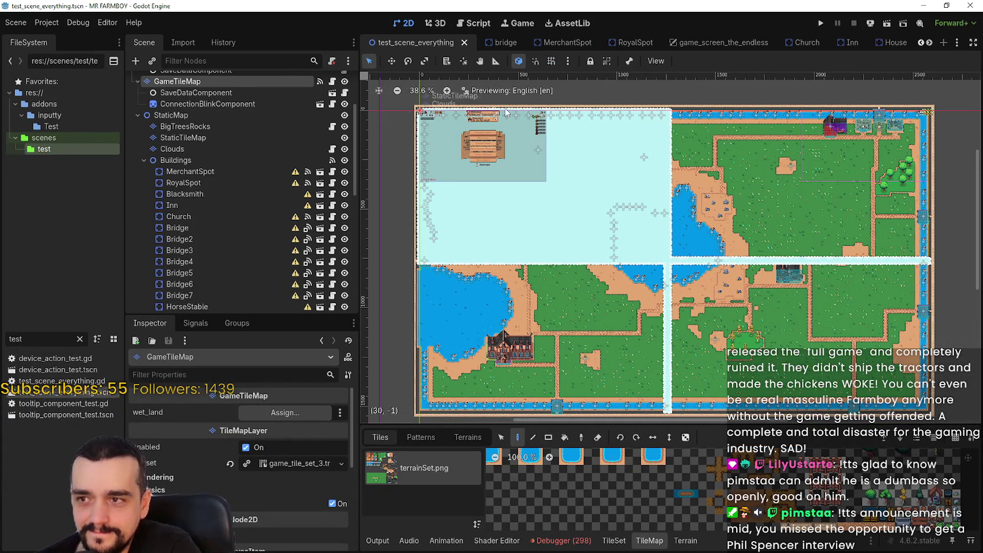
pyautogui.click(929, 42)
pyautogui.click(930, 42)
pyautogui.click(930, 43)
pyautogui.click(929, 42)
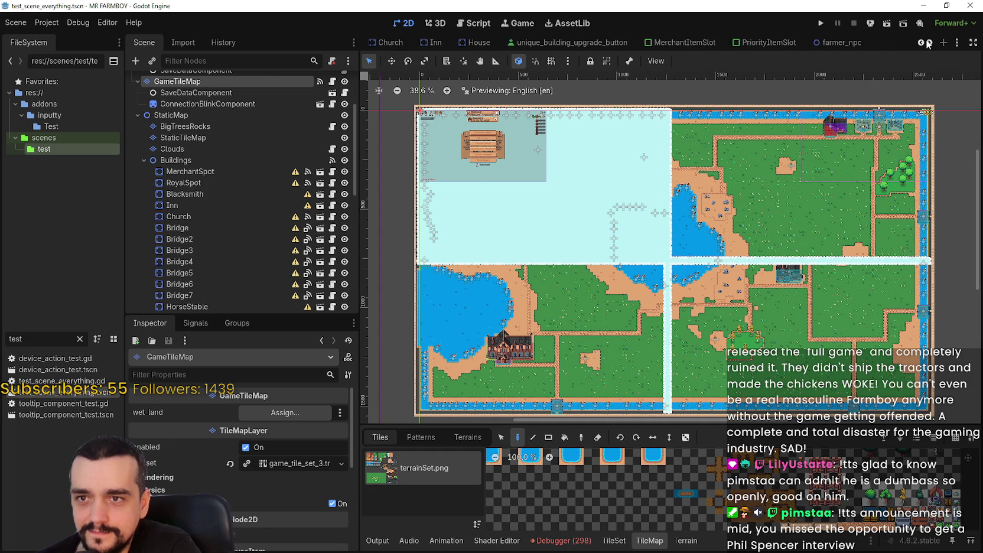
# Replace the FileSystem filter with 'second' and select the Second_Map scene file.
pyautogui.moveTo(35, 339); pyautogui.dragTo(2, 335)
pyautogui.write('second')
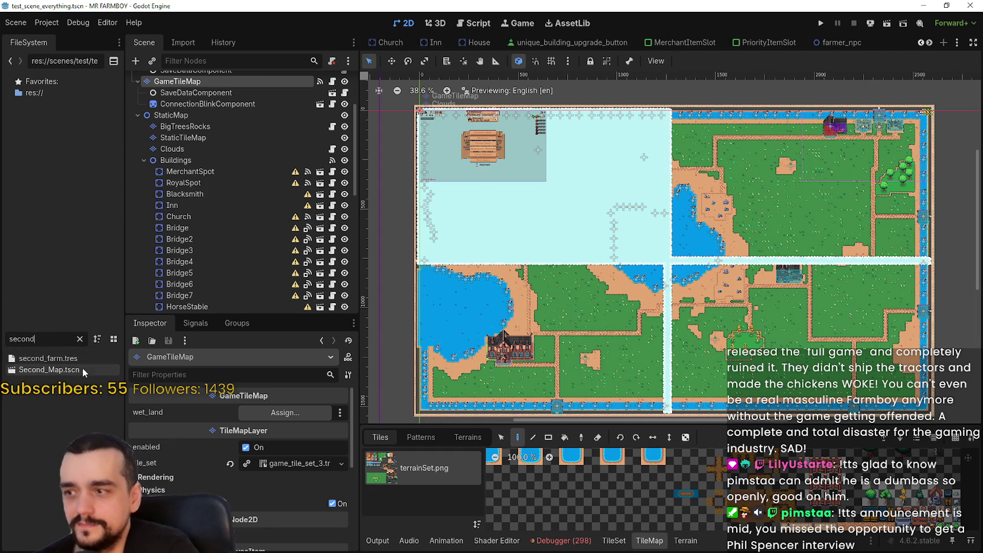
pyautogui.click(77, 369)
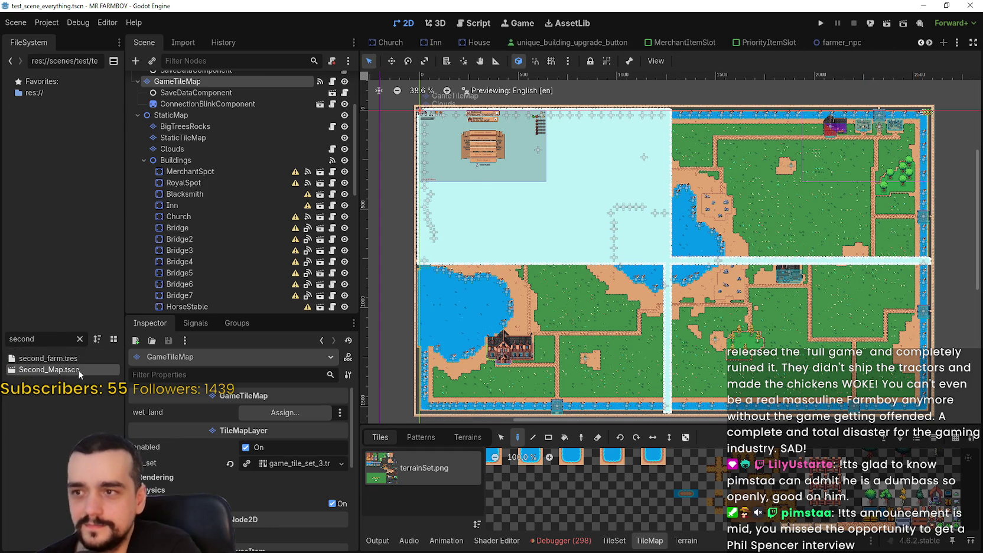
# Open Second_Map.tscn in the editor.
pyautogui.doubleClick(80, 371)
pyautogui.scroll(-2, 628, 231)
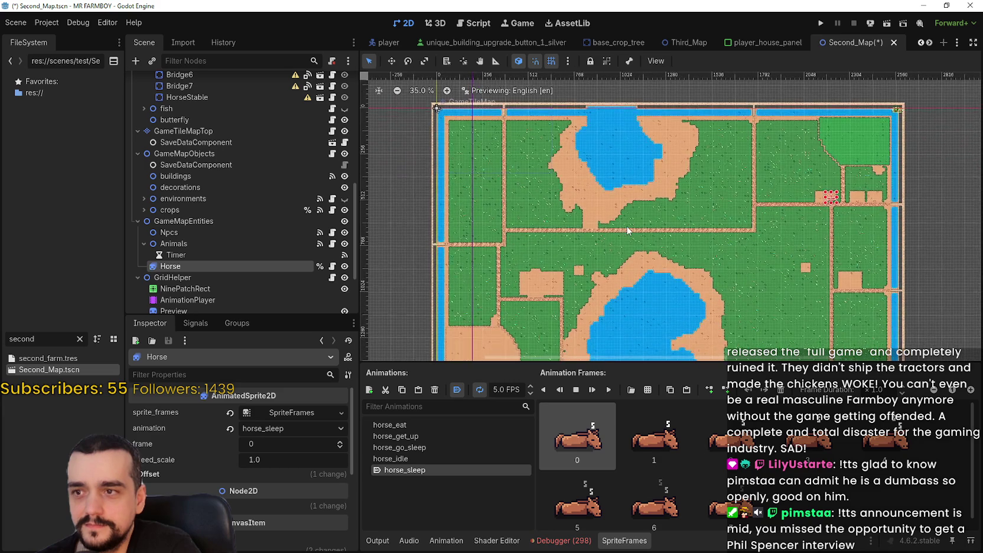
pyautogui.scroll(1, 629, 231)
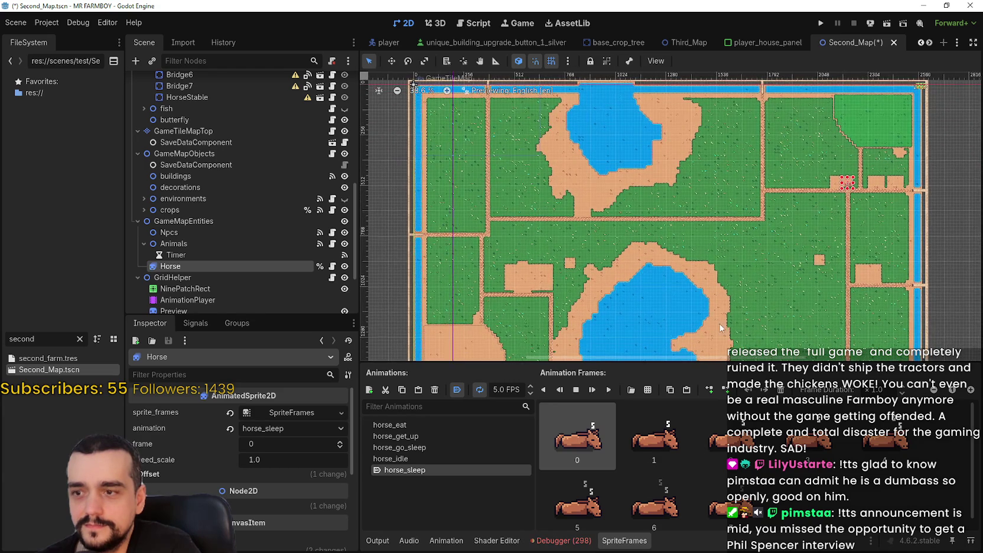
pyautogui.scroll(-1, 719, 293)
pyautogui.scroll(1, 713, 325)
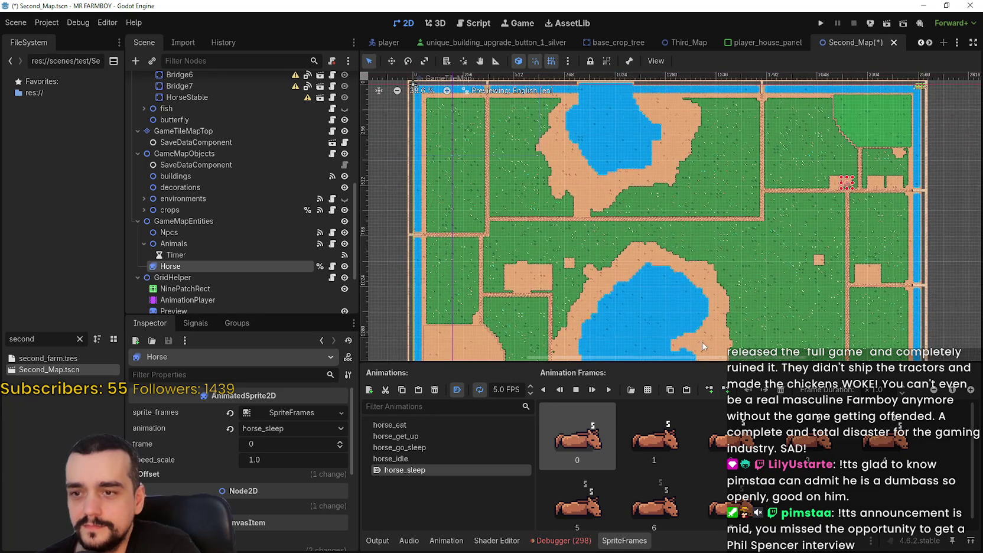
# Collapse the SpriteFrames panel, turn off Grid Snap, and bring up Snipping Tool.
pyautogui.click(619, 547)
pyautogui.scroll(2, 587, 365)
pyautogui.moveTo(587, 365); pyautogui.dragTo(584, 379)
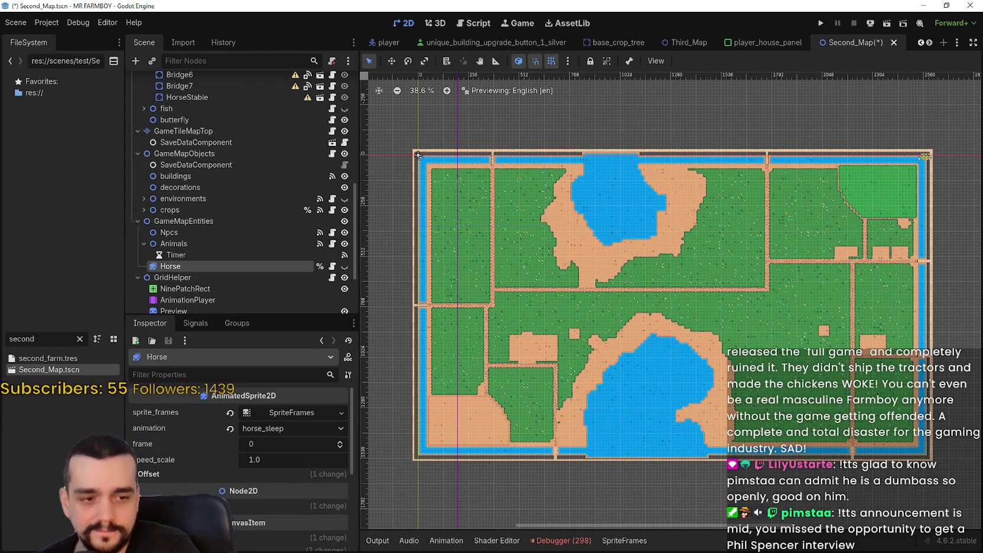
pyautogui.click(550, 63)
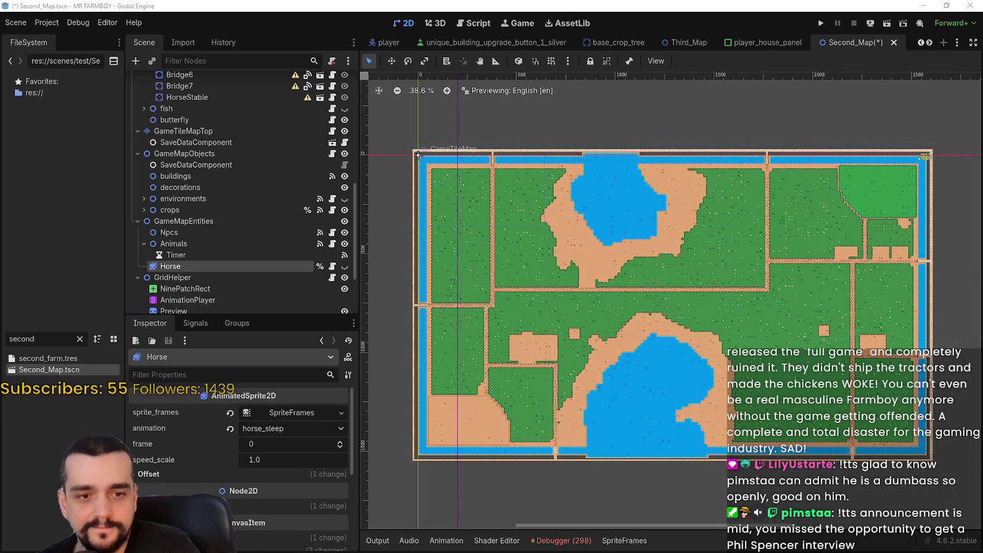
pyautogui.hotkey('alt', 'Tab')
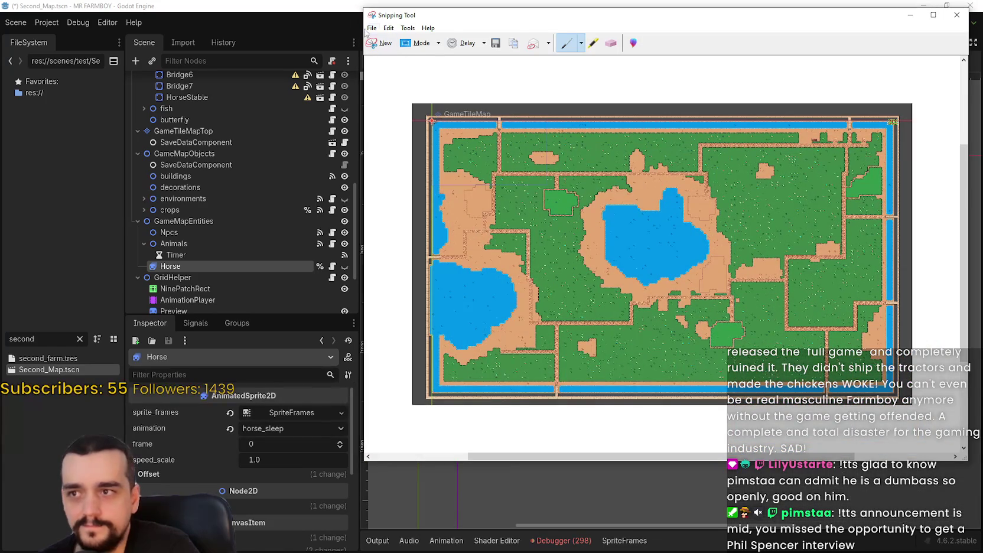
# Take a first snip of the farm map, then move Godot's purple guide further left.
pyautogui.click(377, 44)
pyautogui.moveTo(404, 144); pyautogui.dragTo(942, 470)
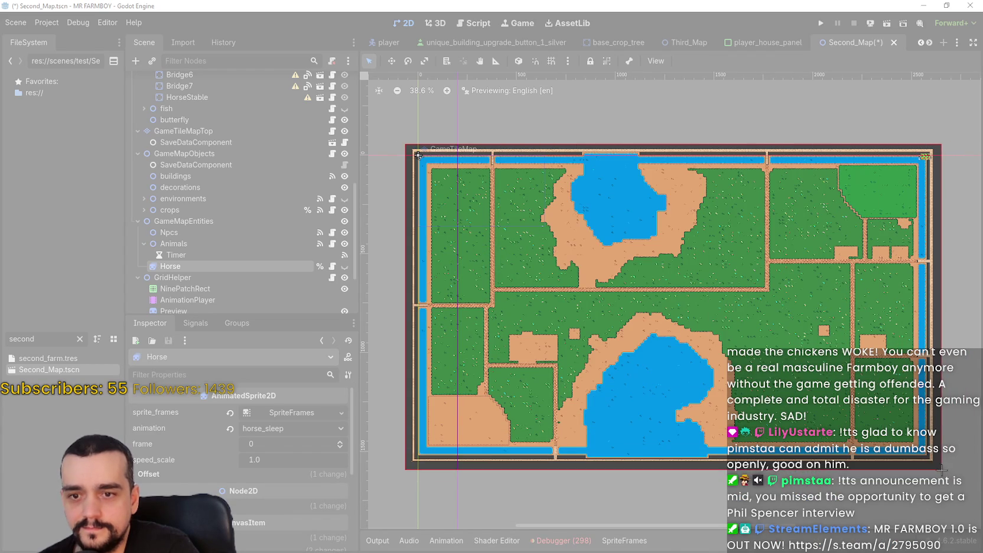
pyautogui.moveTo(942, 470); pyautogui.dragTo(942, 465)
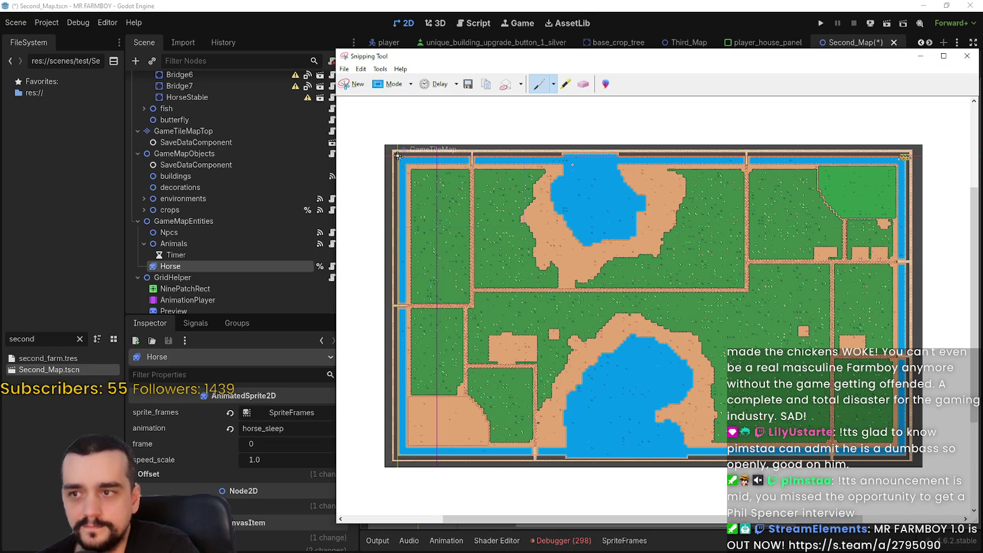
pyautogui.click(582, 4)
pyautogui.moveTo(457, 77); pyautogui.dragTo(395, 81)
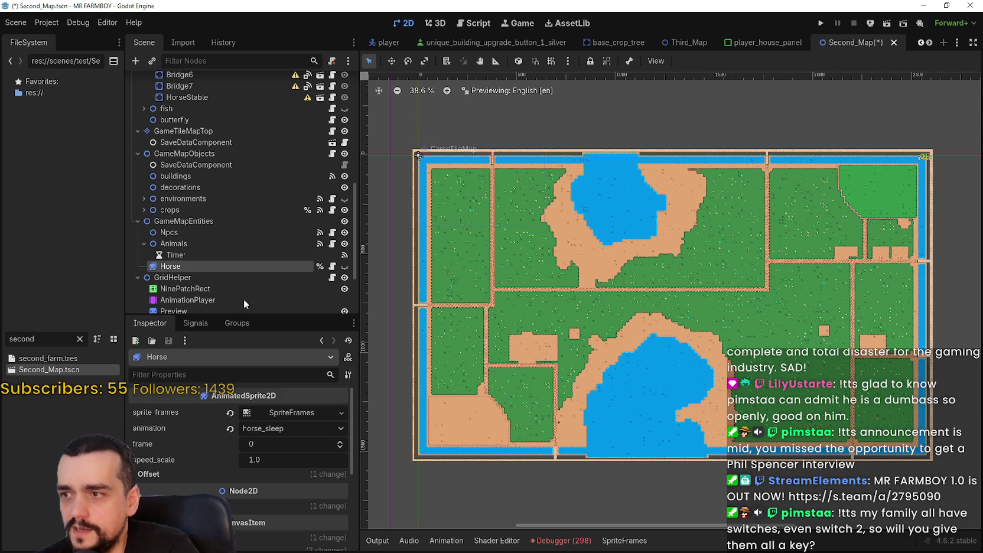
pyautogui.scroll(-2, 242, 278)
pyautogui.scroll(6, 238, 273)
pyautogui.scroll(4, 235, 269)
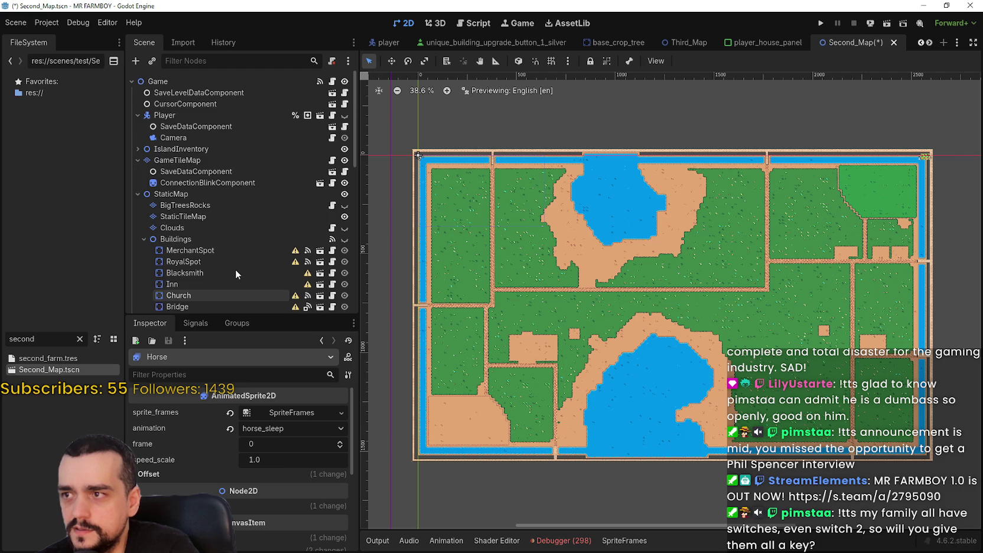
pyautogui.scroll(-3, 235, 269)
pyautogui.scroll(-4, 235, 269)
pyautogui.scroll(-3, 236, 268)
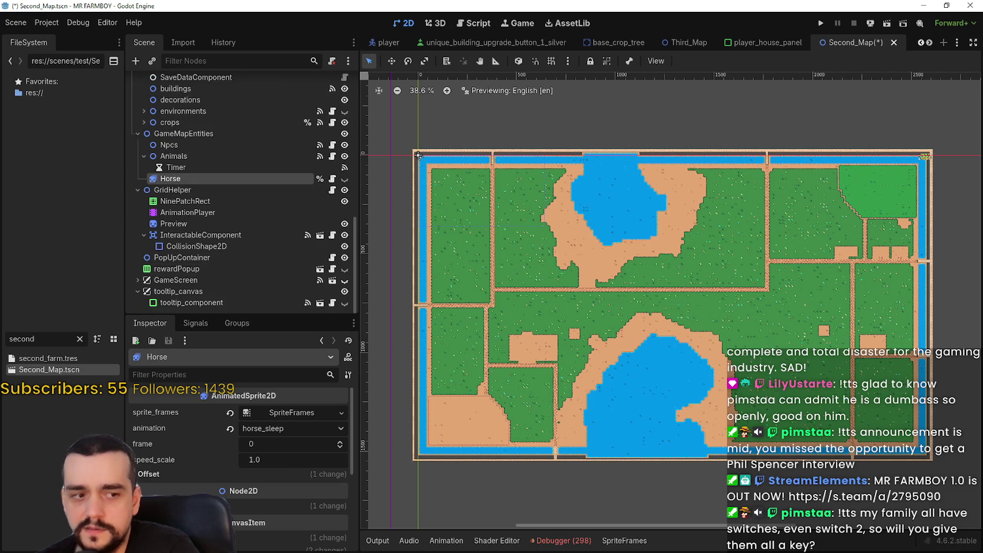
pyautogui.moveTo(405, 145); pyautogui.dragTo(944, 467)
# Recapture the whole farm map region, copy the image, and switch to Aseprite.
pyautogui.click(366, 88)
pyautogui.moveTo(401, 140)
pyautogui.mouseDown()
pyautogui.moveTo(954, 476)
pyautogui.moveTo(938, 467)
pyautogui.mouseUp()
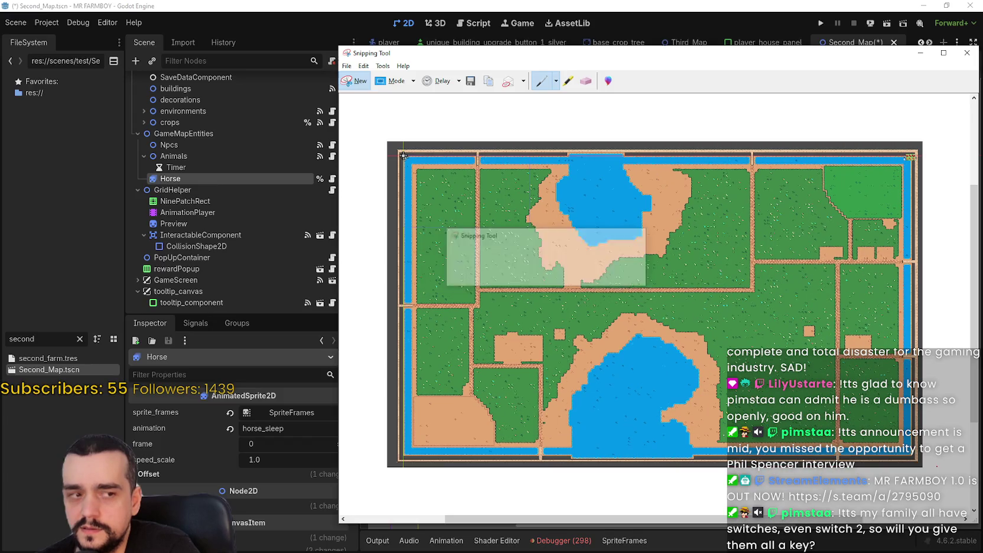
pyautogui.click(364, 65)
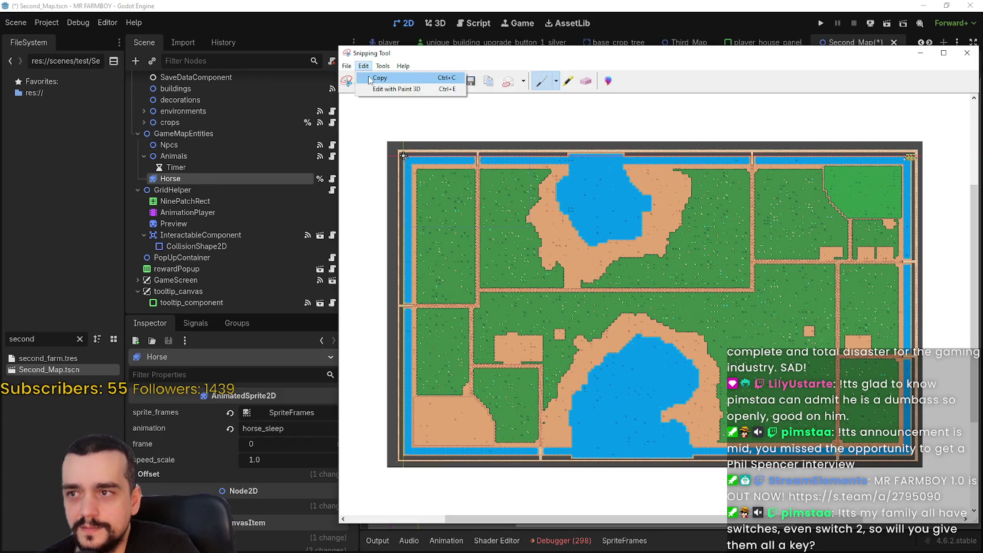
pyautogui.click(390, 75)
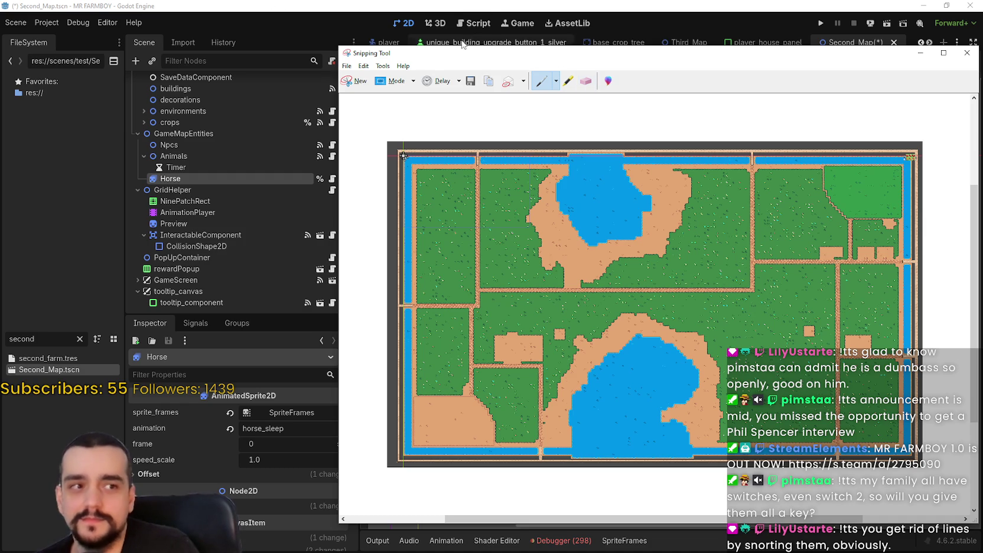
pyautogui.click(347, 66)
pyautogui.click(347, 66)
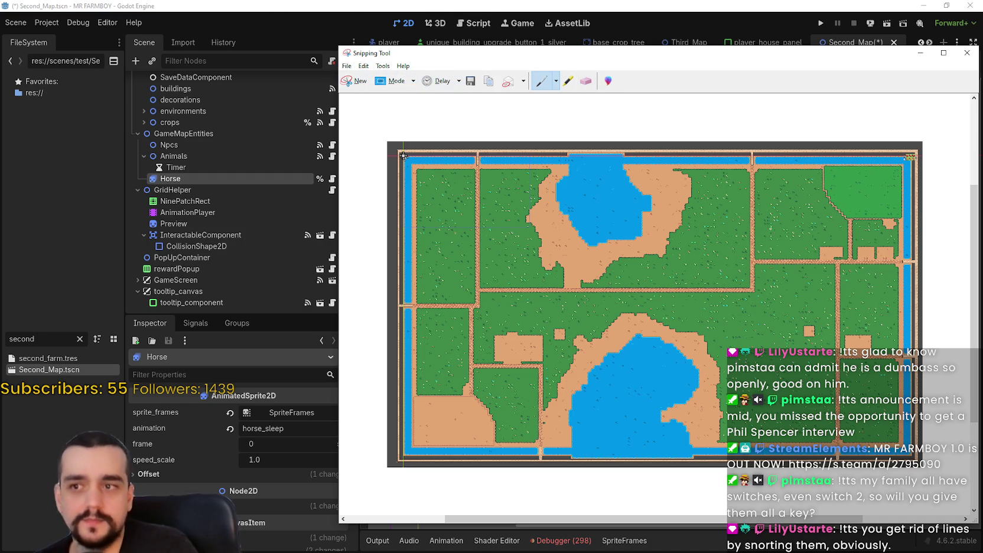
pyautogui.hotkey('alt', 'Tab')
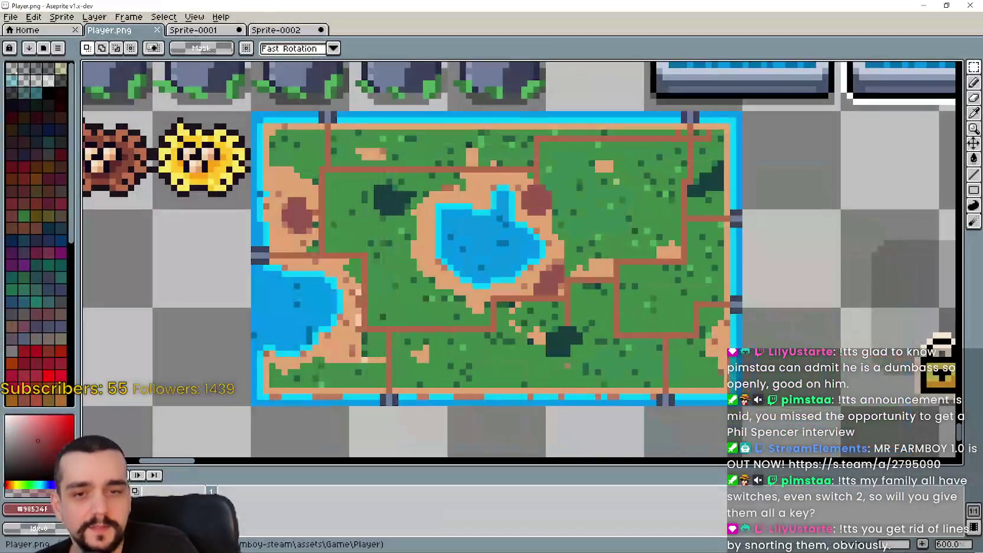
# Create a new 1046×637 sprite and paste the farm map screenshot into it.
pyautogui.click(292, 31)
pyautogui.click(11, 17)
pyautogui.click(28, 29)
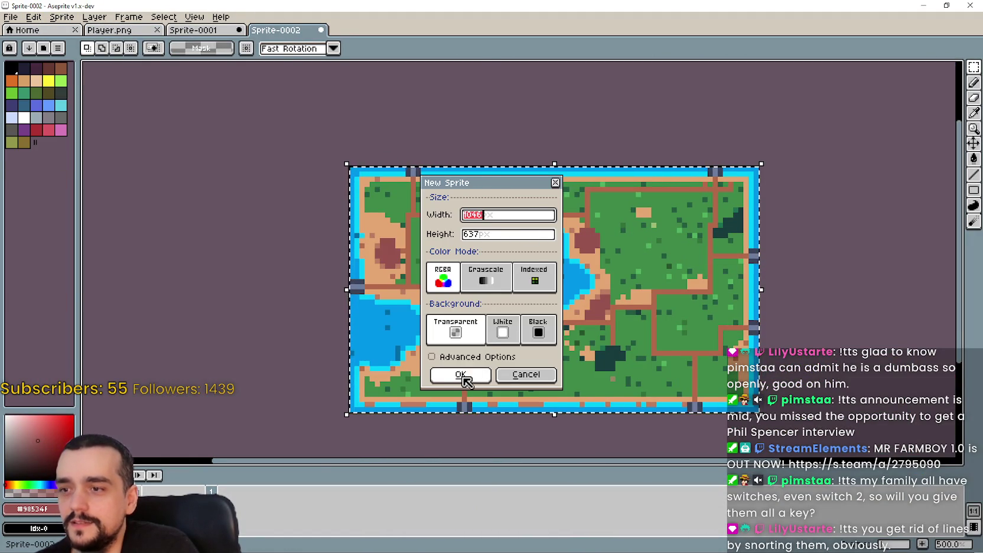
pyautogui.click(461, 374)
pyautogui.hotkey('ctrl', 'v')
pyautogui.scroll(-1, 550, 361)
pyautogui.scroll(-1, 634, 314)
pyautogui.press('Return')
# Select the dark margin to the right of the map's border.
pyautogui.scroll(5, 709, 202)
pyautogui.moveTo(709, 202)
pyautogui.mouseDown()
pyautogui.moveTo(684, 274)
pyautogui.moveTo(652, 194)
pyautogui.mouseUp()
pyautogui.moveTo(630, 126); pyautogui.dragTo(689, 390)
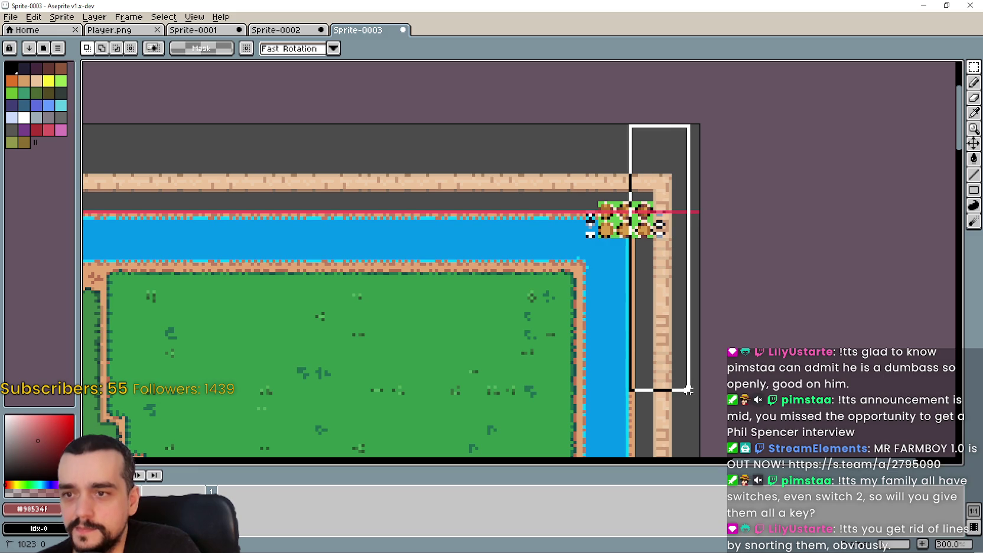
# Erase the leftover dark pixels beside the map's right border to transparent.
pyautogui.scroll(-5, 689, 390)
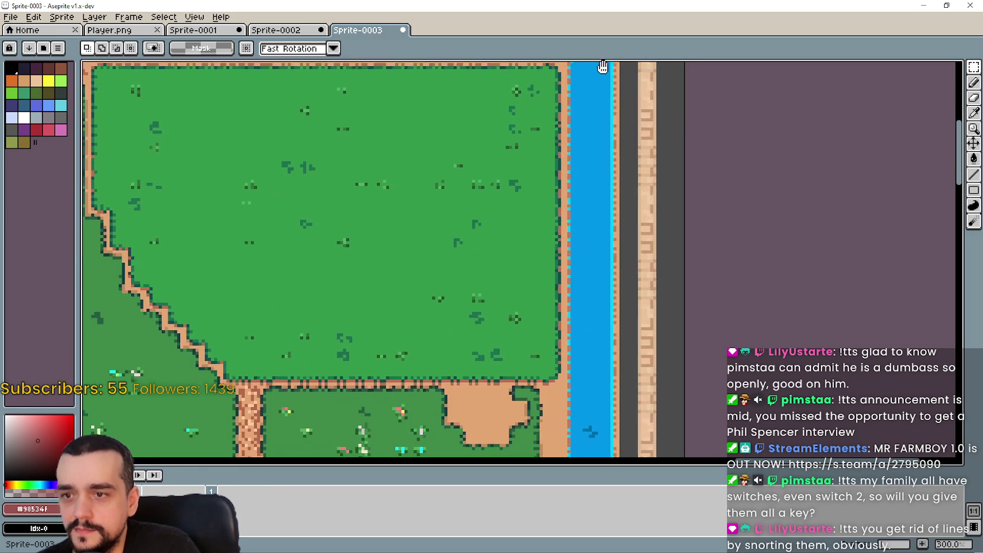
pyautogui.scroll(6, 689, 390)
pyautogui.scroll(1, 586, 274)
pyautogui.scroll(1, 587, 274)
pyautogui.moveTo(612, 322); pyautogui.dragTo(765, 118)
pyautogui.press('Delete')
# Inspect the map's bottom and left edges, then select a strip along the left edge.
pyautogui.scroll(-5, 654, 156)
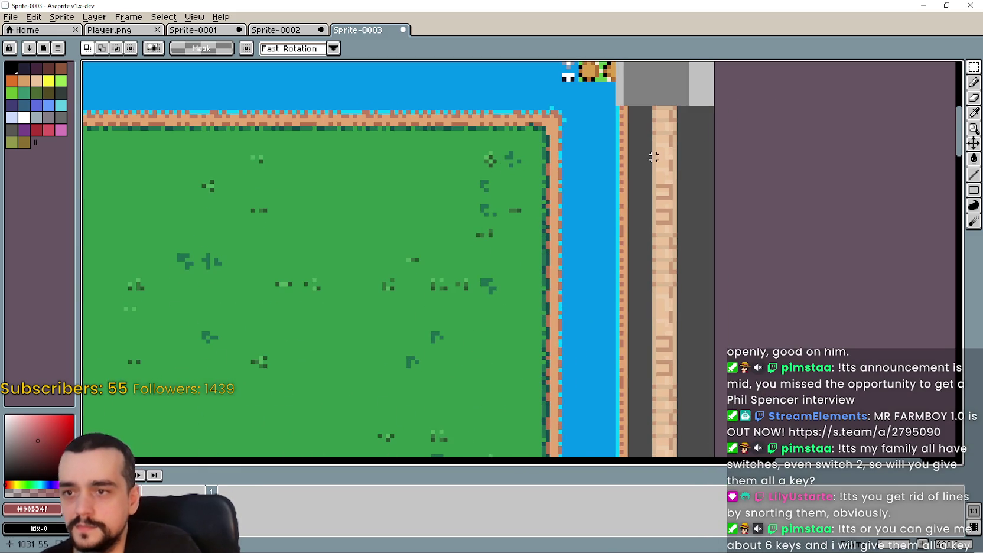
pyautogui.scroll(-5, 620, 100)
pyautogui.scroll(-5, 621, 100)
pyautogui.scroll(-5, 621, 99)
pyautogui.scroll(-5, 587, 359)
pyautogui.scroll(-5, 587, 360)
pyautogui.scroll(-5, 587, 359)
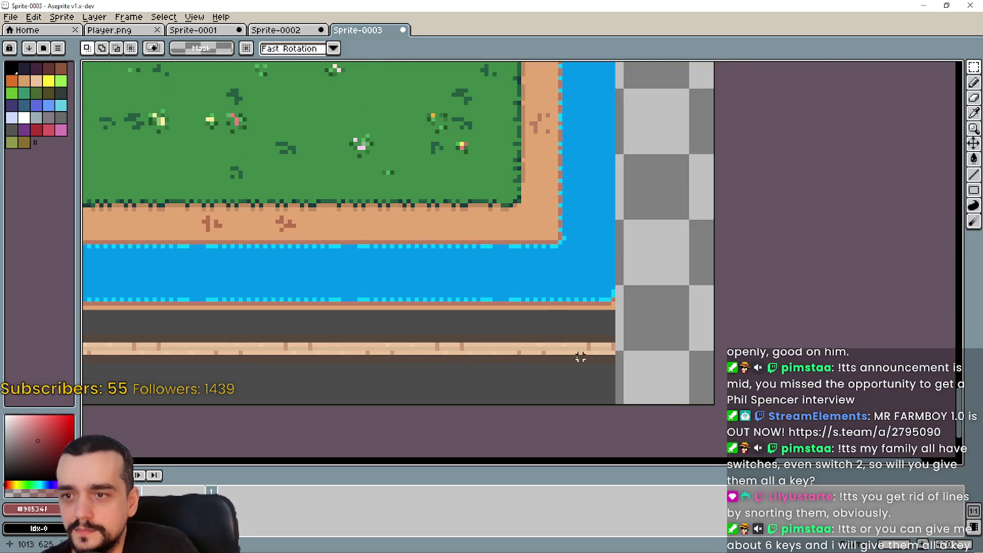
pyautogui.scroll(-2, 783, 306)
pyautogui.scroll(-2, 783, 305)
pyautogui.scroll(-2, 783, 305)
pyautogui.moveTo(552, 260); pyautogui.dragTo(714, 309)
pyautogui.scroll(1, 308, 364)
pyautogui.scroll(2, 399, 318)
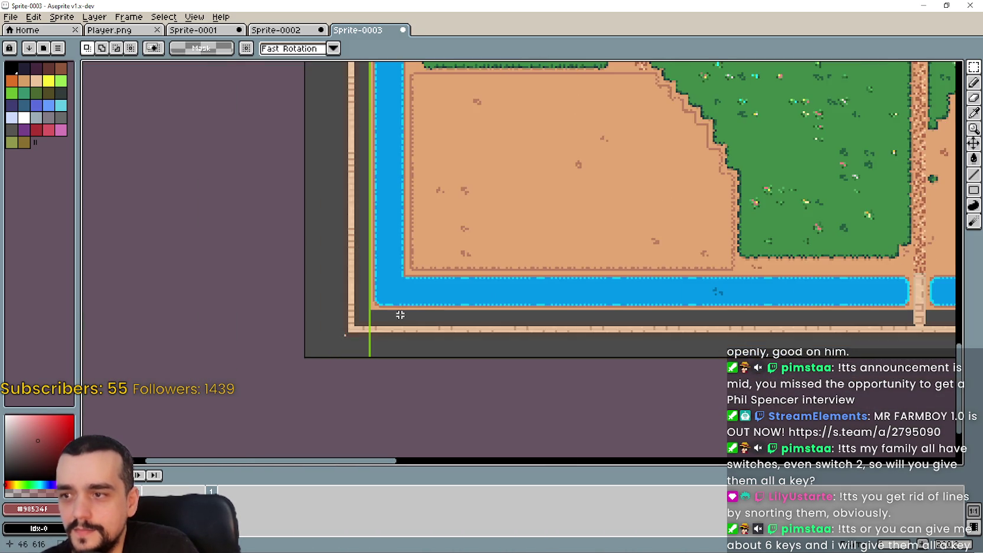
pyautogui.scroll(1, 395, 311)
pyautogui.moveTo(426, 327)
pyautogui.mouseDown()
pyautogui.moveTo(402, 342)
pyautogui.moveTo(391, 325)
pyautogui.moveTo(187, 250)
pyautogui.mouseUp()
pyautogui.moveTo(476, 250); pyautogui.dragTo(249, 251)
pyautogui.hscroll(5, 248, 251)
pyautogui.hscroll(5, 318, 299)
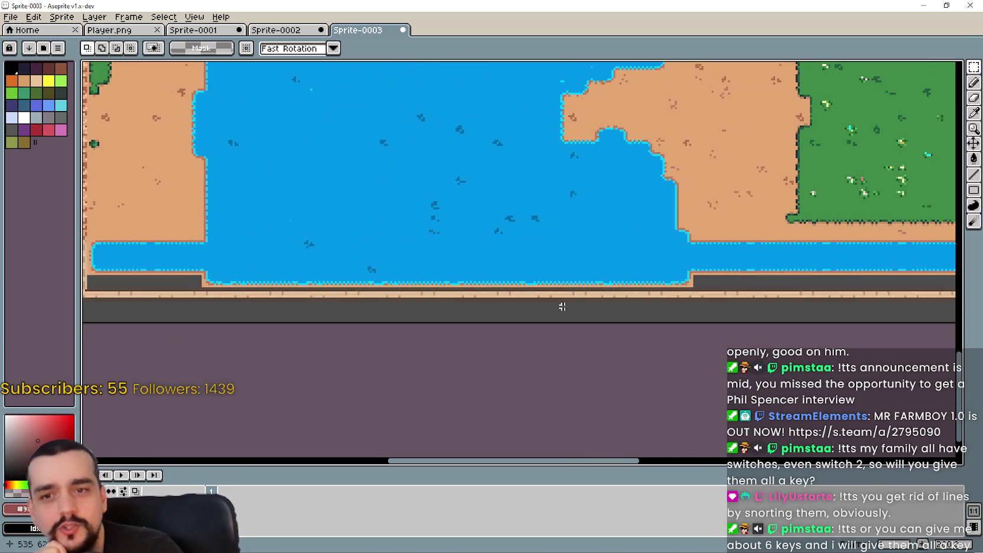
pyautogui.hscroll(5, 520, 295)
pyautogui.hscroll(5, 494, 288)
pyautogui.hscroll(5, 554, 276)
pyautogui.hscroll(-3, 666, 276)
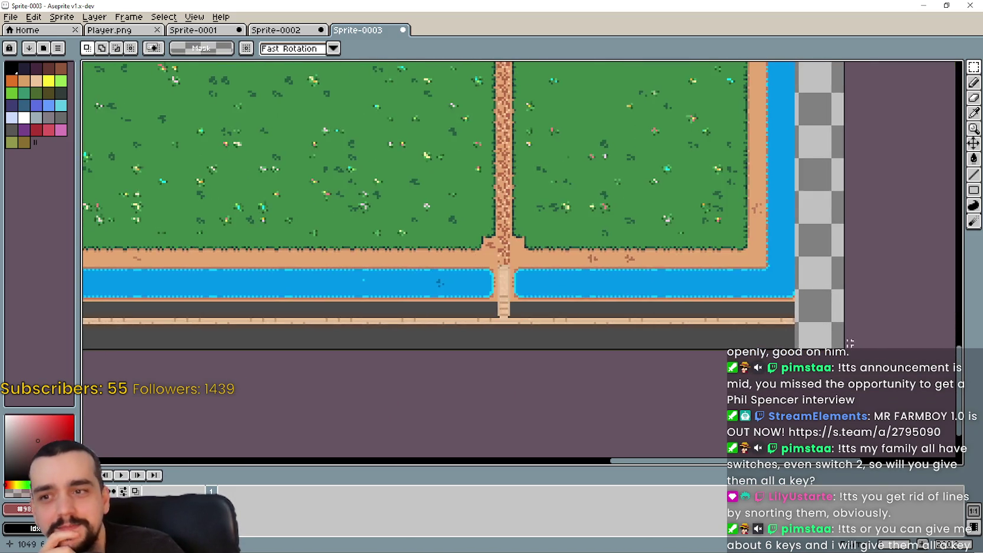
pyautogui.scroll(1, 667, 276)
pyautogui.hscroll(-5, 749, 255)
pyautogui.scroll(-1, 480, 314)
pyautogui.scroll(2, 226, 288)
pyautogui.hscroll(-5, 495, 261)
pyautogui.hscroll(-5, 366, 278)
pyautogui.hscroll(-5, 366, 279)
pyautogui.hscroll(-1, 367, 278)
pyautogui.hscroll(-3, 197, 325)
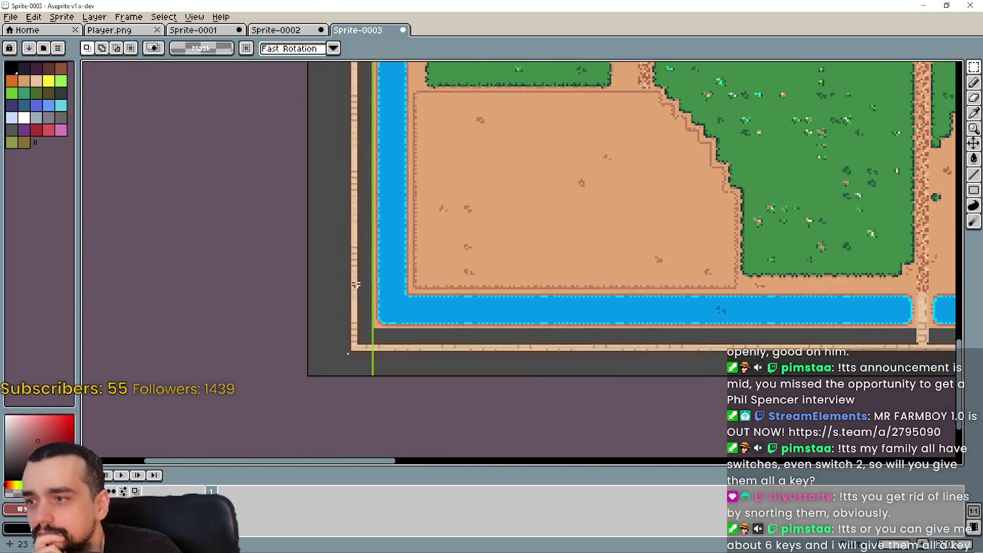
pyautogui.scroll(1, 380, 215)
pyautogui.scroll(1, 420, 227)
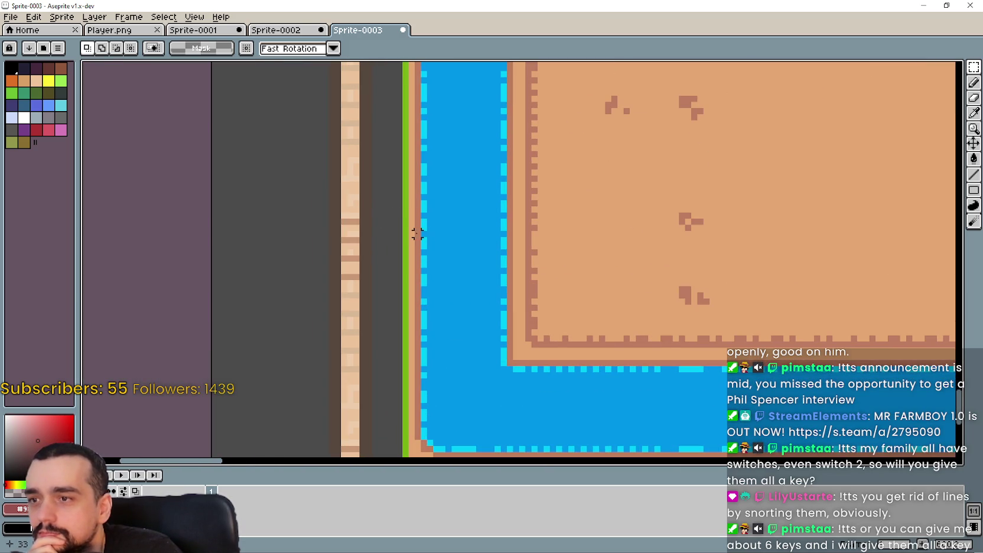
pyautogui.moveTo(417, 234); pyautogui.dragTo(219, 454)
# Select a small patch of blue water along the map's right edge.
pyautogui.scroll(-1, 281, 391)
pyautogui.scroll(-2, 280, 390)
pyautogui.moveTo(554, 306)
pyautogui.mouseDown()
pyautogui.moveTo(218, 323)
pyautogui.moveTo(345, 279)
pyautogui.moveTo(213, 281)
pyautogui.moveTo(83, 312)
pyautogui.mouseUp()
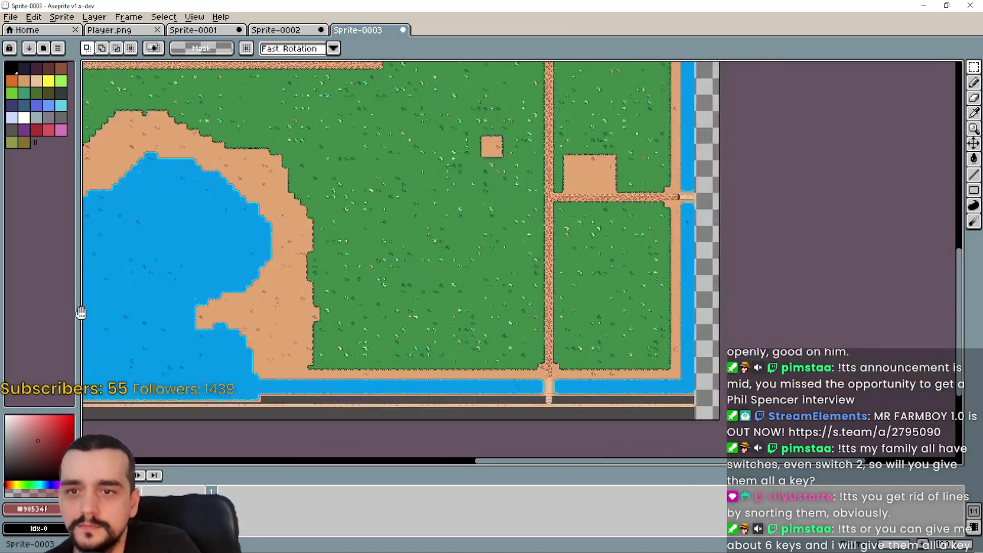
pyautogui.scroll(4, 714, 278)
pyautogui.moveTo(473, 296); pyautogui.dragTo(579, 373)
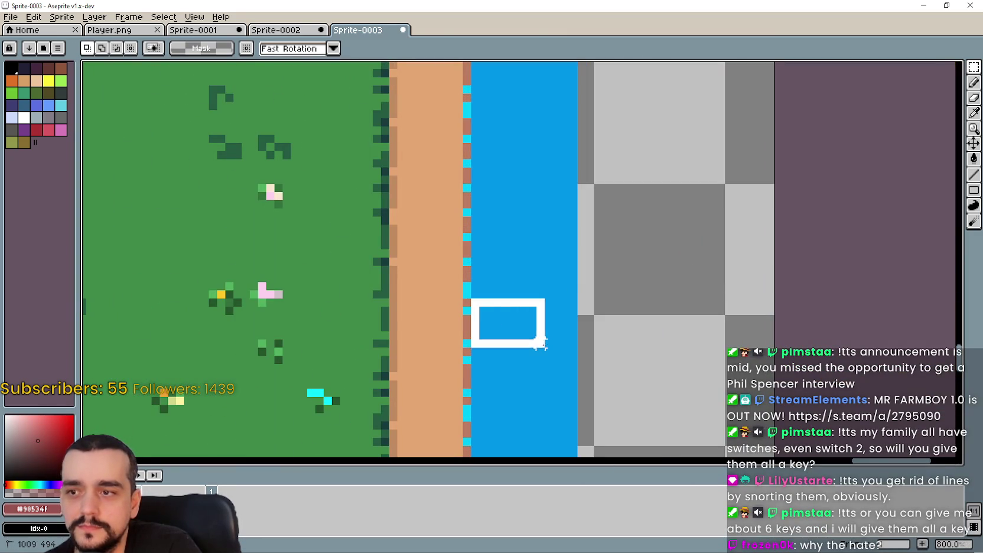
# Select a water patch on the map's left strip, then river water below the bridge.
pyautogui.scroll(-3, 571, 369)
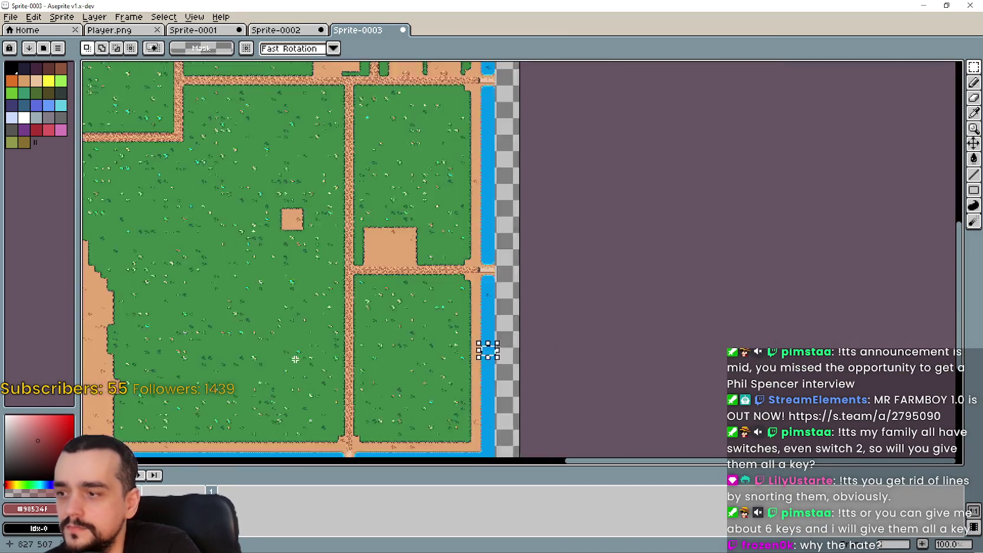
pyautogui.scroll(-2, 944, 257)
pyautogui.scroll(4, 577, 290)
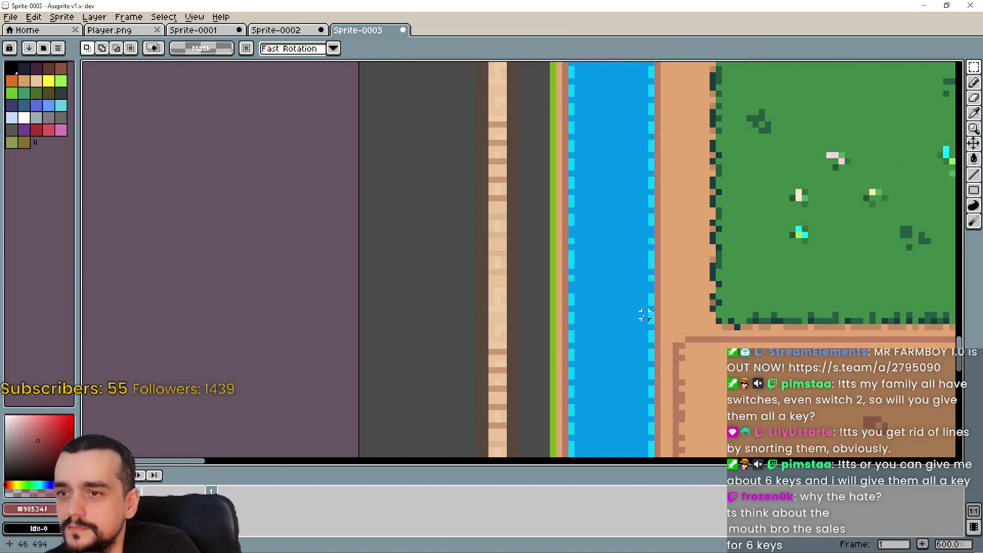
pyautogui.moveTo(653, 308); pyautogui.dragTo(571, 352)
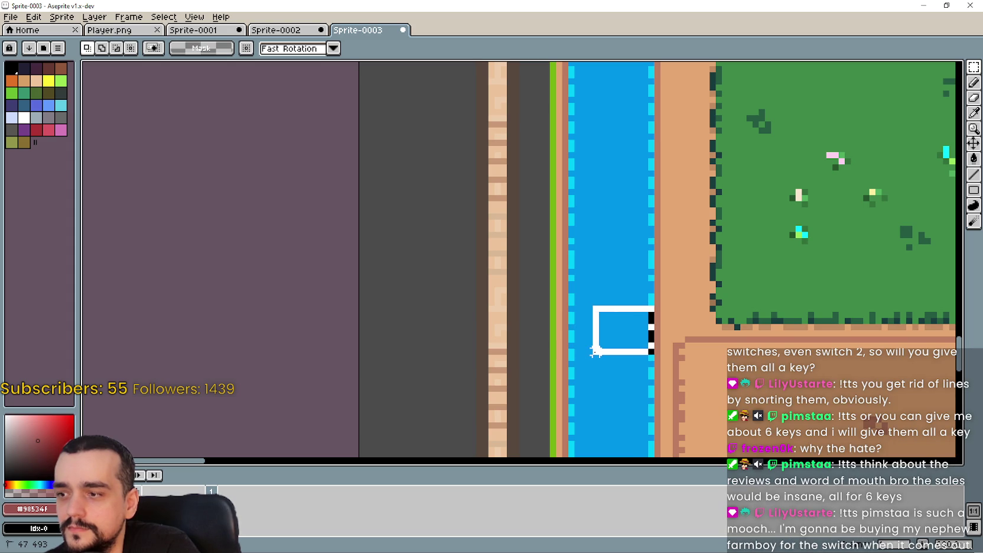
pyautogui.moveTo(601, 351); pyautogui.dragTo(600, 354)
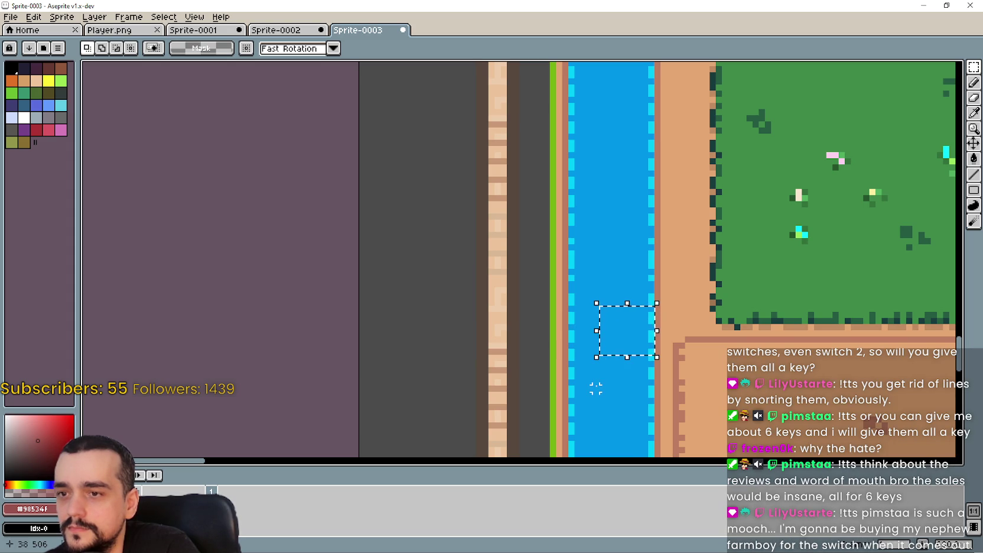
pyautogui.scroll(-1, 596, 388)
pyautogui.scroll(-1, 596, 388)
pyautogui.scroll(-1, 595, 388)
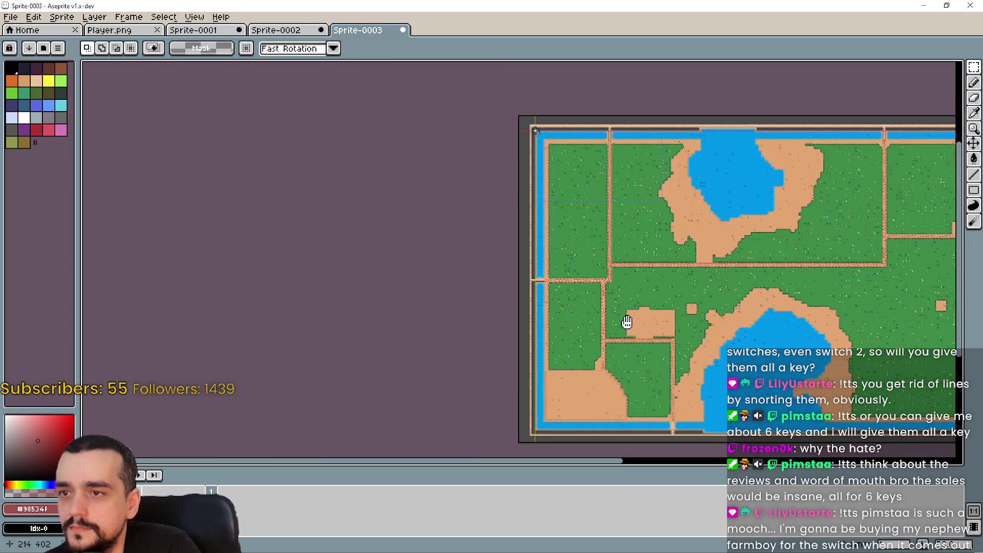
pyautogui.moveTo(636, 321); pyautogui.dragTo(379, 203)
pyautogui.scroll(1, 731, 272)
pyautogui.scroll(1, 736, 268)
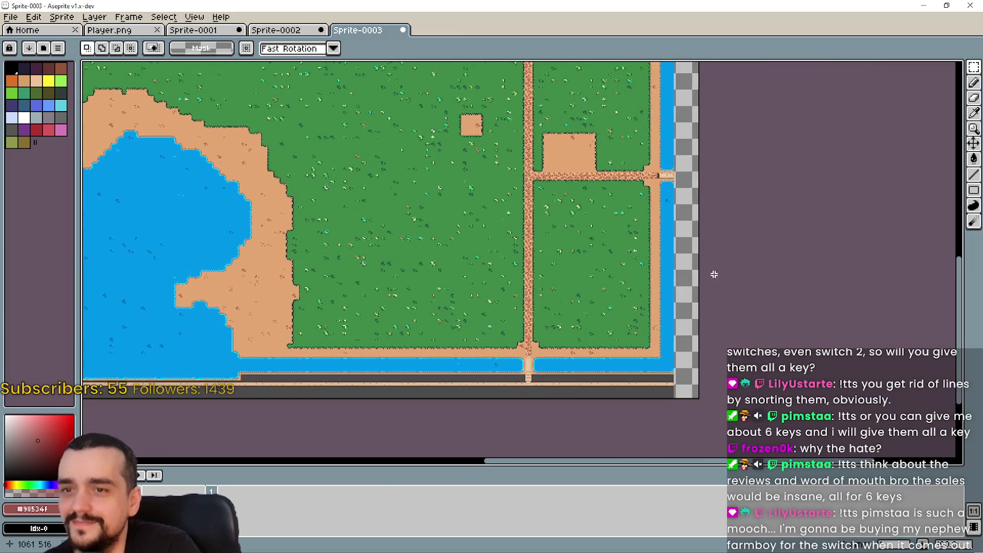
pyautogui.scroll(2, 671, 164)
pyautogui.scroll(1, 670, 163)
pyautogui.moveTo(547, 211)
pyautogui.mouseDown()
pyautogui.moveTo(615, 293)
pyautogui.moveTo(604, 292)
pyautogui.moveTo(615, 292)
pyautogui.mouseUp()
# Select a small patch of river water to reuse for the border.
pyautogui.scroll(-2, 615, 292)
pyautogui.scroll(-2, 606, 274)
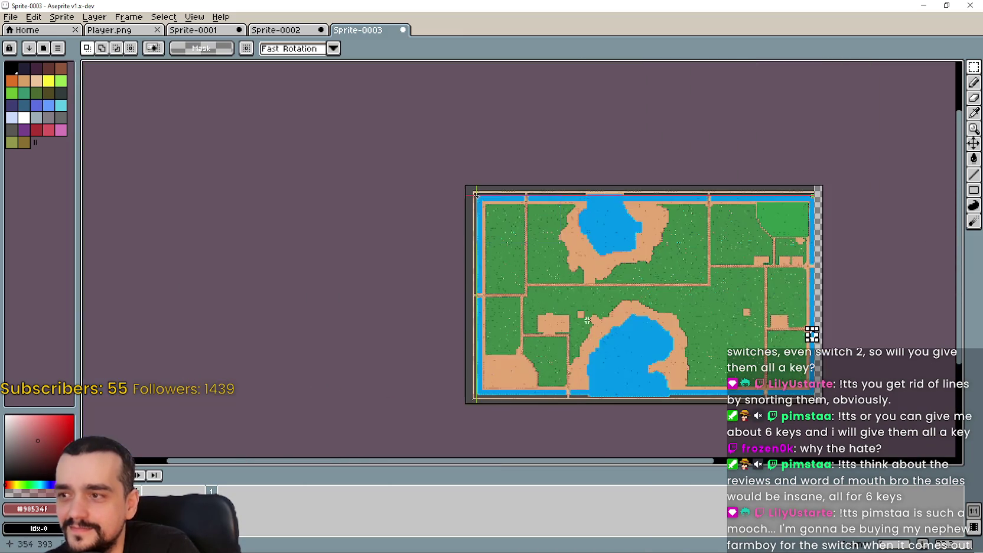
pyautogui.scroll(1, 482, 313)
pyautogui.scroll(1, 481, 314)
pyautogui.moveTo(482, 313); pyautogui.dragTo(497, 269)
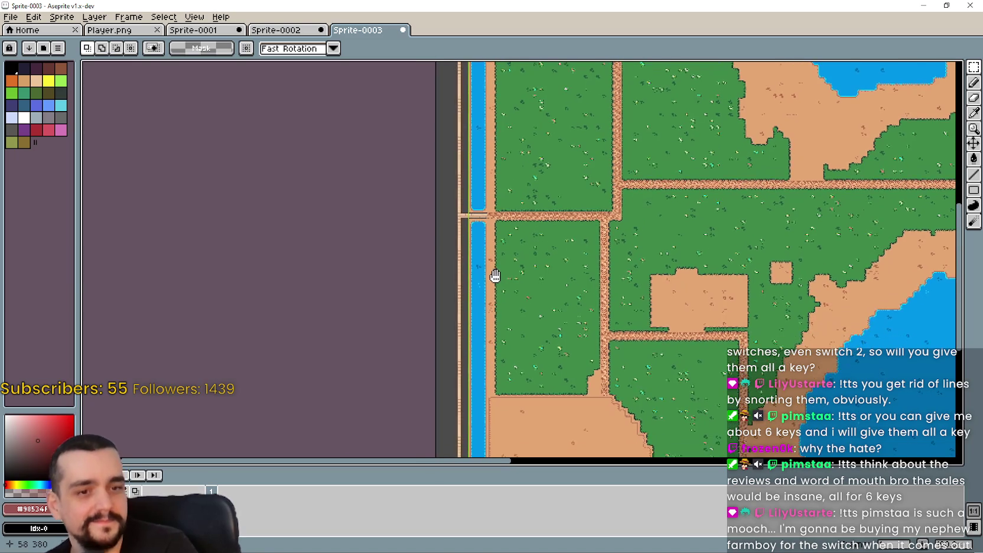
pyautogui.scroll(1, 496, 272)
pyautogui.scroll(1, 489, 281)
pyautogui.scroll(1, 484, 290)
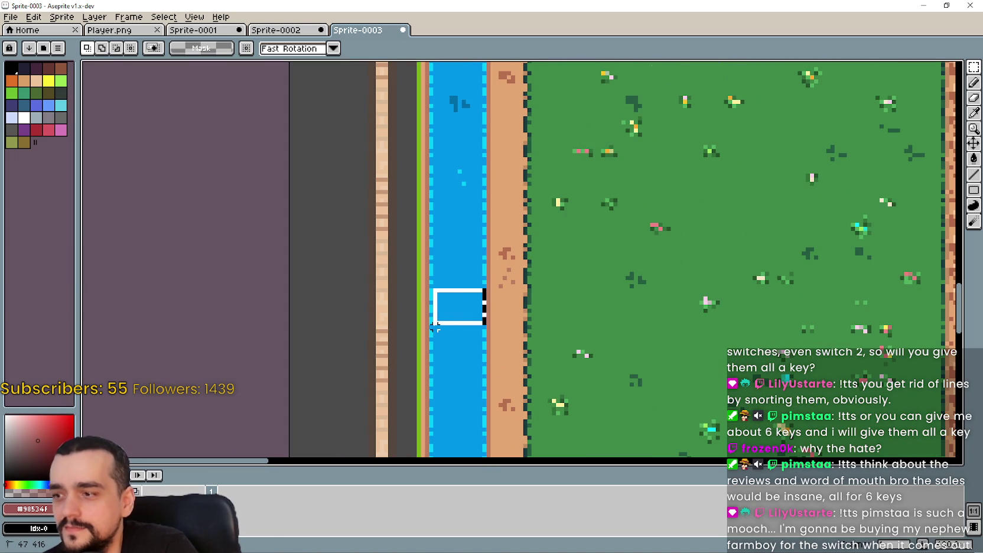
pyautogui.moveTo(436, 328); pyautogui.dragTo(435, 326)
pyautogui.scroll(-1, 491, 331)
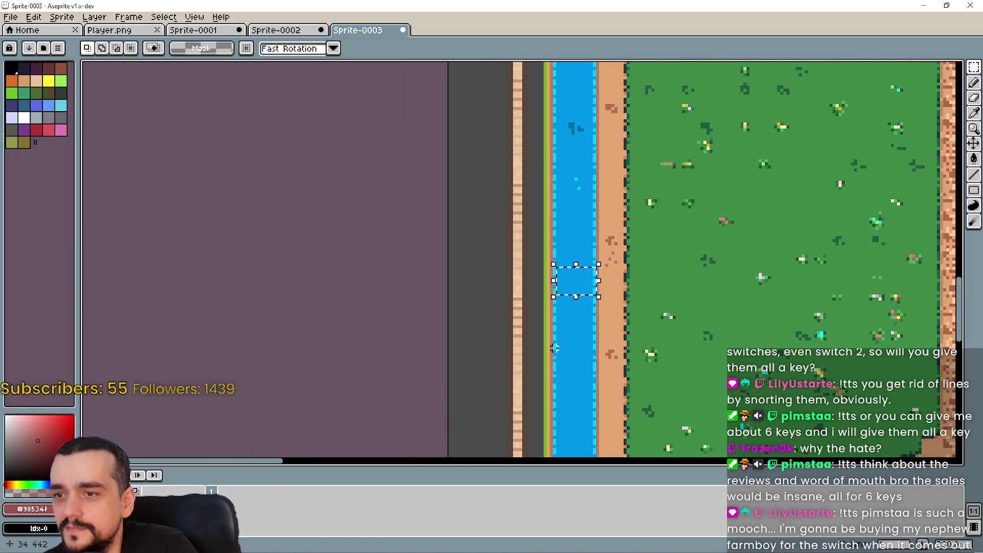
pyautogui.moveTo(553, 349)
pyautogui.mouseDown()
pyautogui.moveTo(363, 69)
pyautogui.moveTo(550, 97)
pyautogui.mouseUp()
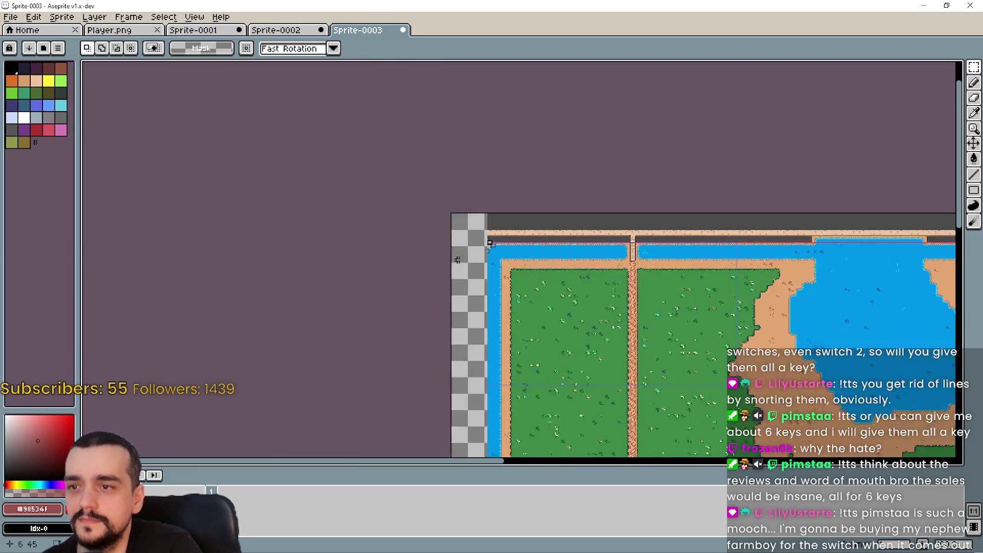
pyautogui.scroll(3, 551, 98)
pyautogui.scroll(1, 530, 159)
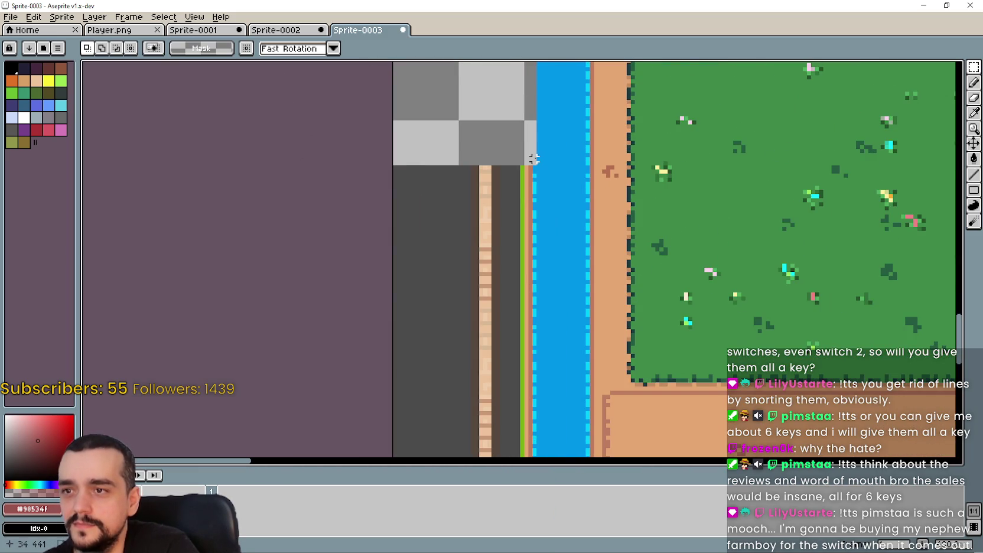
pyautogui.moveTo(534, 158); pyautogui.dragTo(371, 318)
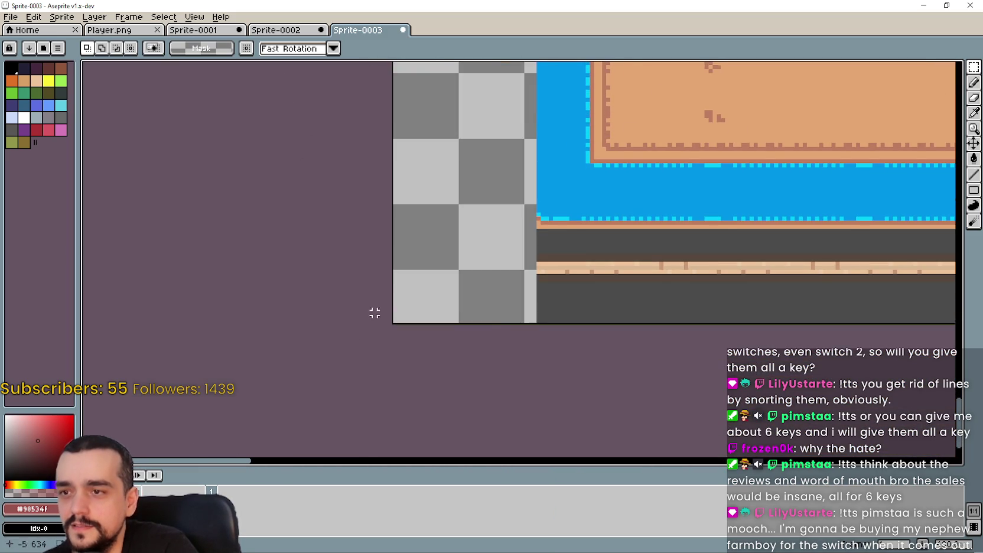
pyautogui.scroll(-2, 371, 318)
pyautogui.scroll(2, 383, 273)
pyautogui.moveTo(405, 270)
pyautogui.mouseDown()
pyautogui.moveTo(953, 292)
pyautogui.moveTo(396, 303)
pyautogui.mouseUp()
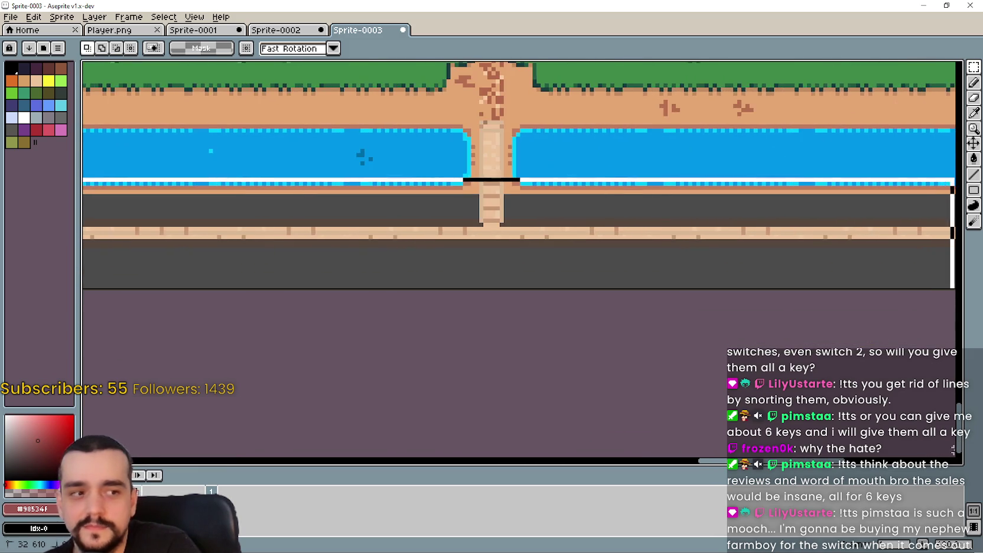
pyautogui.scroll(-2, 397, 303)
pyautogui.scroll(-2, 522, 310)
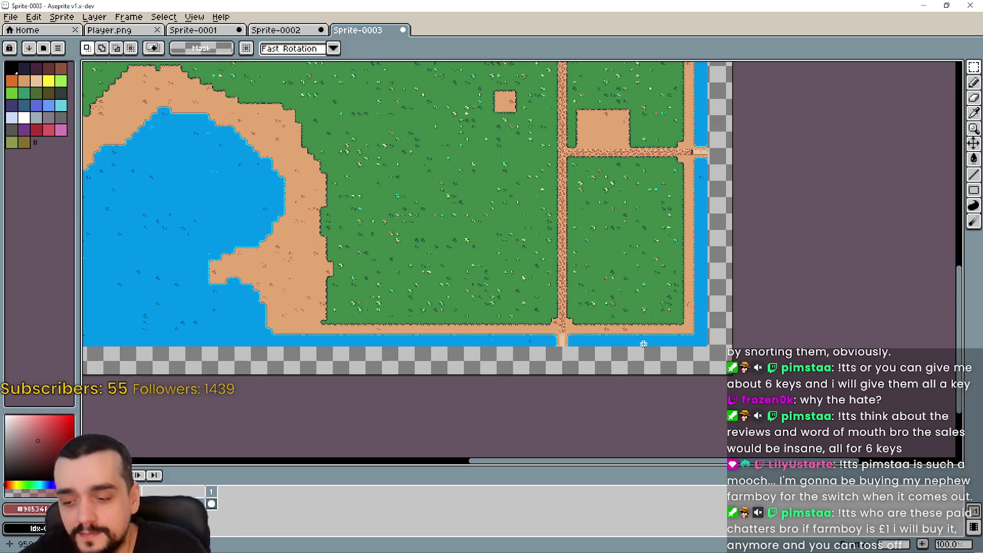
# Clear the map's top tile rows, keeping the deletion after an undo and redo.
pyautogui.scroll(1, 680, 385)
pyautogui.scroll(1, 591, 343)
pyautogui.scroll(-2, 532, 319)
pyautogui.scroll(2, 470, 291)
pyautogui.scroll(-4, 470, 291)
pyautogui.scroll(1, 538, 311)
pyautogui.scroll(1, 481, 266)
pyautogui.scroll(1, 459, 329)
pyautogui.scroll(4, 427, 277)
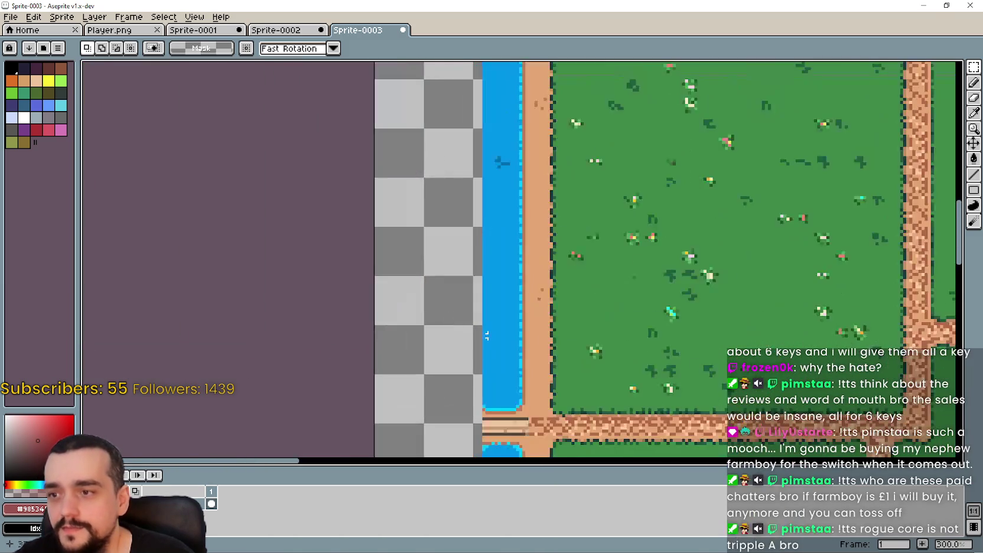
pyautogui.scroll(-2, 532, 266)
pyautogui.scroll(-1, 577, 256)
pyautogui.hscroll(10, 679, 263)
pyautogui.hscroll(5, 401, 224)
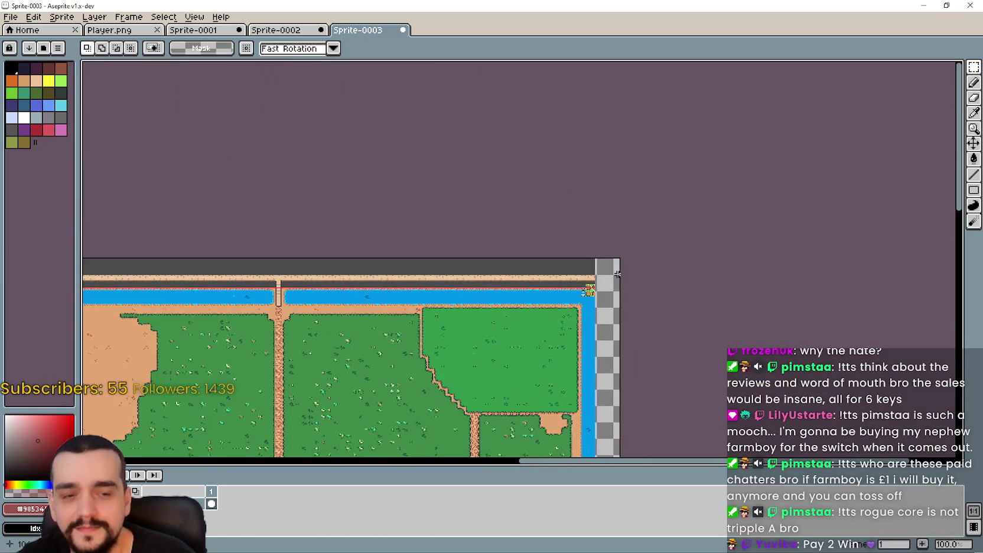
pyautogui.scroll(3, 650, 272)
pyautogui.moveTo(709, 263); pyautogui.dragTo(791, 275)
pyautogui.scroll(2, 764, 272)
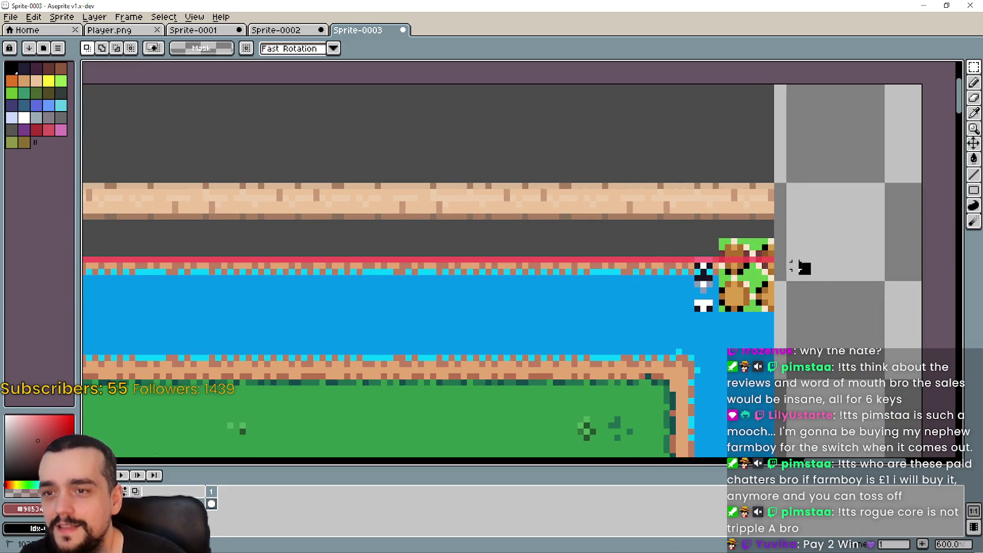
pyautogui.moveTo(804, 271); pyautogui.dragTo(148, 71)
pyautogui.press('Delete')
pyautogui.scroll(-2, 491, 310)
pyautogui.moveTo(491, 310); pyautogui.dragTo(786, 259)
pyautogui.hotkey('ctrl', 'z')
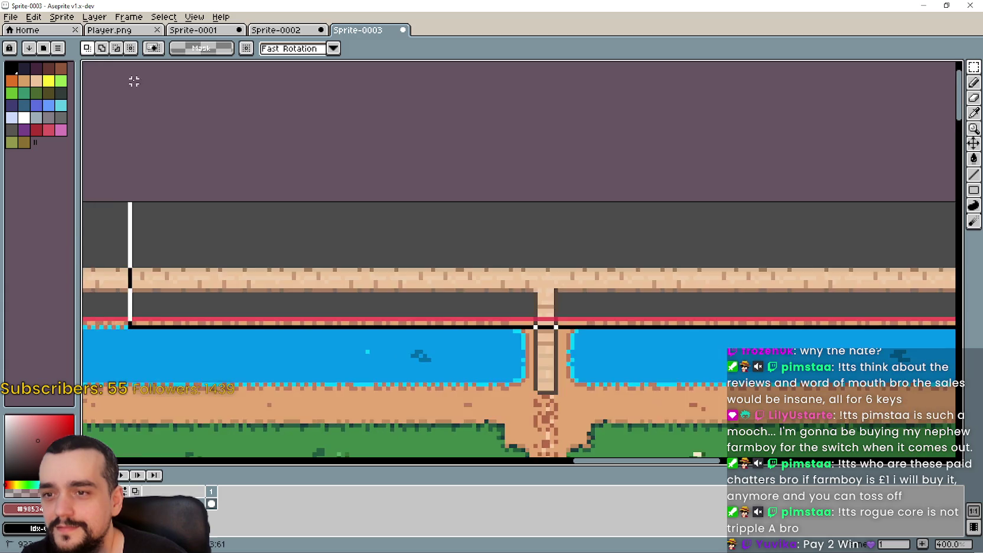
pyautogui.hotkey('ctrl', 'y')
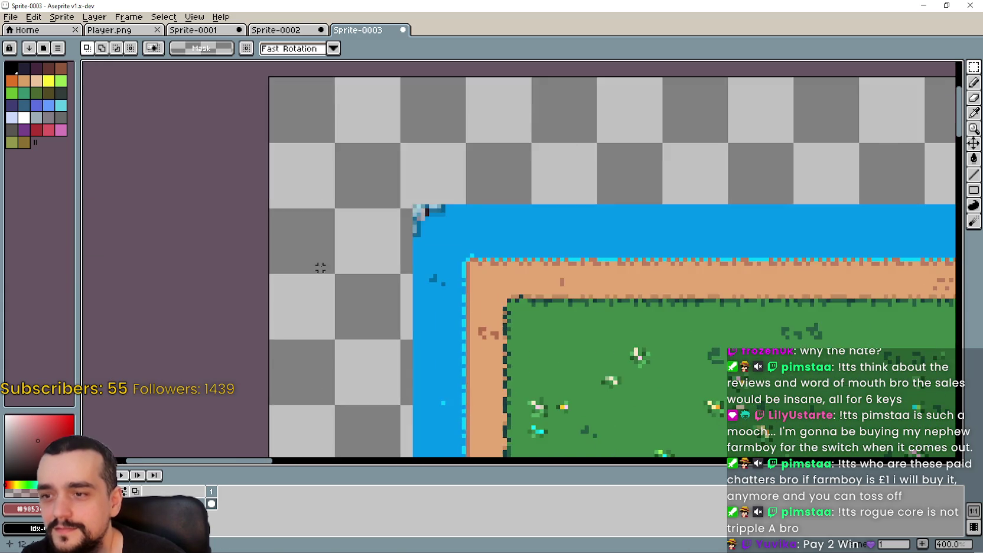
# Move a water patch over the map's top-left corner and commit it.
pyautogui.scroll(5, 404, 254)
pyautogui.moveTo(658, 162); pyautogui.dragTo(559, 187)
pyautogui.moveTo(770, 123); pyautogui.dragTo(643, 219)
pyautogui.moveTo(682, 189); pyautogui.dragTo(498, 183)
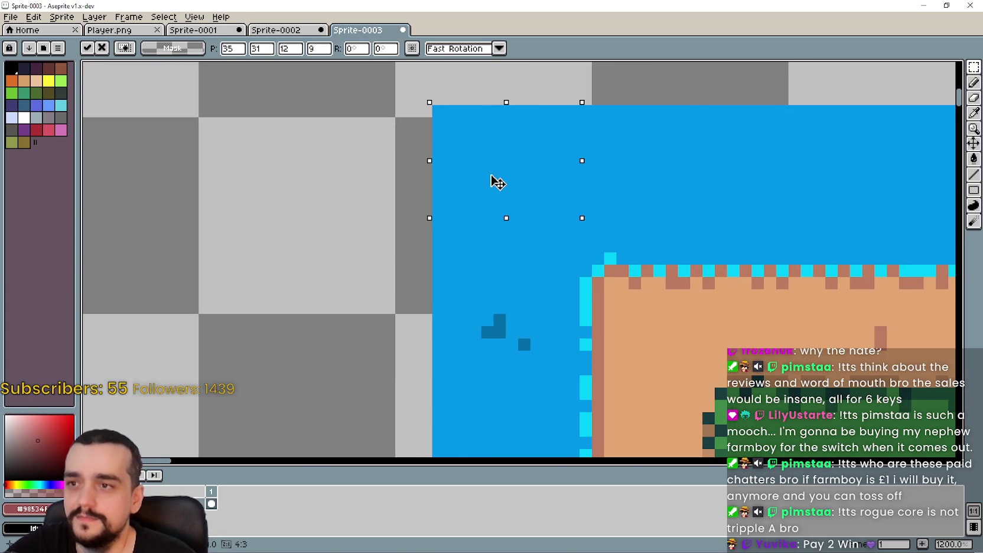
pyautogui.scroll(-4, 498, 184)
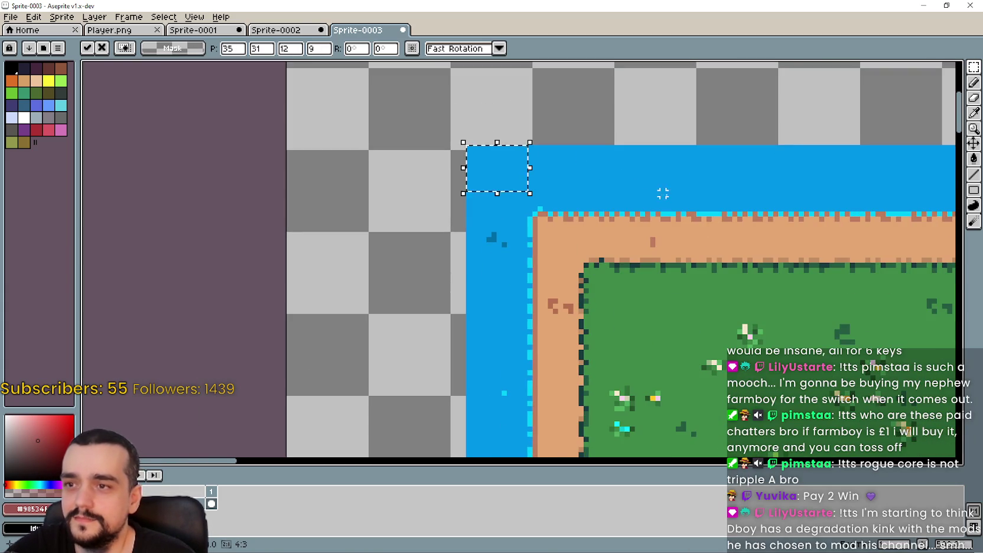
pyautogui.scroll(-2, 634, 188)
pyautogui.scroll(-2, 591, 225)
pyautogui.scroll(-2, 562, 248)
pyautogui.scroll(-1, 539, 267)
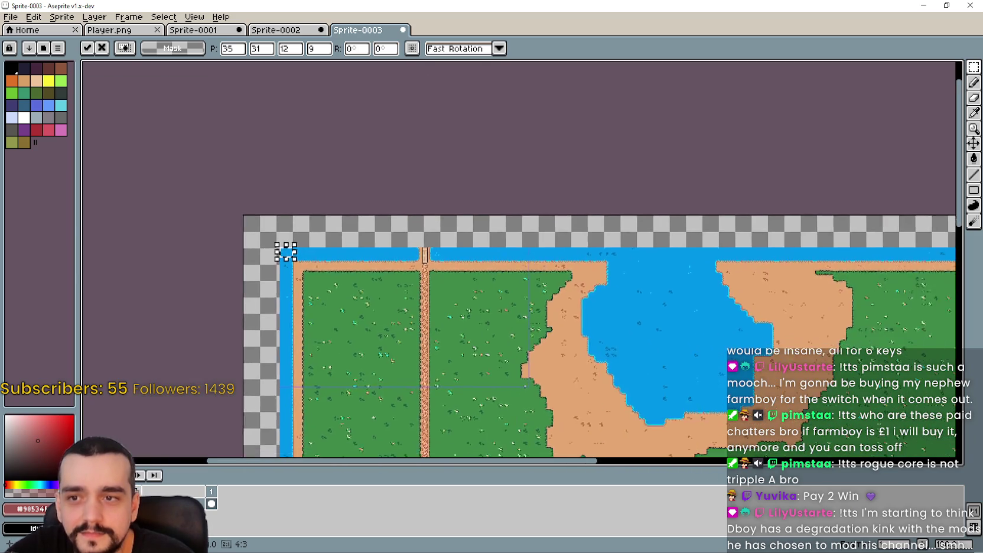
pyautogui.scroll(2, 539, 267)
pyautogui.hscroll(3, 388, 226)
pyautogui.hscroll(3, 387, 226)
pyautogui.hscroll(2, 429, 271)
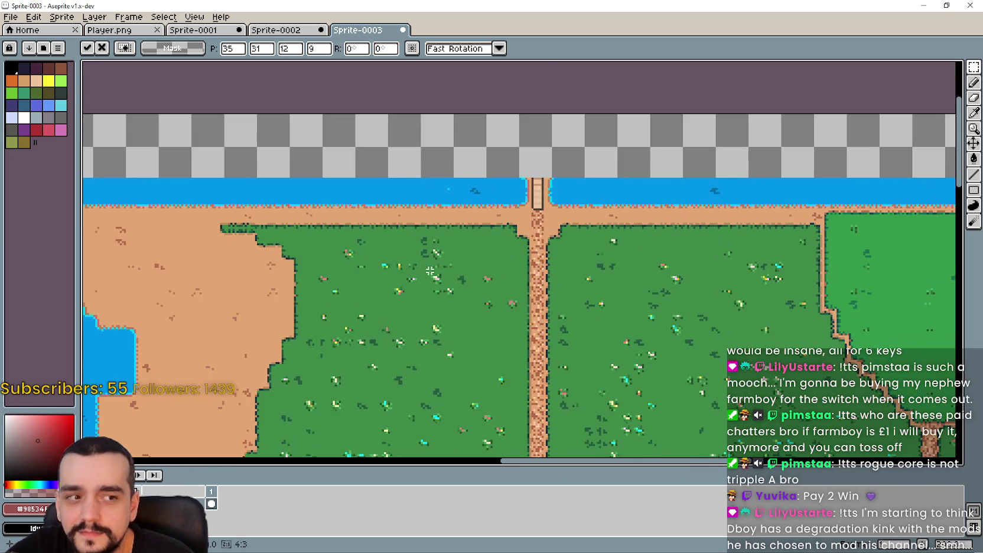
pyautogui.hscroll(3, 430, 271)
pyautogui.press('Return')
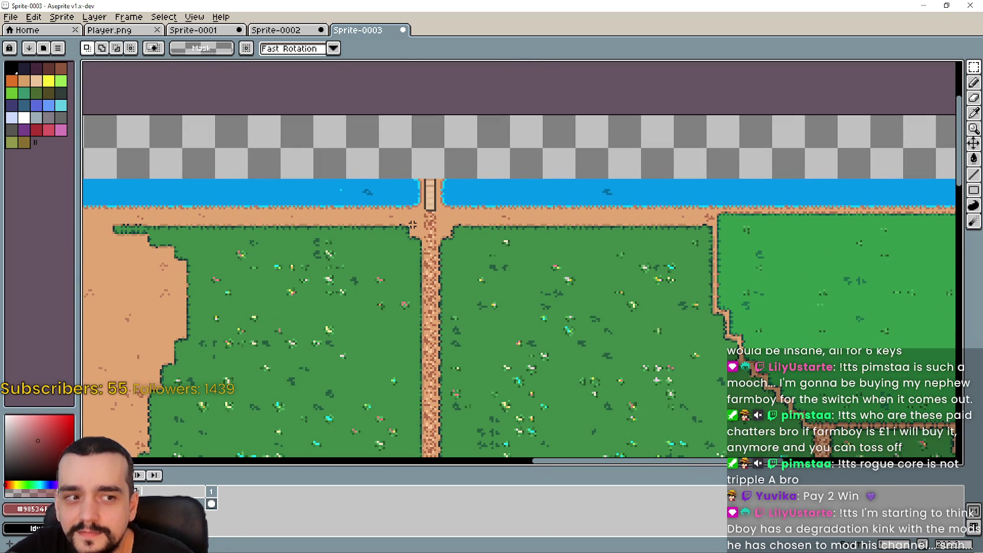
# Paste two copies of the water patch over the top-right corner gap, committing each.
pyautogui.scroll(2, 484, 168)
pyautogui.hscroll(3, 484, 168)
pyautogui.hscroll(2, 439, 220)
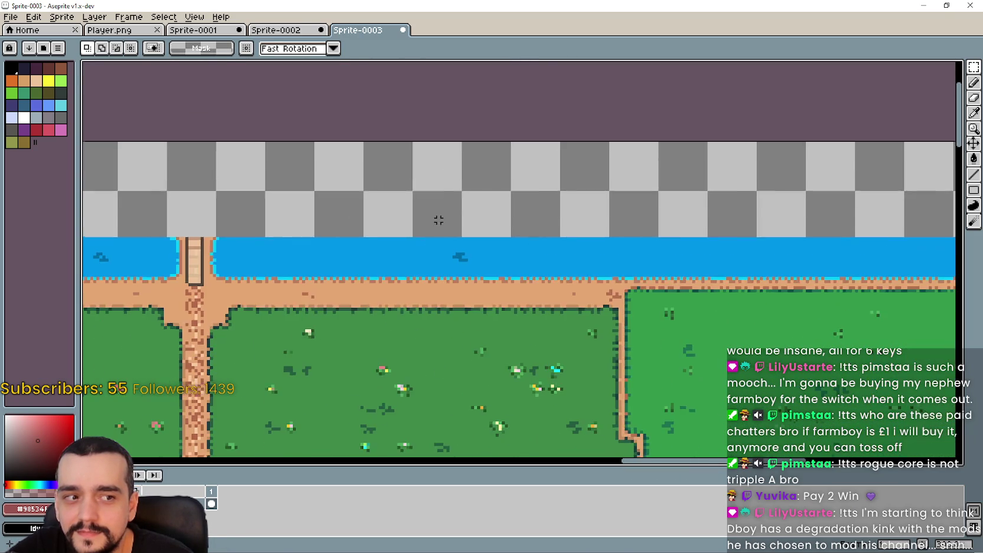
pyautogui.hscroll(2, 432, 213)
pyautogui.hscroll(2, 649, 242)
pyautogui.scroll(1, 649, 243)
pyautogui.scroll(1, 649, 243)
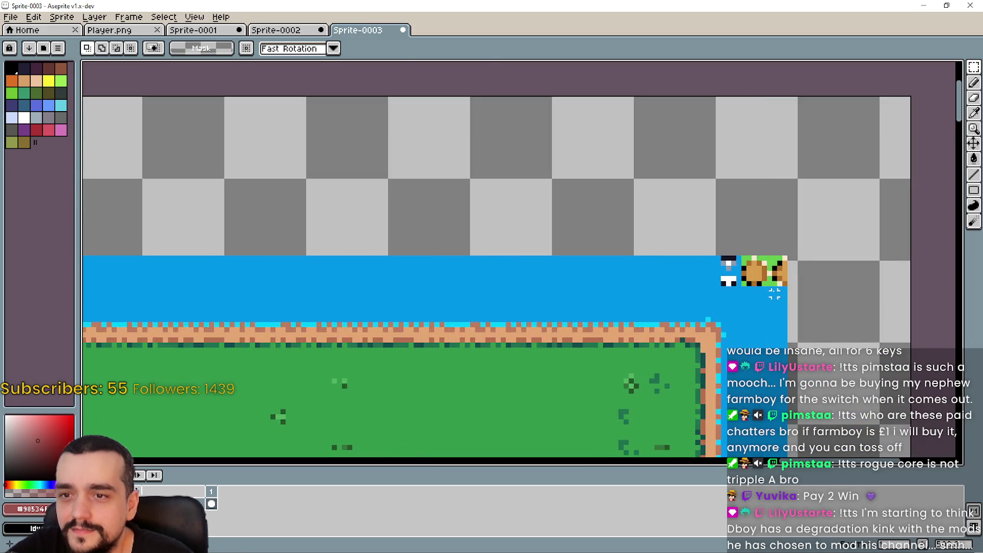
pyautogui.hotkey('ctrl', 'v')
pyautogui.scroll(1, 649, 242)
pyautogui.moveTo(539, 294); pyautogui.dragTo(779, 274)
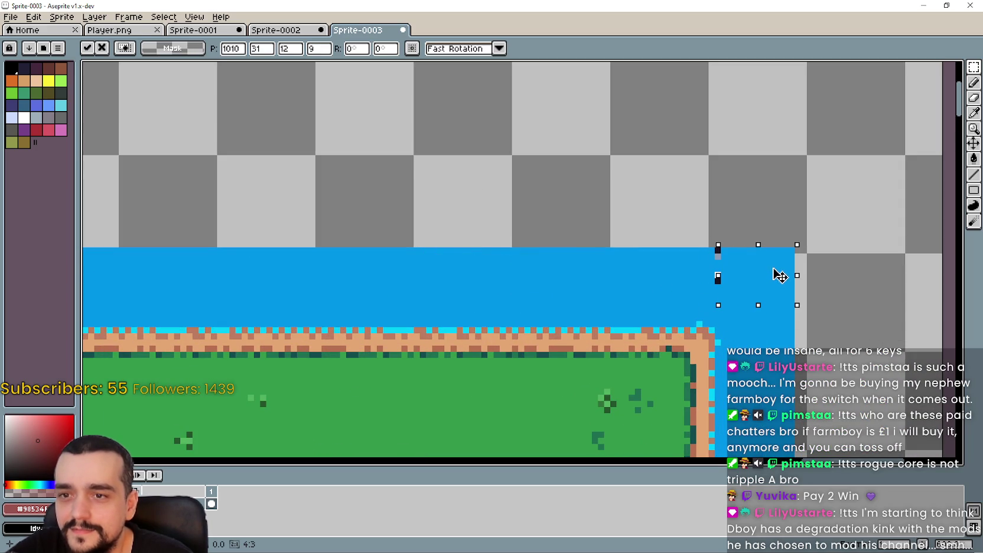
pyautogui.press('Return')
pyautogui.scroll(1, 688, 266)
pyautogui.hotkey('ctrl', 'v')
pyautogui.moveTo(529, 279)
pyautogui.mouseDown()
pyautogui.moveTo(735, 279)
pyautogui.moveTo(731, 265)
pyautogui.mouseUp()
pyautogui.scroll(-1, 731, 265)
pyautogui.press('Return')
# Delete the stray blue bump sitting above the water border.
pyautogui.moveTo(617, 250); pyautogui.dragTo(556, 198)
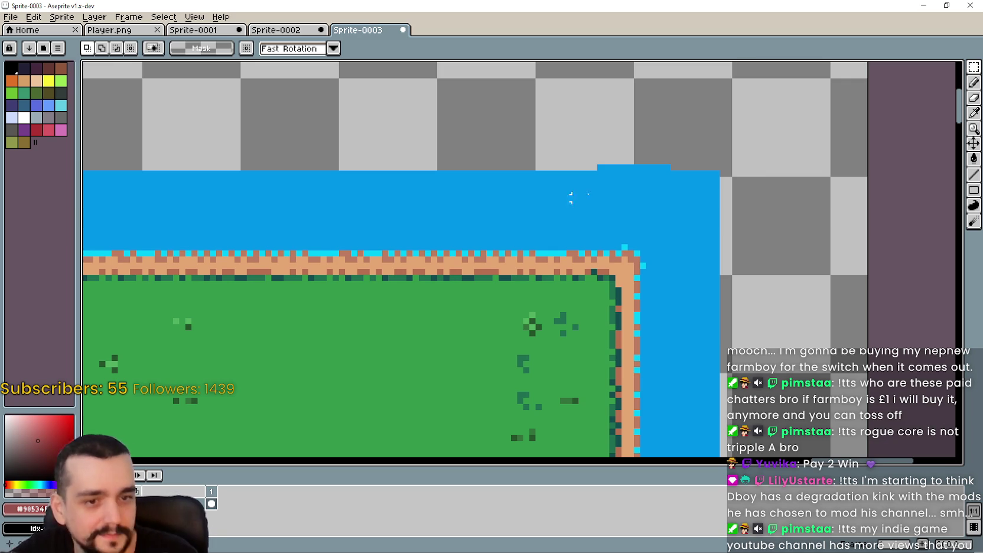
pyautogui.scroll(-1, 548, 227)
pyautogui.scroll(1, 591, 244)
pyautogui.moveTo(644, 144); pyautogui.dragTo(552, 172)
pyautogui.press('Delete')
pyautogui.scroll(-2, 564, 162)
pyautogui.scroll(-1, 577, 182)
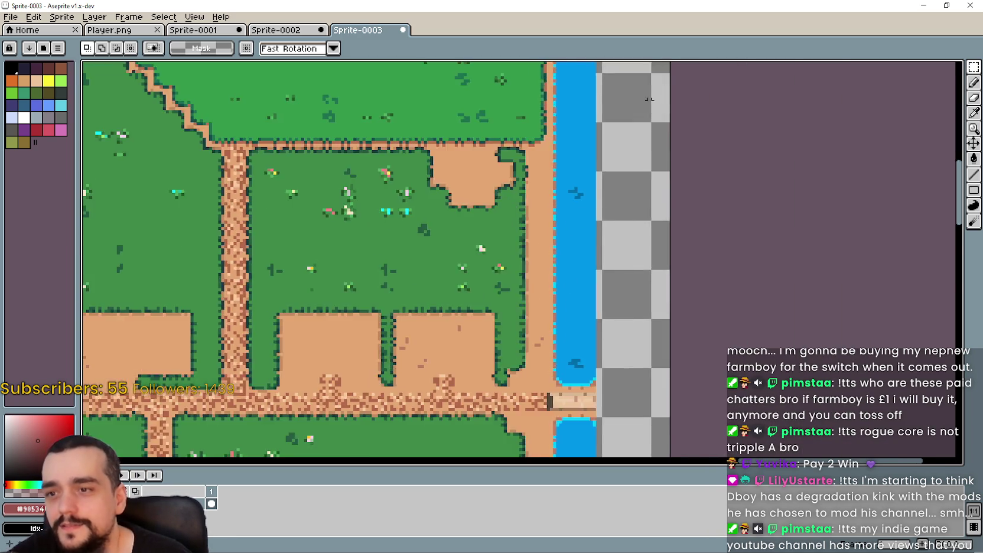
pyautogui.scroll(-1, 609, 248)
pyautogui.scroll(1, 636, 319)
pyautogui.moveTo(628, 325); pyautogui.dragTo(675, 155)
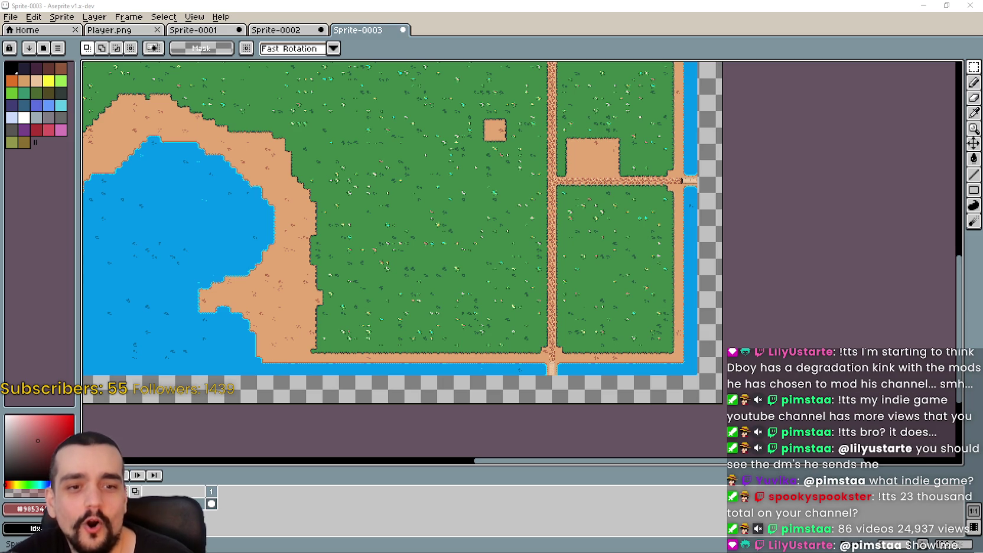
# Switch to Snipping Tool, cancel a new snip, and close it choosing No to save.
pyautogui.hotkey('alt', 'Tab')
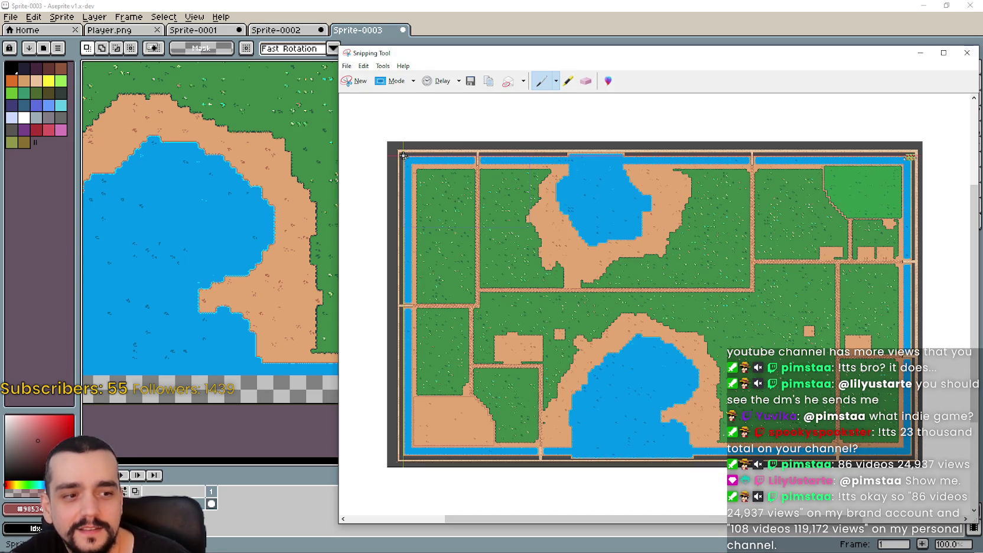
pyautogui.click(355, 81)
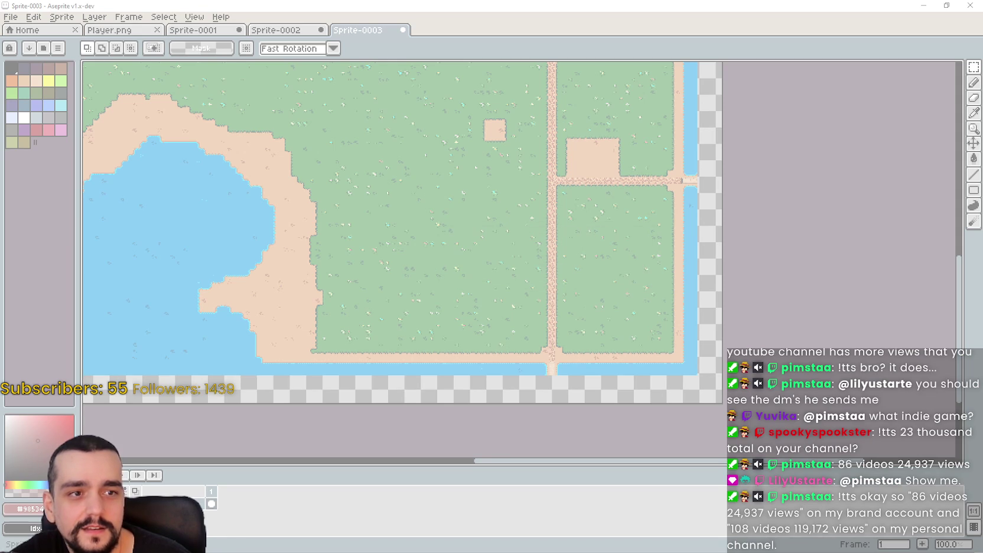
pyautogui.press('Escape')
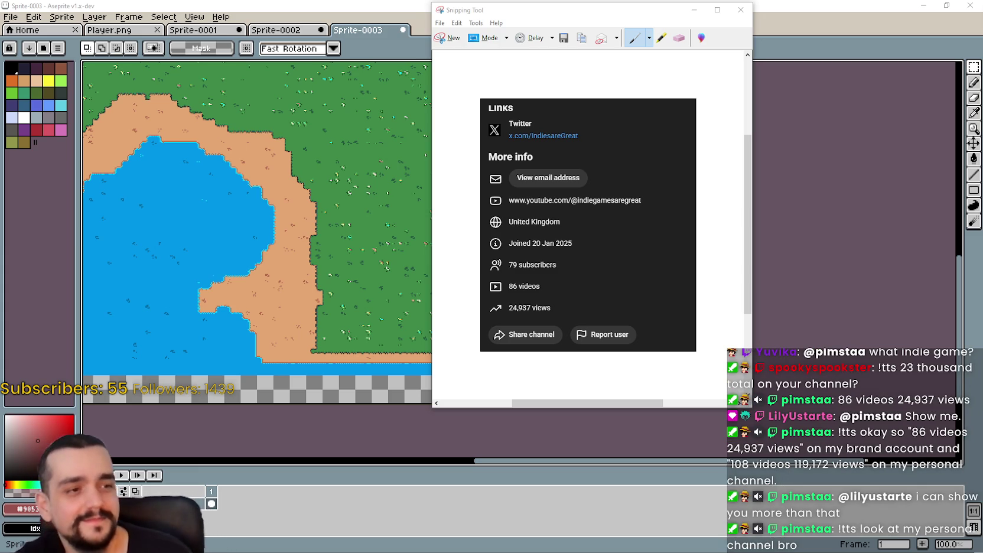
pyautogui.click(740, 10)
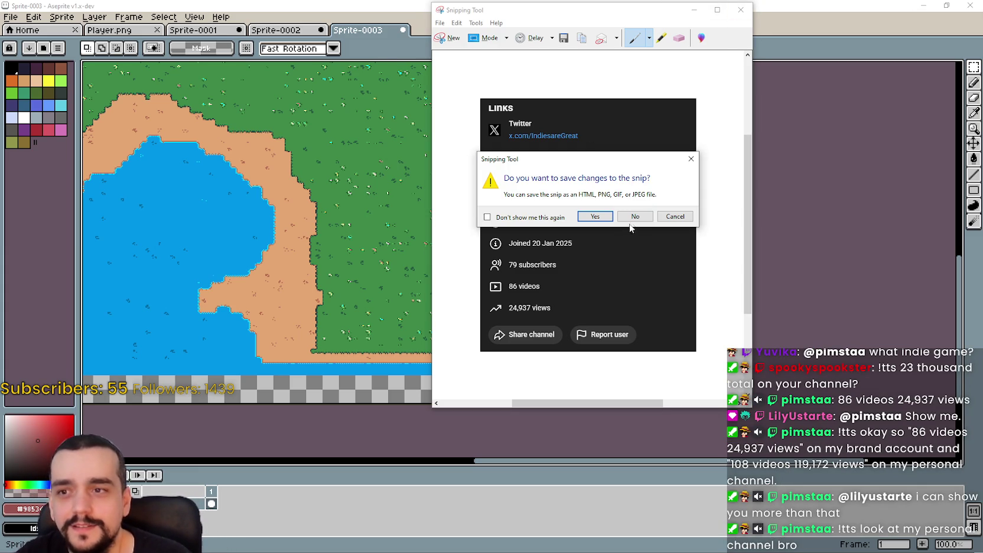
pyautogui.click(633, 217)
pyautogui.scroll(-2, 662, 257)
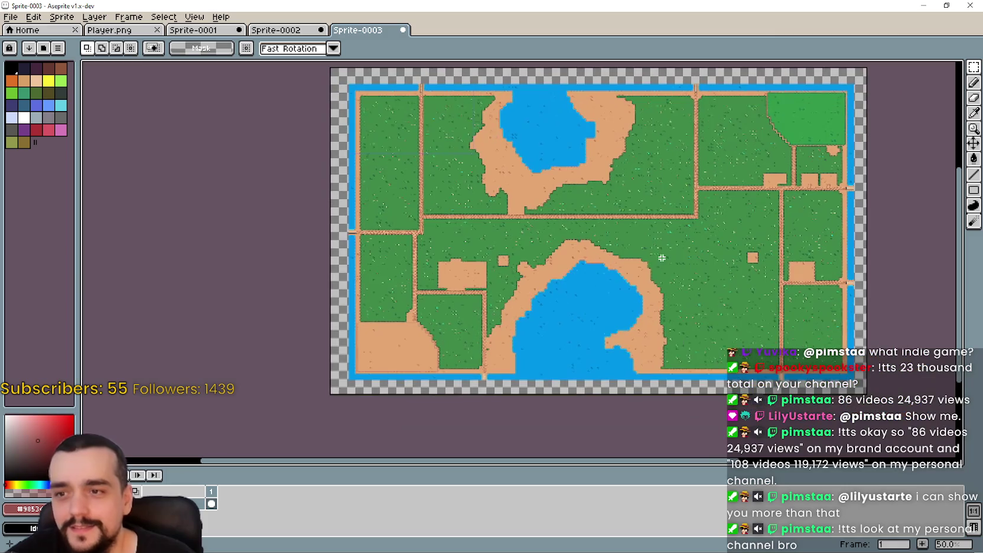
# Move the whole map to position -4, -2 so the border meets the canvas corner.
pyautogui.moveTo(662, 258); pyautogui.dragTo(598, 257)
pyautogui.scroll(2, 598, 257)
pyautogui.scroll(-2, 654, 202)
pyautogui.moveTo(655, 202)
pyautogui.mouseDown()
pyautogui.moveTo(673, 217)
pyautogui.moveTo(732, 229)
pyautogui.mouseUp()
pyautogui.scroll(1, 672, 216)
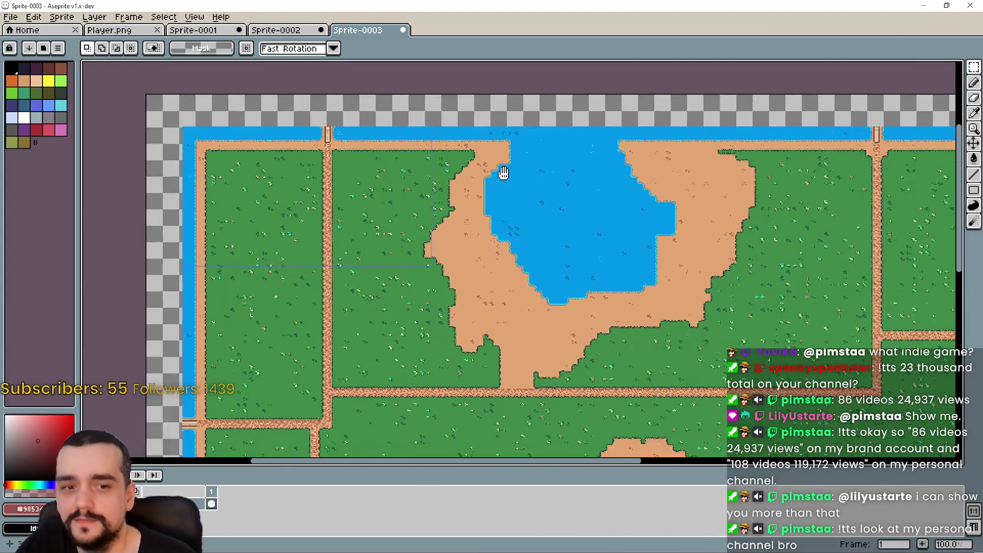
pyautogui.moveTo(930, 67); pyautogui.dragTo(799, 345)
pyautogui.scroll(-2, 807, 338)
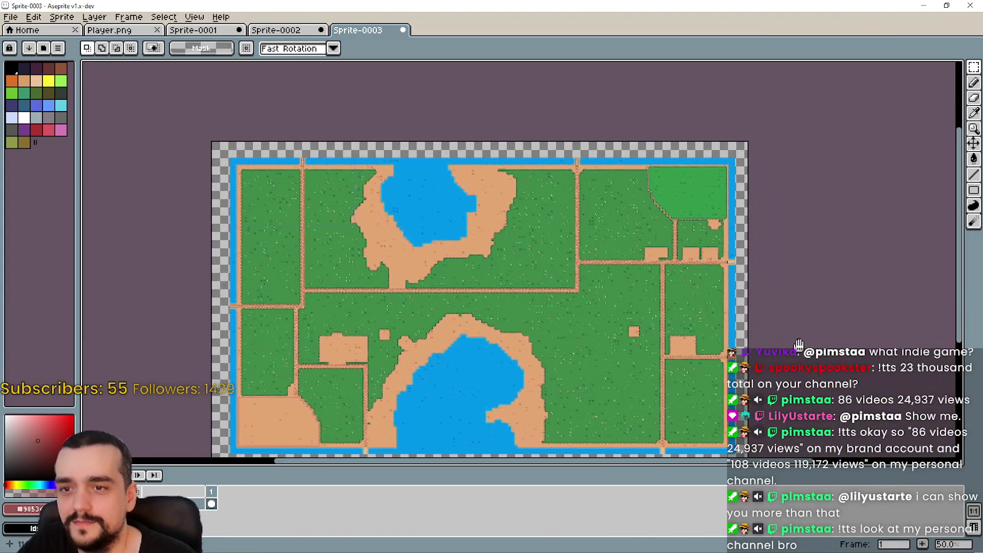
pyautogui.scroll(1, 764, 218)
pyautogui.scroll(1, 692, 167)
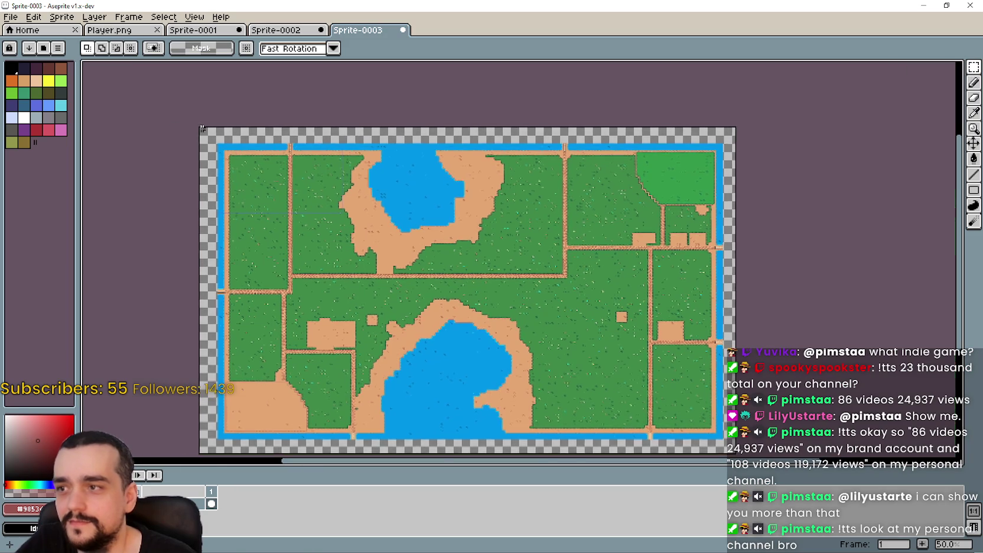
pyautogui.scroll(4, 258, 195)
pyautogui.scroll(-10, 768, 266)
pyautogui.hscroll(10, 857, 355)
pyautogui.scroll(5, 636, 388)
pyautogui.scroll(-3, 556, 334)
pyautogui.scroll(3, 556, 334)
pyautogui.scroll(2, 570, 335)
pyautogui.moveTo(566, 323); pyautogui.dragTo(432, 201)
pyautogui.scroll(-5, 433, 200)
pyautogui.scroll(2, 621, 270)
pyautogui.scroll(-1, 762, 408)
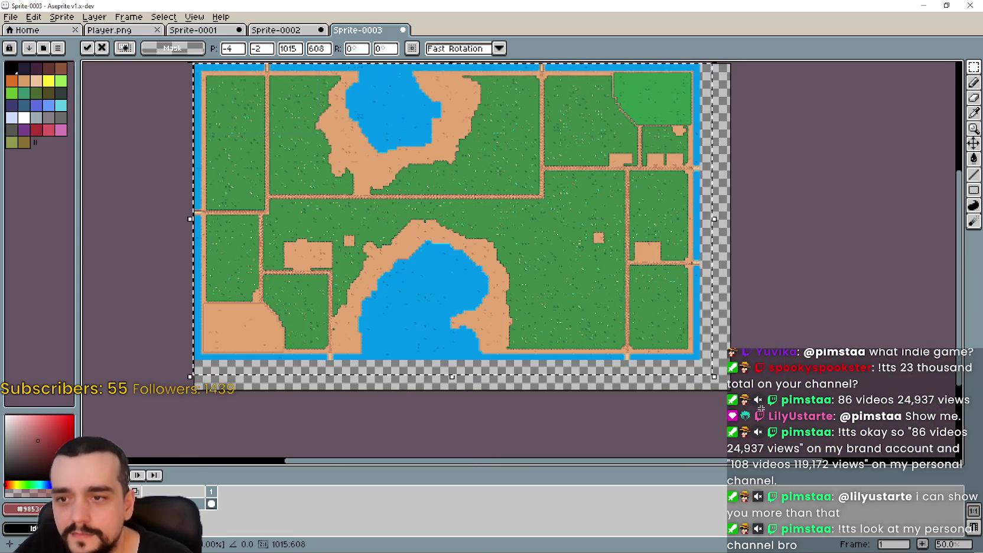
pyautogui.press('Return')
pyautogui.scroll(6, 679, 365)
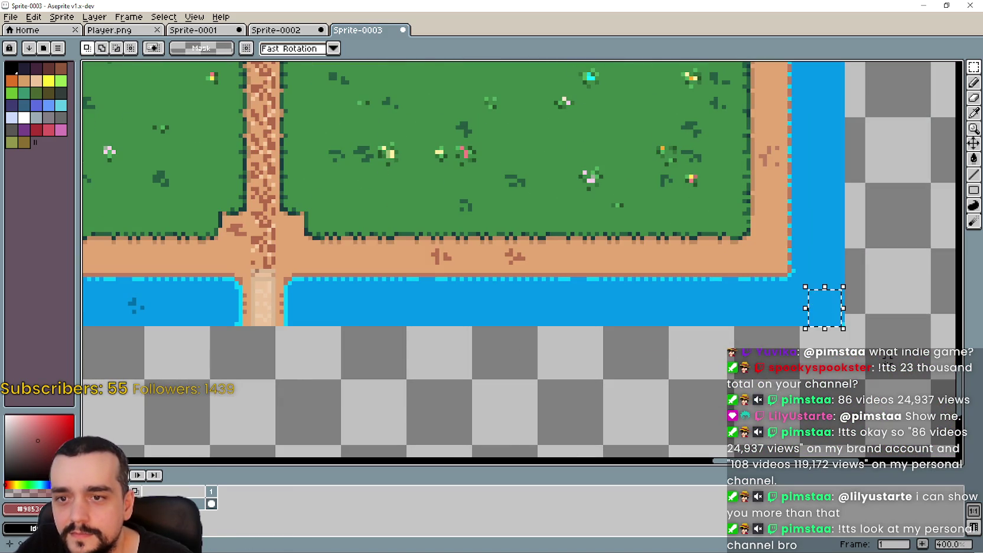
pyautogui.moveTo(843, 324); pyautogui.dragTo(138, 61)
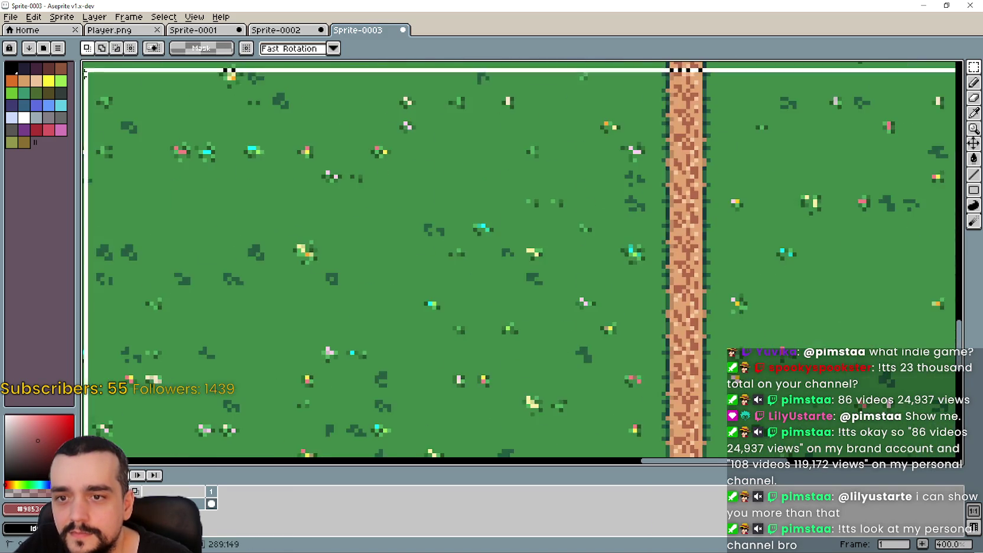
pyautogui.scroll(5, 345, 95)
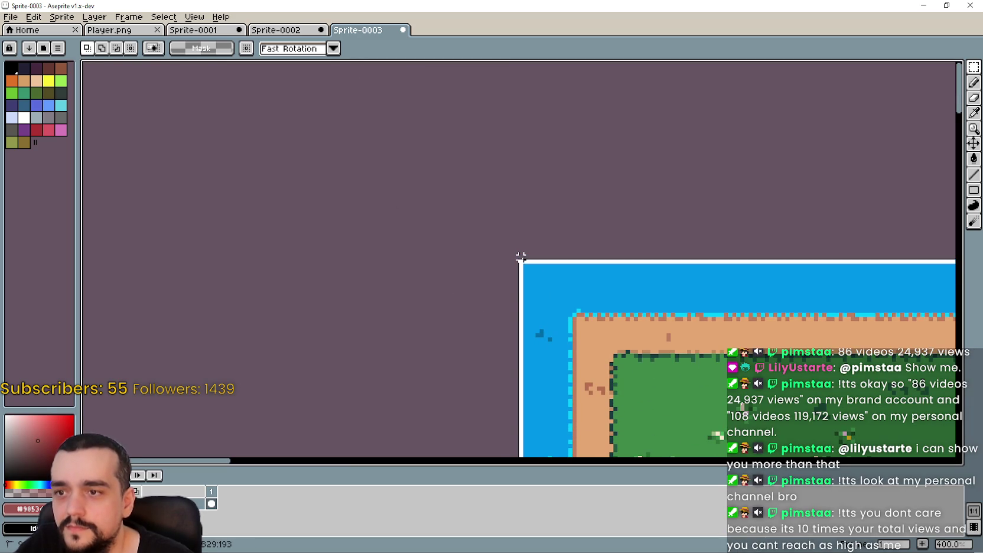
pyautogui.click(79, 17)
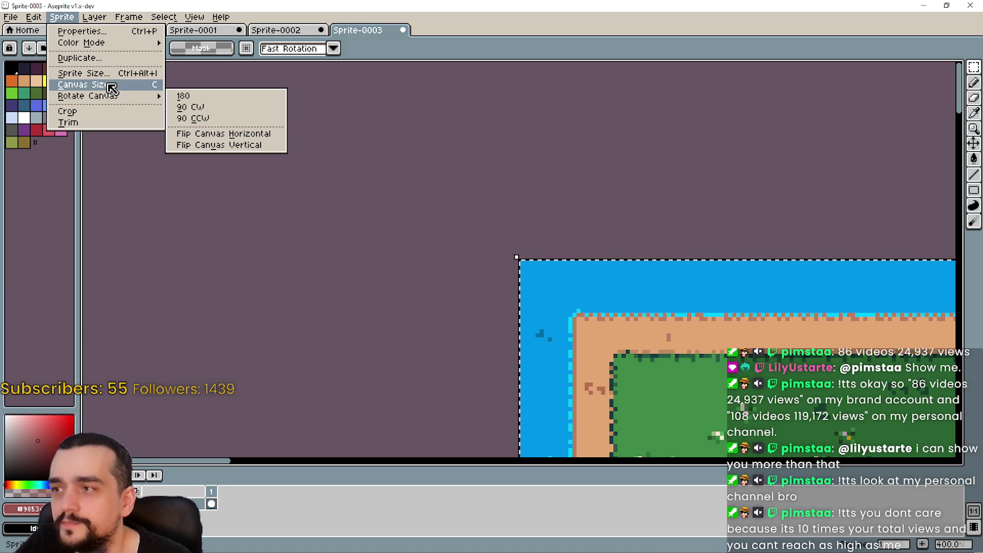
# Crop the canvas to the selected map area via Sprite > Crop, then switch to the browser.
pyautogui.click(68, 123)
pyautogui.scroll(-5, 767, 326)
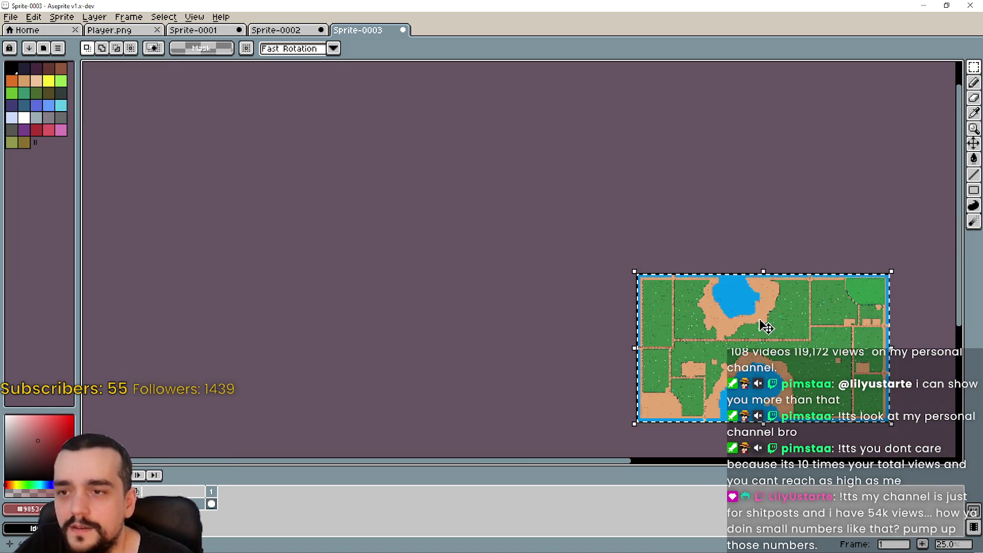
pyautogui.scroll(6, 767, 327)
pyautogui.scroll(-3, 835, 353)
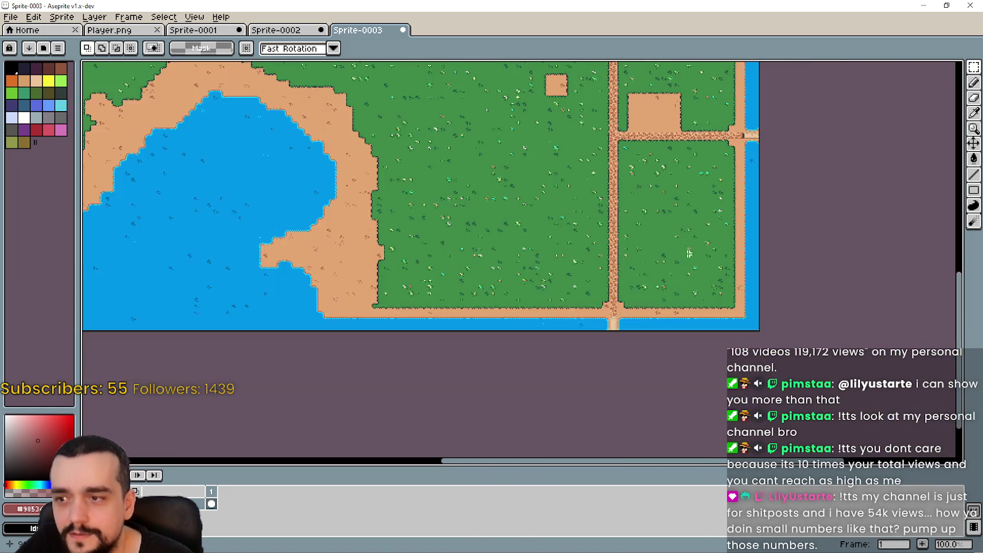
pyautogui.scroll(2, 568, 255)
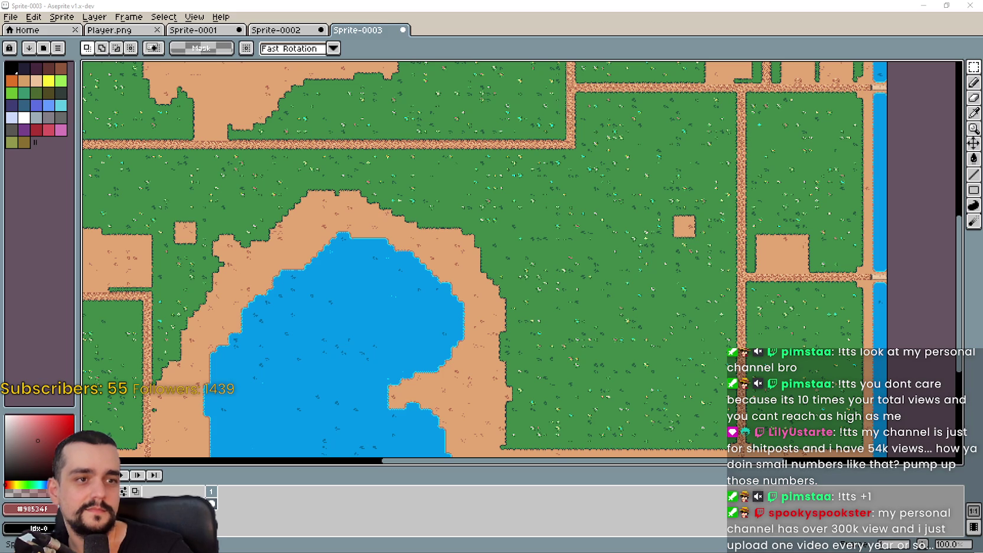
pyautogui.hotkey('alt', 'Tab')
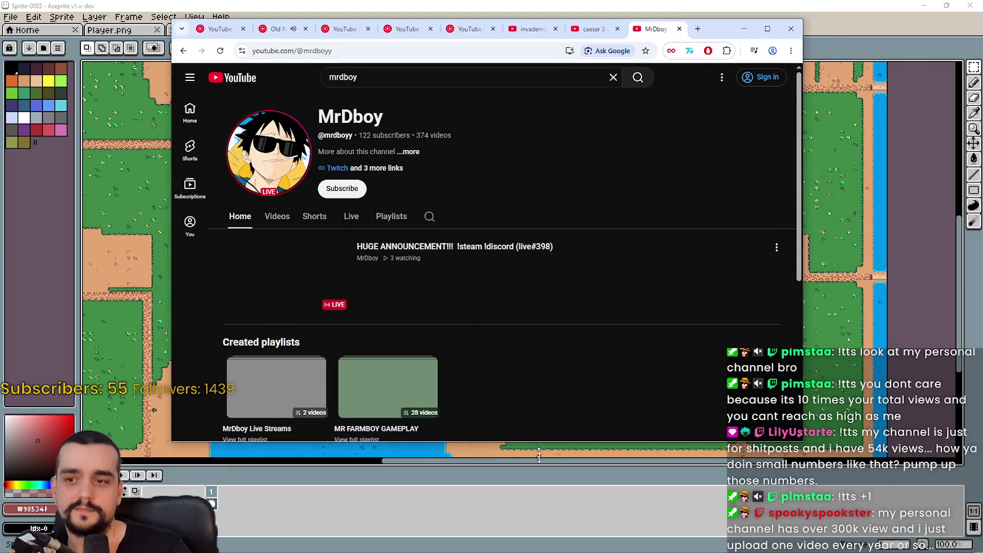
# Make the browser window taller and scroll down the Live tab's streams grid past recent broadcasts.
pyautogui.moveTo(539, 445); pyautogui.dragTo(539, 490)
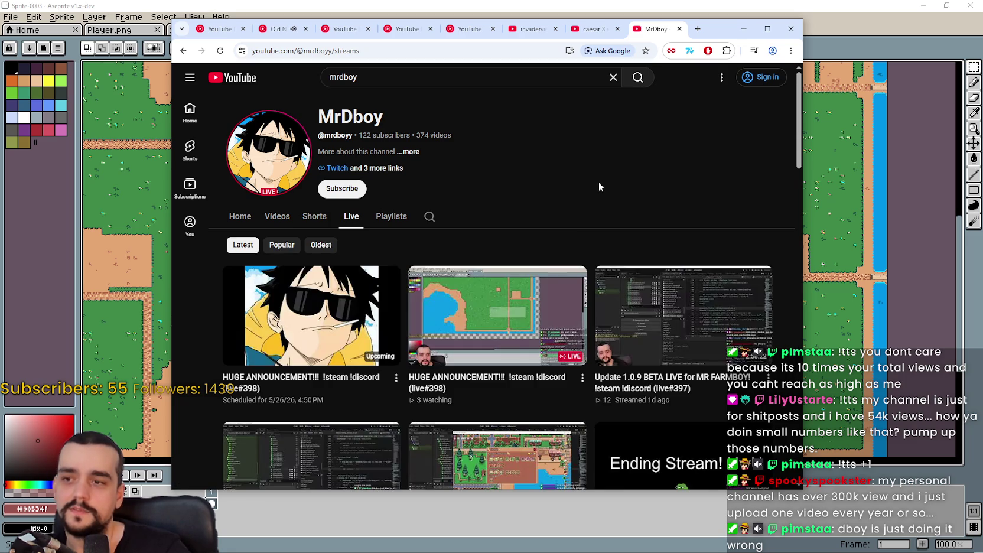
pyautogui.scroll(-1, 724, 408)
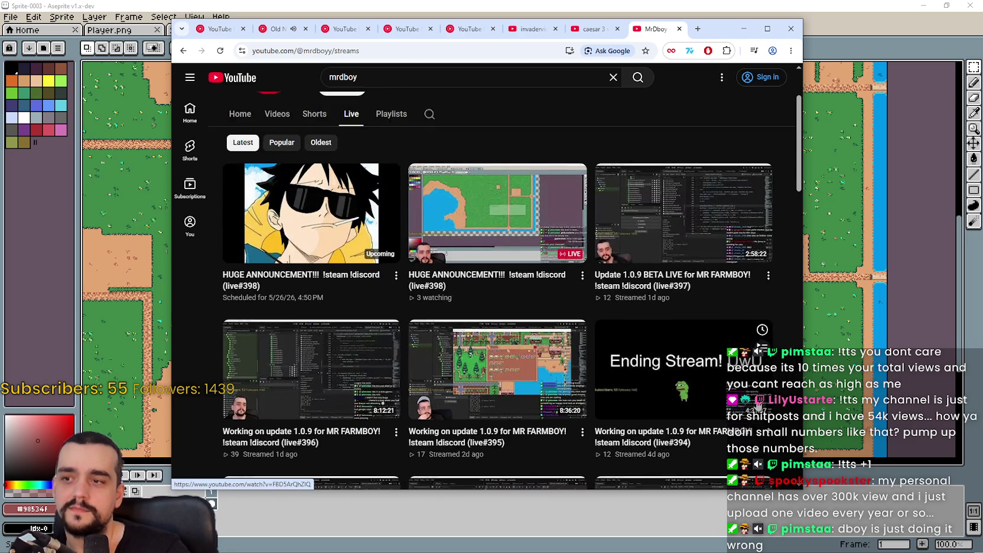
pyautogui.scroll(-3, 758, 405)
pyautogui.scroll(-3, 721, 396)
pyautogui.scroll(-2, 692, 390)
pyautogui.scroll(-3, 691, 388)
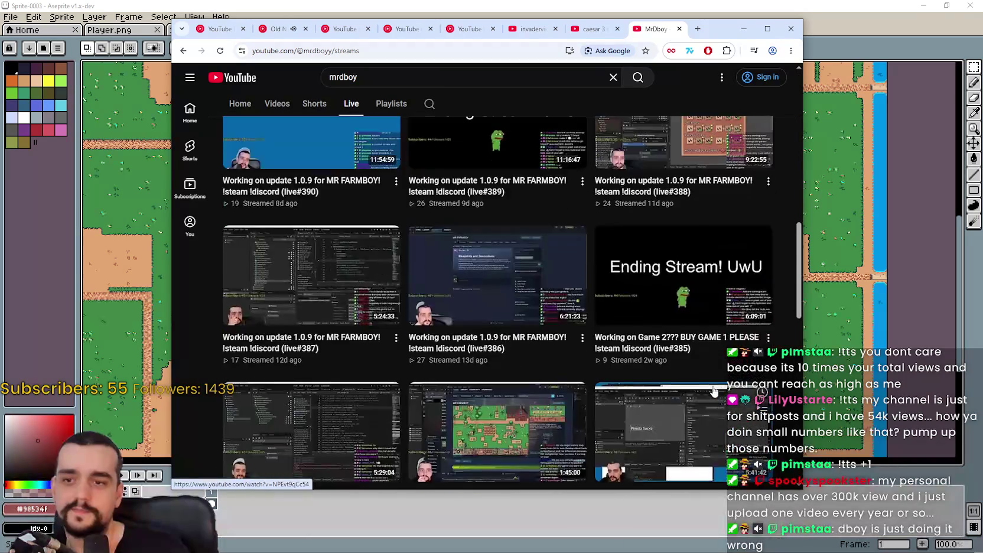
pyautogui.scroll(-3, 689, 381)
pyautogui.scroll(-3, 687, 375)
pyautogui.scroll(4, 685, 371)
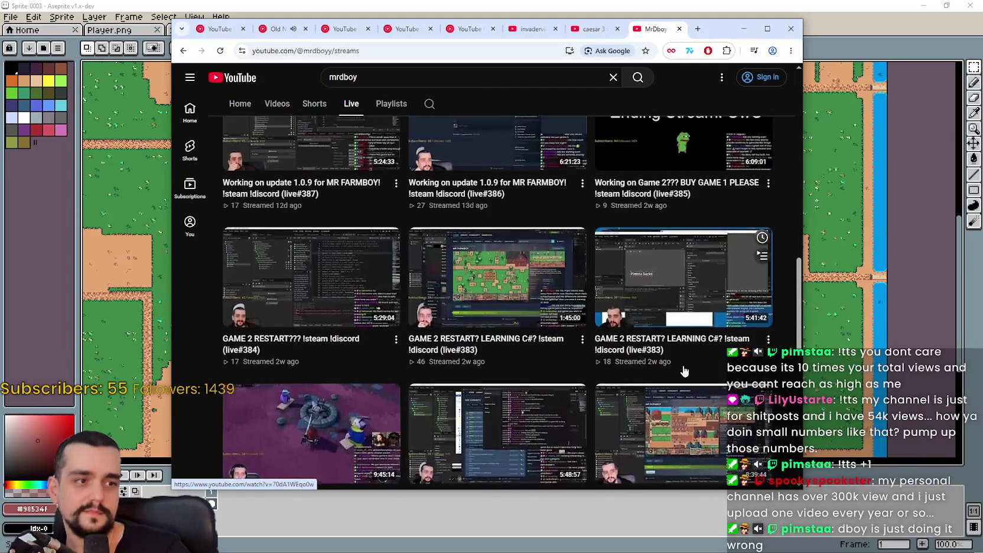
pyautogui.scroll(4, 683, 365)
pyautogui.scroll(4, 683, 368)
pyautogui.scroll(4, 683, 371)
pyautogui.scroll(-4, 683, 369)
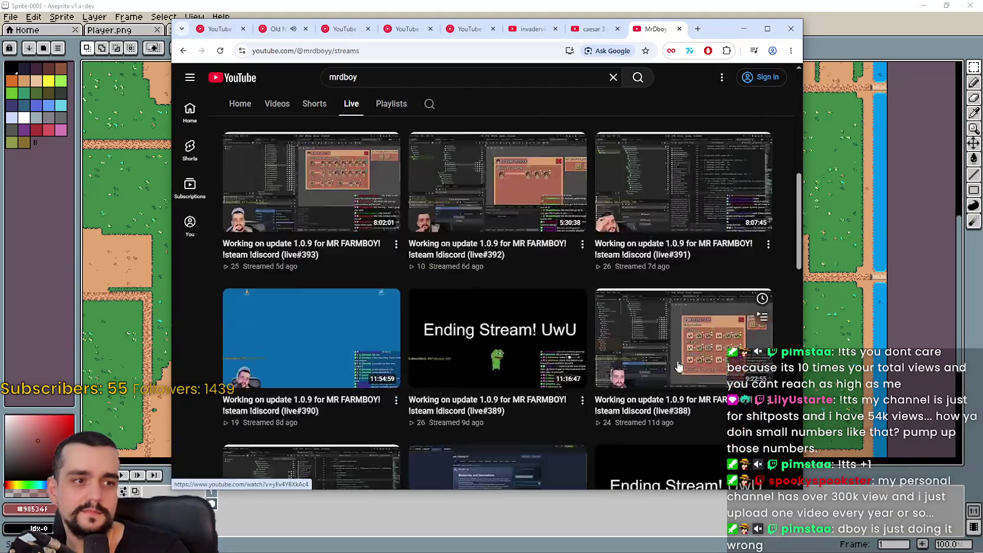
pyautogui.scroll(-4, 681, 367)
pyautogui.scroll(-4, 680, 364)
pyautogui.scroll(-2, 677, 361)
pyautogui.scroll(-4, 677, 362)
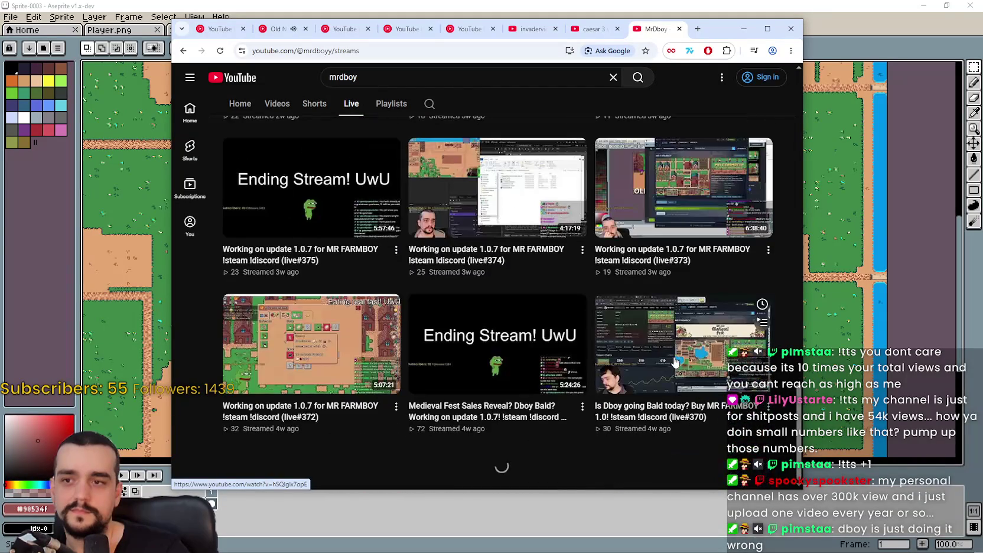
pyautogui.scroll(-3, 682, 372)
pyautogui.scroll(-2, 685, 380)
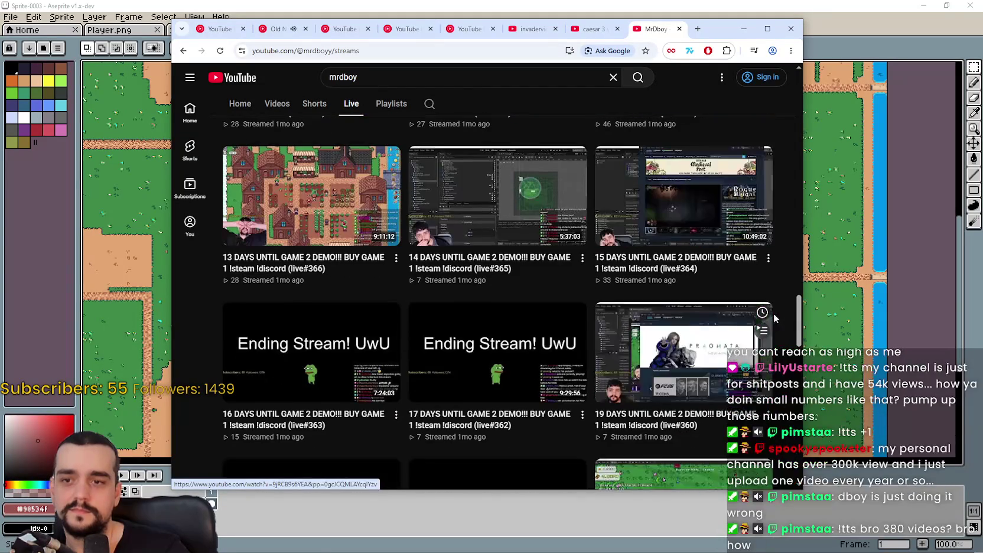
pyautogui.moveTo(796, 309)
pyautogui.mouseDown()
pyautogui.moveTo(792, 354)
pyautogui.moveTo(808, 122)
pyautogui.mouseUp()
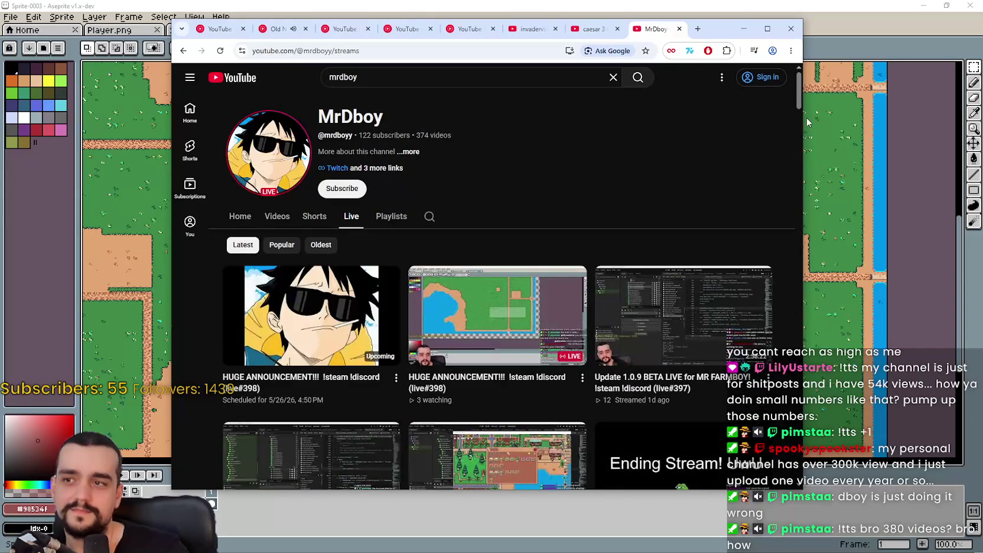
pyautogui.moveTo(806, 117); pyautogui.dragTo(830, 540)
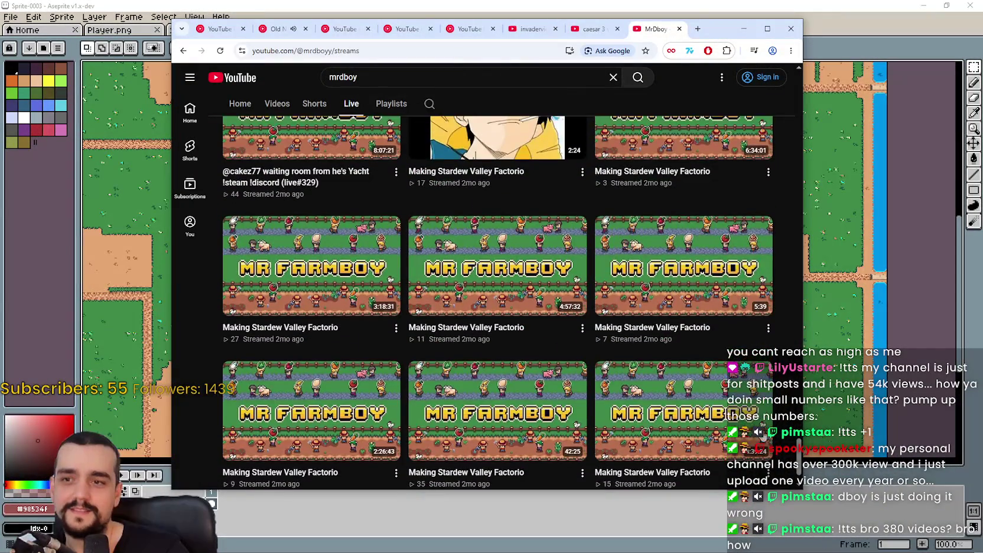
# Keep scrolling until the 10-month-old COZY x GAME DEV streams back to DAY#109 appear.
pyautogui.scroll(-3, 721, 440)
pyautogui.scroll(-3, 721, 440)
pyautogui.scroll(-3, 721, 440)
pyautogui.scroll(-3, 721, 440)
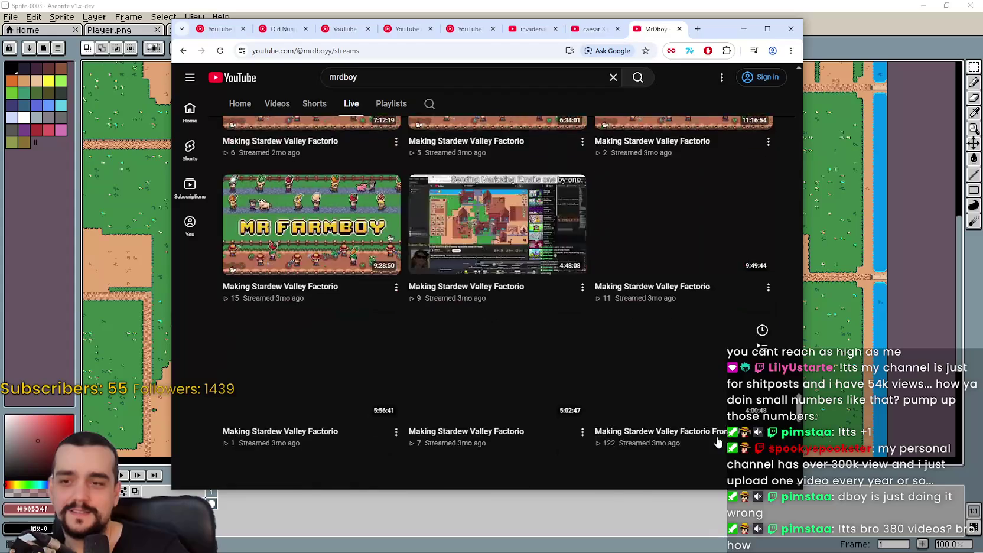
pyautogui.scroll(-3, 712, 436)
pyautogui.scroll(-3, 712, 433)
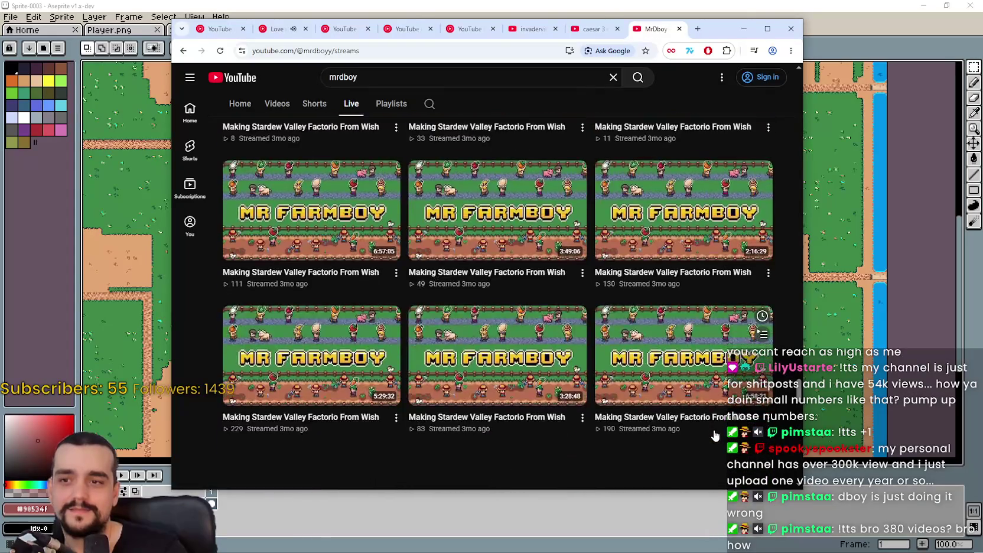
pyautogui.scroll(-5, 714, 432)
pyautogui.scroll(-3, 798, 414)
pyautogui.scroll(-3, 797, 432)
pyautogui.scroll(-3, 795, 455)
pyautogui.scroll(-3, 794, 480)
pyautogui.scroll(-2, 768, 467)
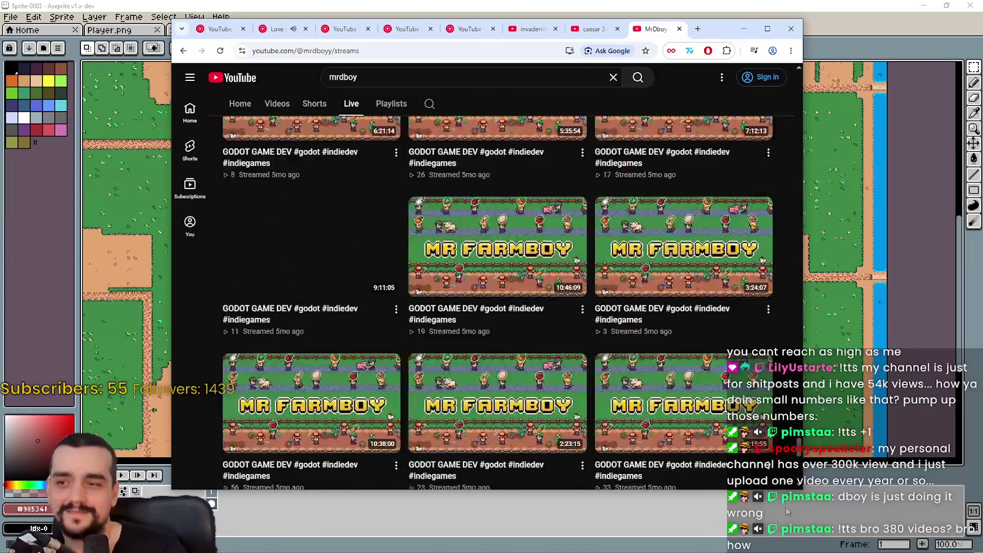
pyautogui.scroll(-3, 721, 441)
pyautogui.scroll(-3, 696, 428)
pyautogui.scroll(-3, 695, 427)
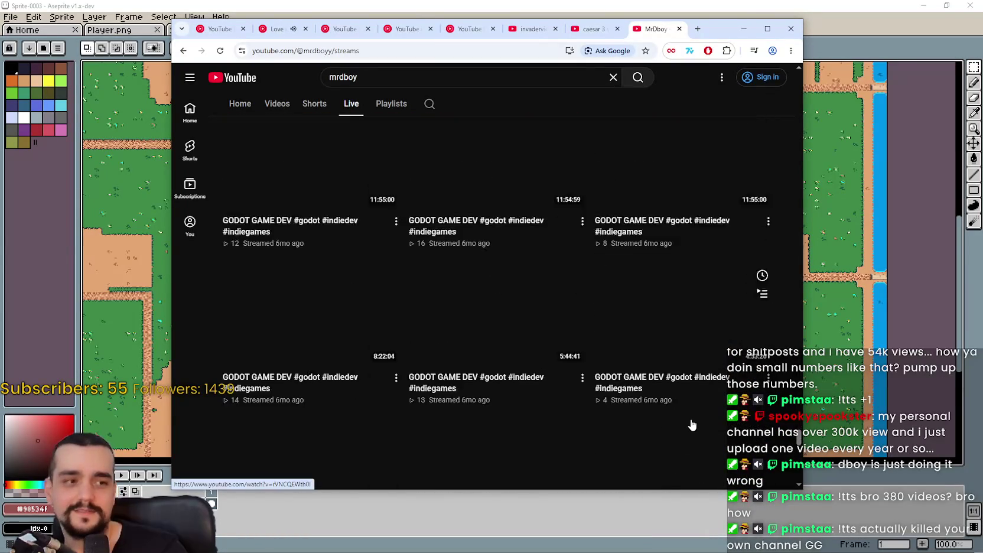
pyautogui.scroll(-3, 693, 425)
pyautogui.scroll(-4, 692, 424)
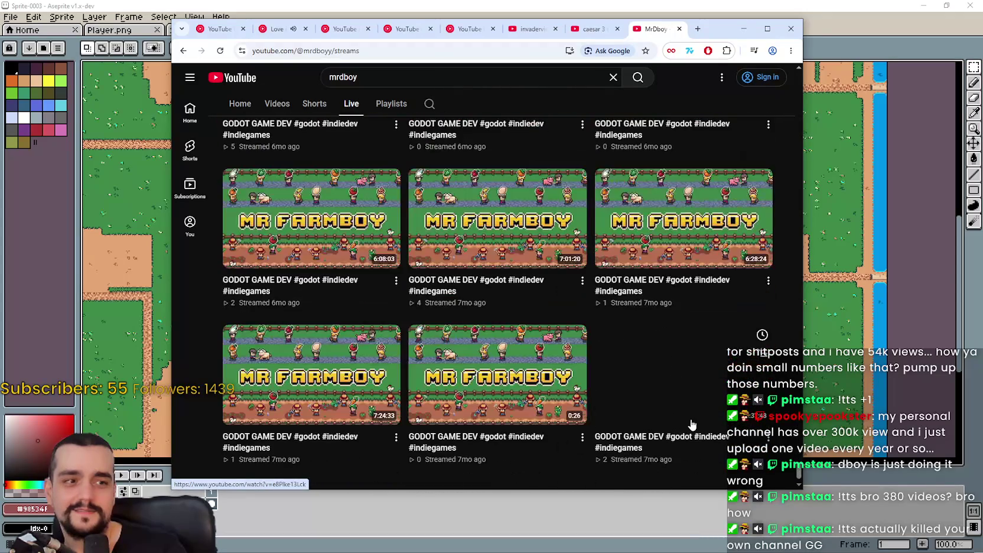
pyautogui.scroll(-5, 693, 425)
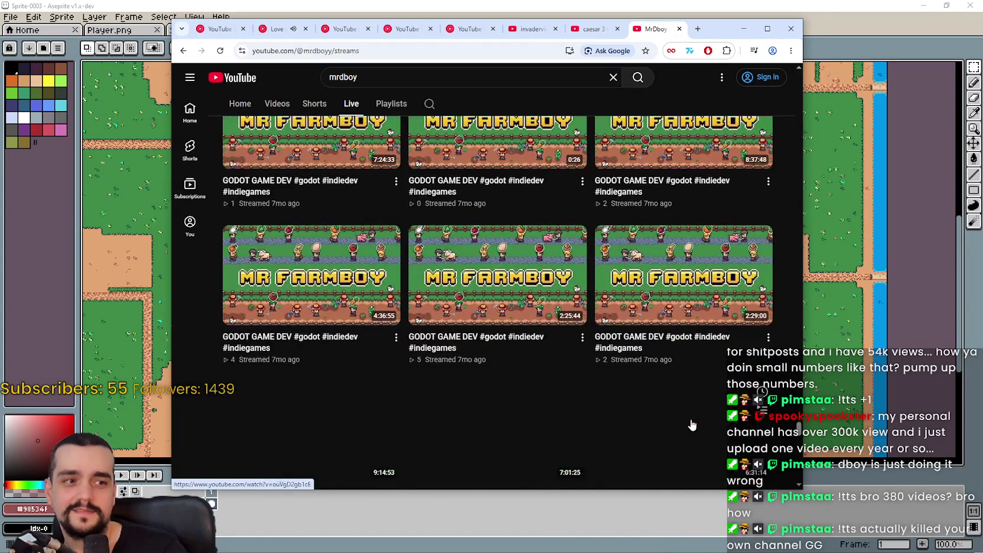
pyautogui.scroll(5, 795, 446)
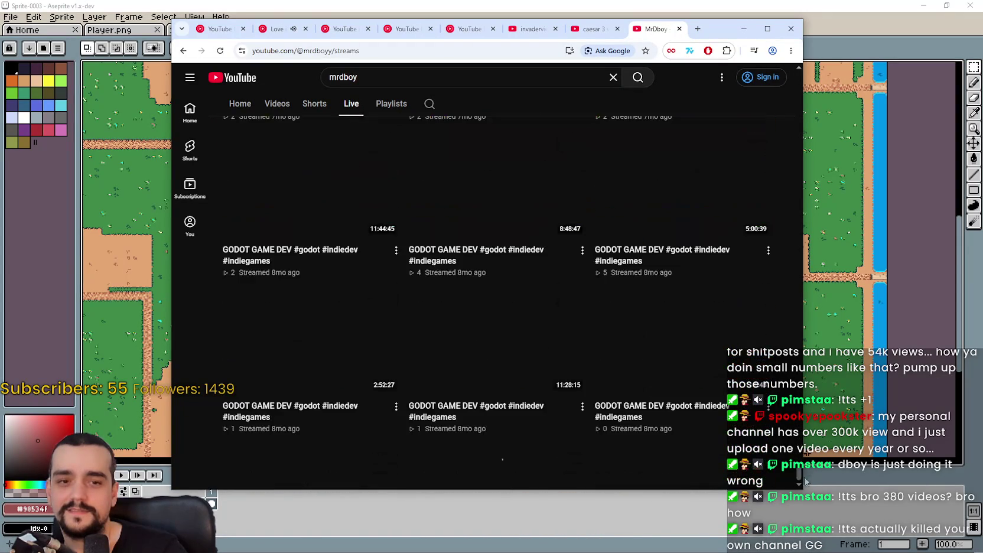
pyautogui.scroll(5, 783, 464)
pyautogui.scroll(-10, 780, 470)
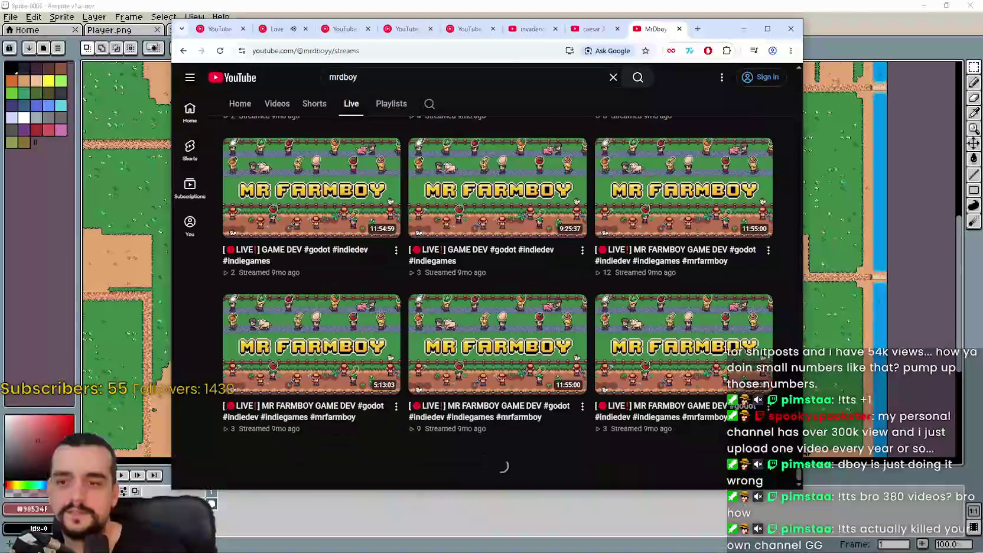
pyautogui.scroll(-3, 685, 417)
pyautogui.scroll(-5, 682, 413)
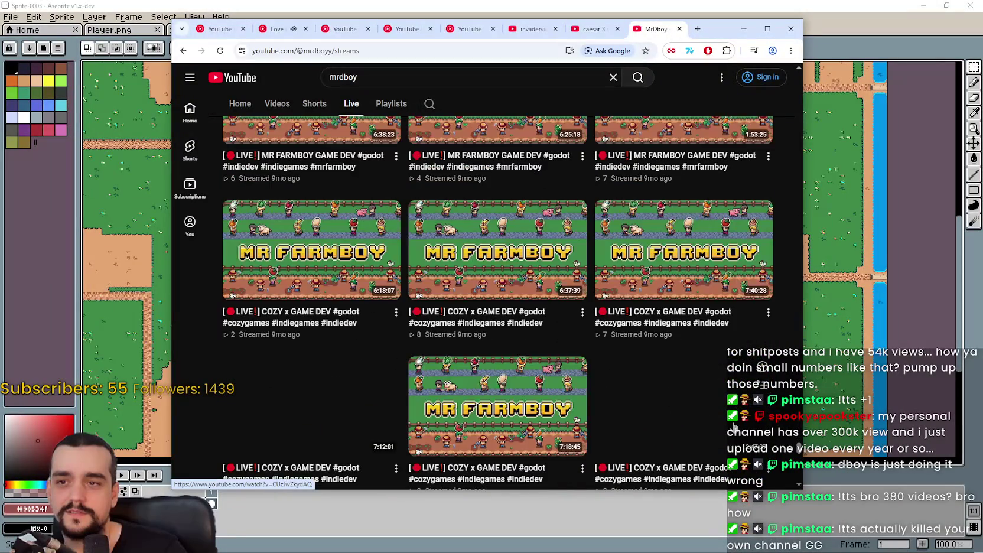
pyautogui.scroll(-3, 693, 396)
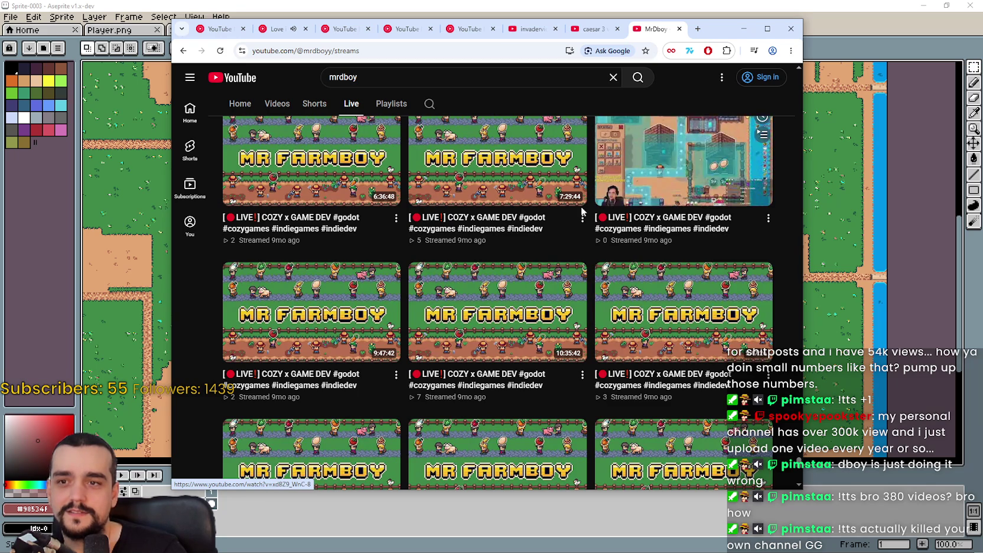
pyautogui.scroll(-1, 646, 322)
pyautogui.scroll(-2, 656, 337)
pyautogui.scroll(-1, 674, 296)
pyautogui.scroll(-3, 672, 281)
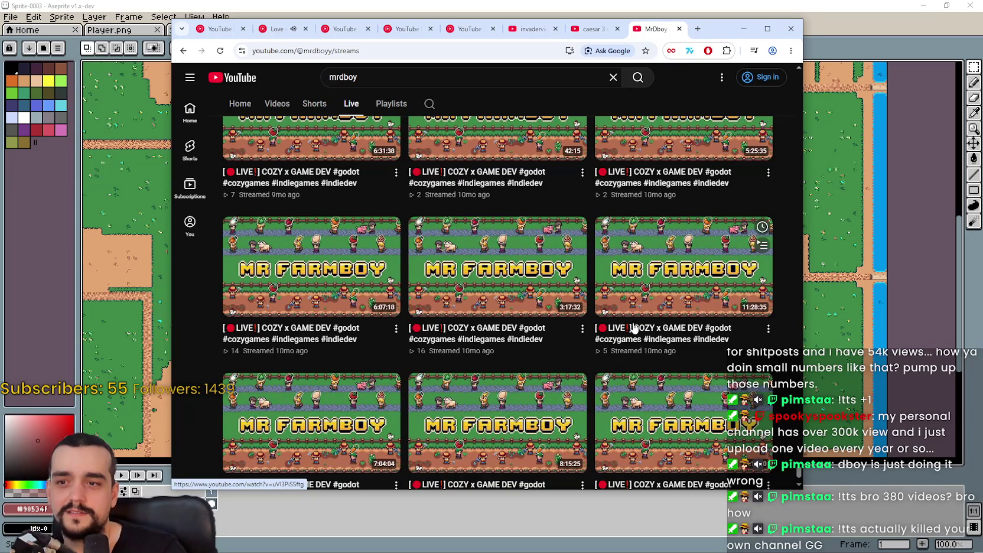
pyautogui.scroll(-1, 634, 329)
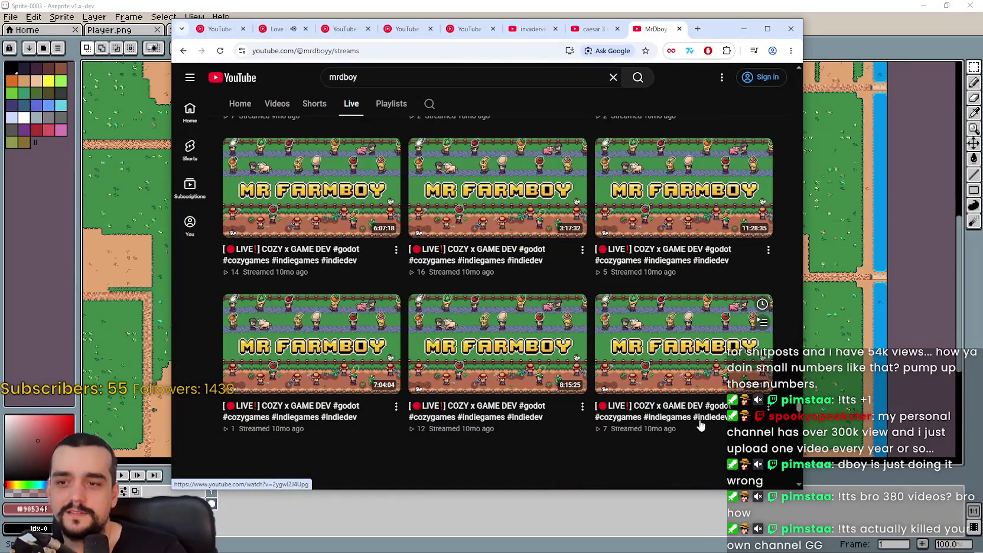
pyautogui.scroll(-5, 489, 390)
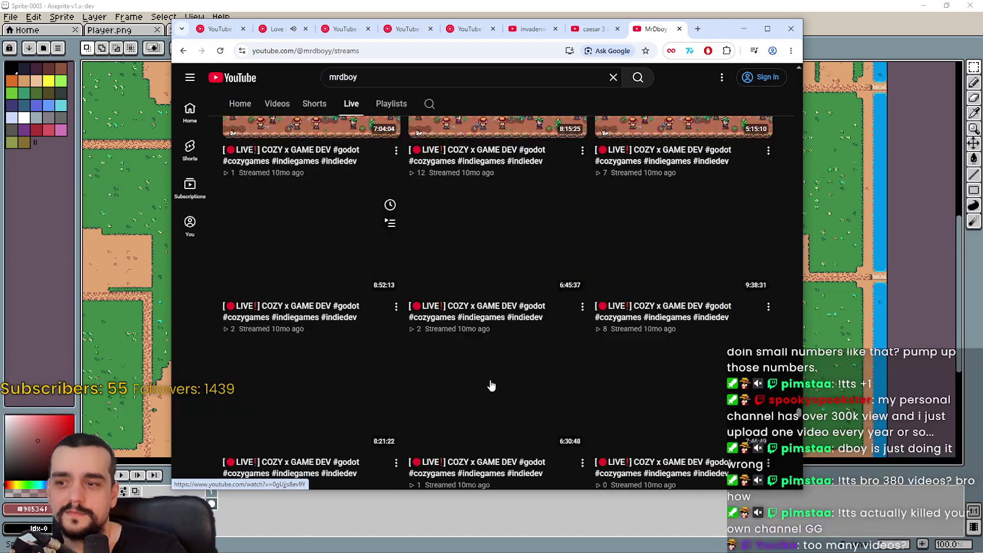
pyautogui.scroll(5, 503, 354)
pyautogui.scroll(1, 503, 354)
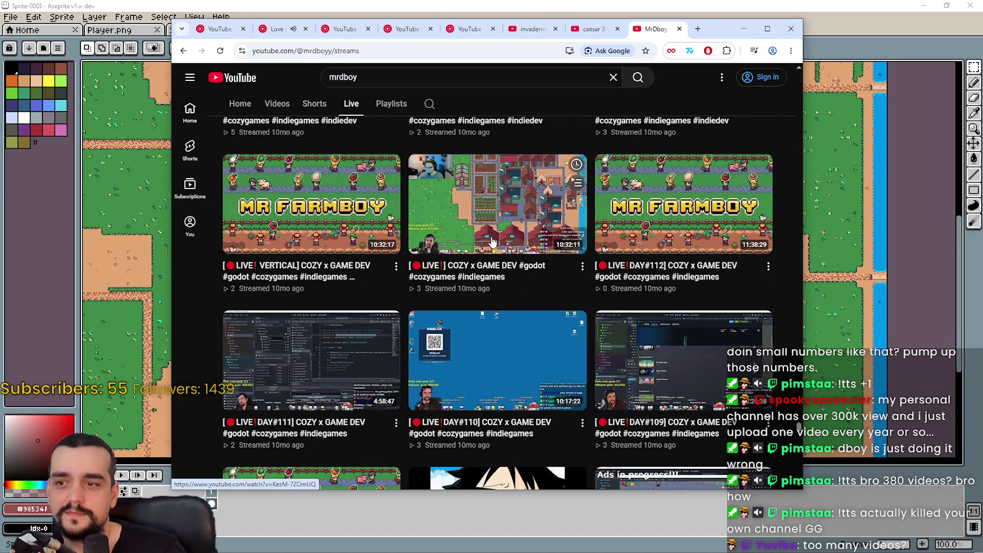
pyautogui.scroll(-3, 538, 353)
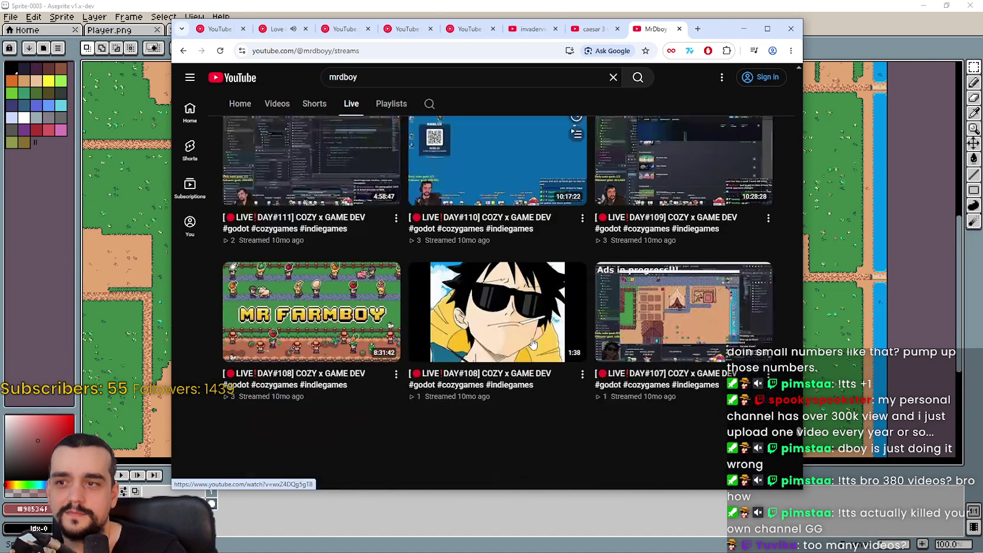
pyautogui.scroll(-5, 686, 385)
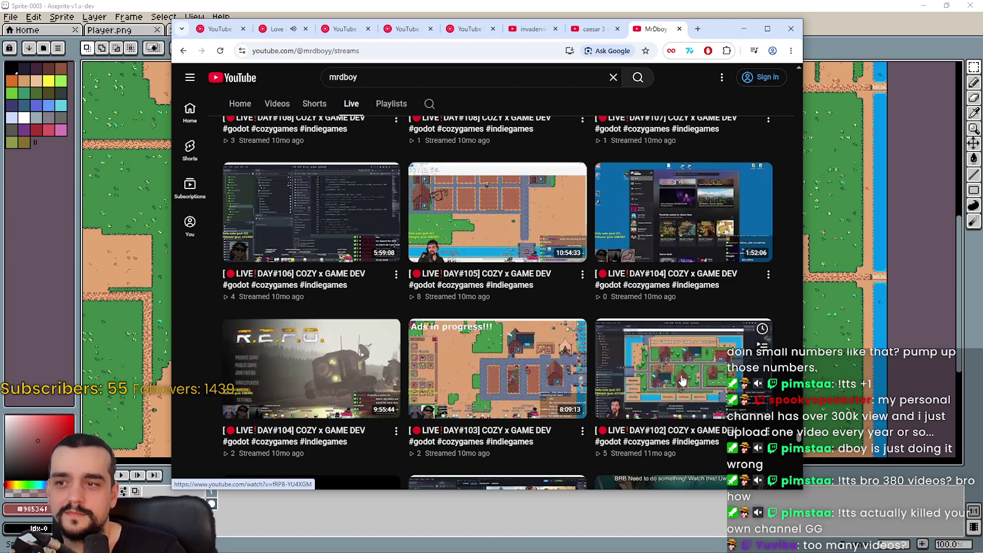
pyautogui.scroll(-4, 662, 360)
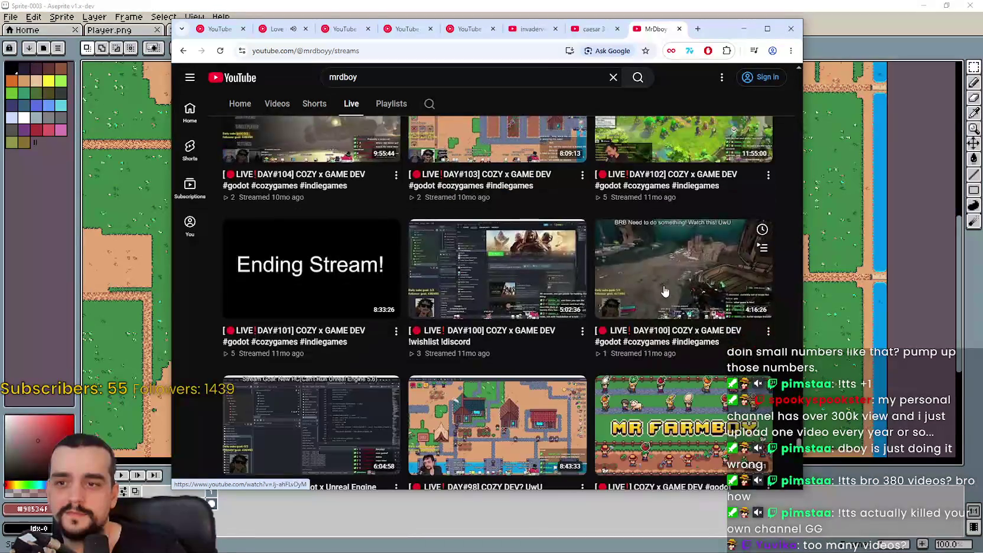
pyautogui.scroll(-4, 692, 309)
pyautogui.scroll(-3, 691, 308)
pyautogui.scroll(-3, 649, 362)
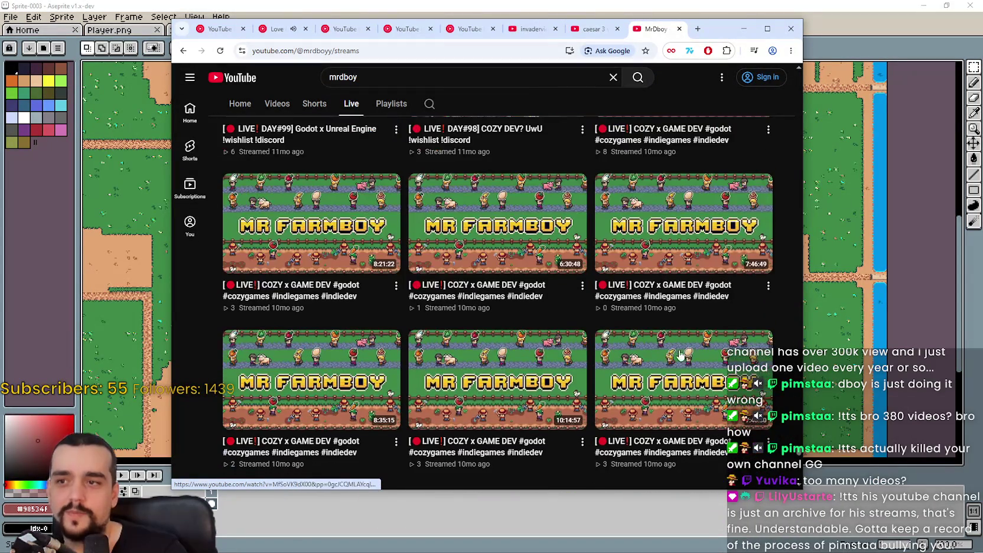
pyautogui.scroll(-3, 649, 362)
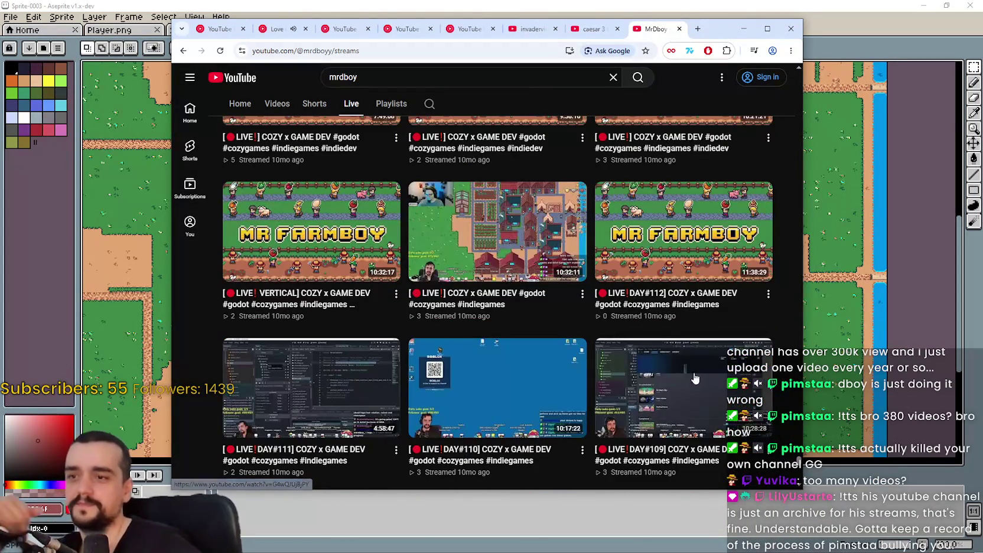
pyautogui.scroll(-3, 682, 381)
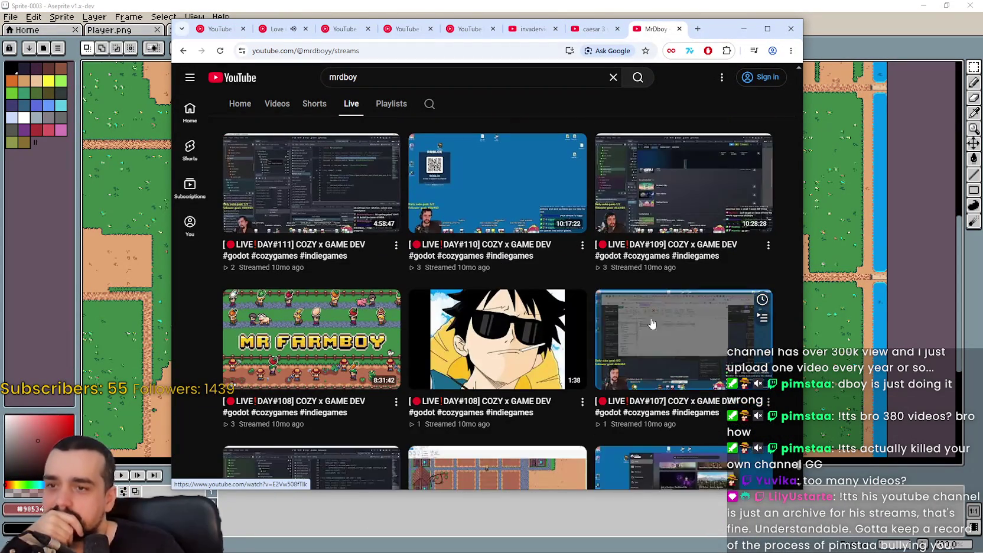
pyautogui.scroll(-1, 691, 365)
pyautogui.scroll(-3, 691, 366)
pyautogui.scroll(-3, 688, 369)
pyautogui.scroll(-2, 686, 369)
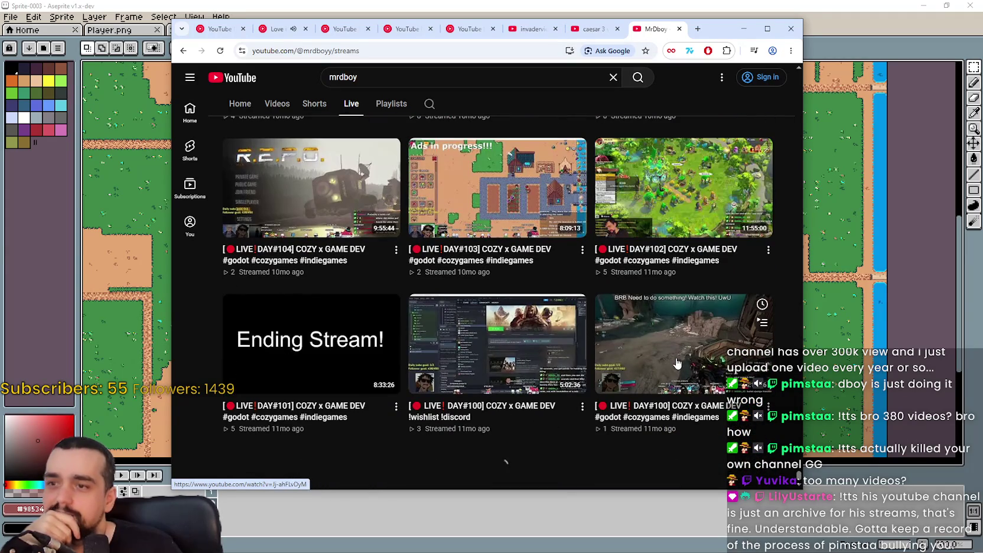
pyautogui.scroll(-3, 675, 365)
pyautogui.scroll(-3, 673, 363)
pyautogui.scroll(-3, 672, 363)
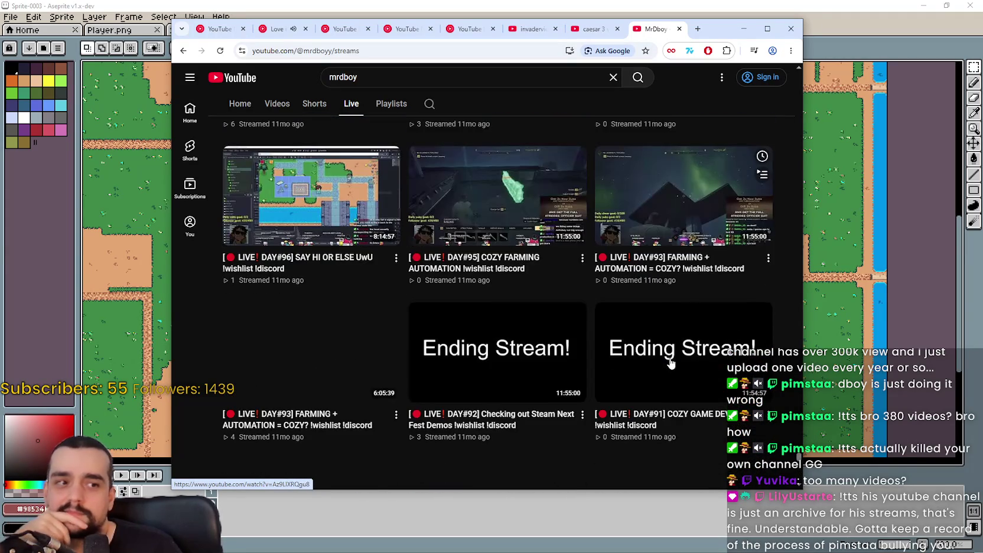
pyautogui.scroll(-2, 671, 363)
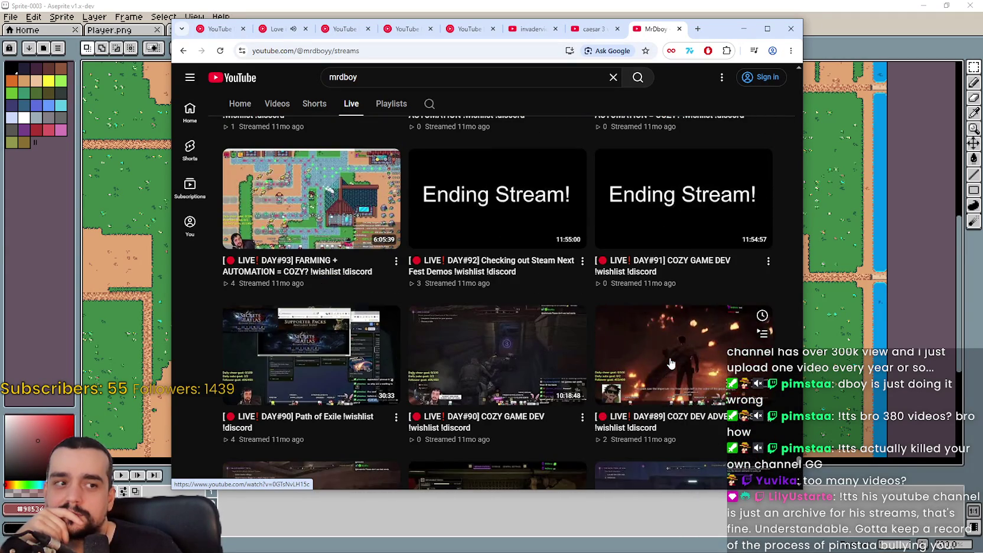
pyautogui.scroll(-3, 664, 361)
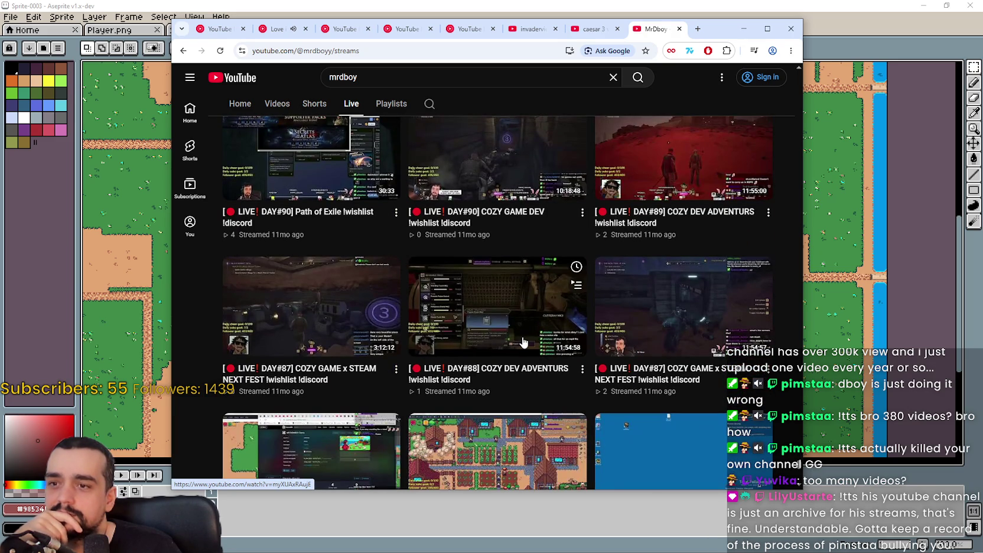
pyautogui.scroll(-1, 481, 341)
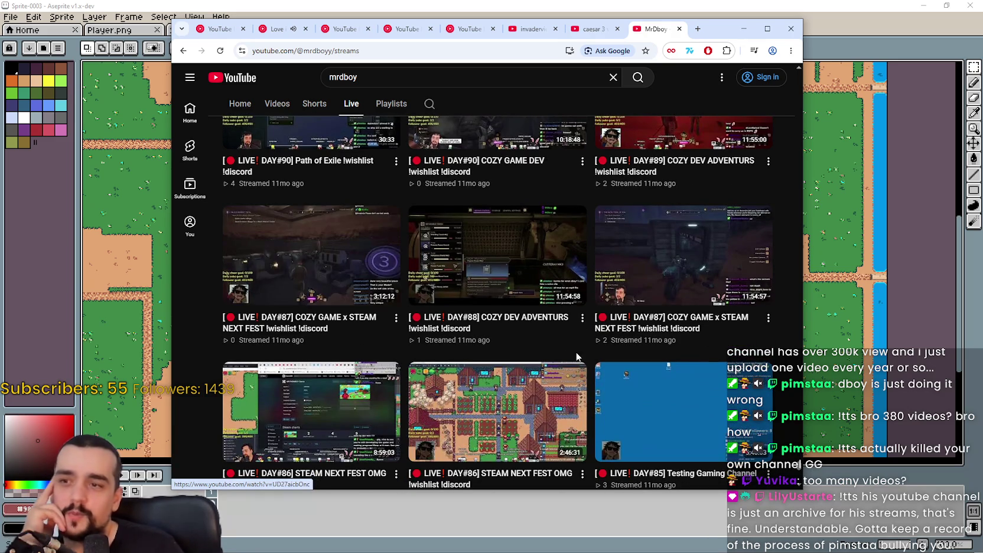
pyautogui.scroll(3, 591, 331)
pyautogui.scroll(-4, 650, 278)
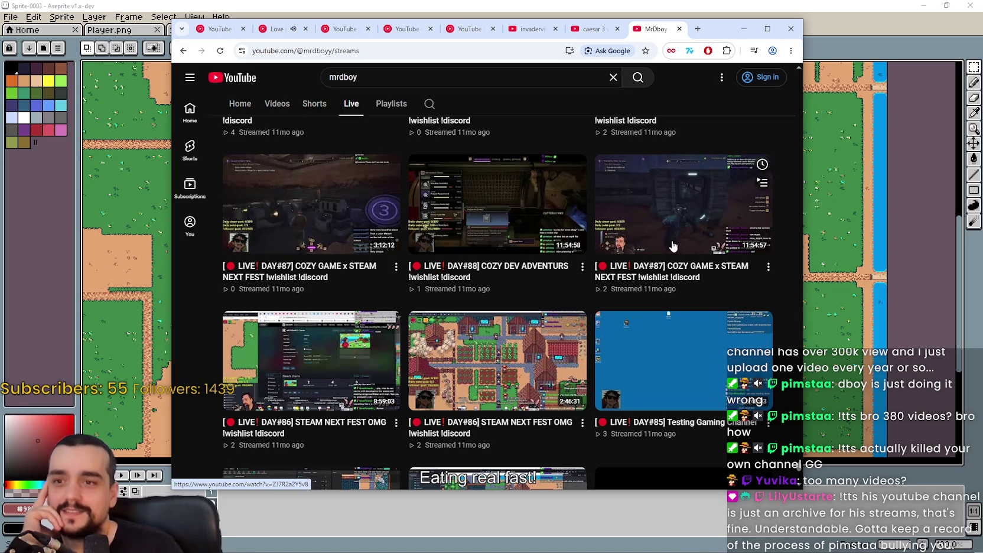
pyautogui.scroll(-4, 673, 246)
pyautogui.scroll(-1, 673, 246)
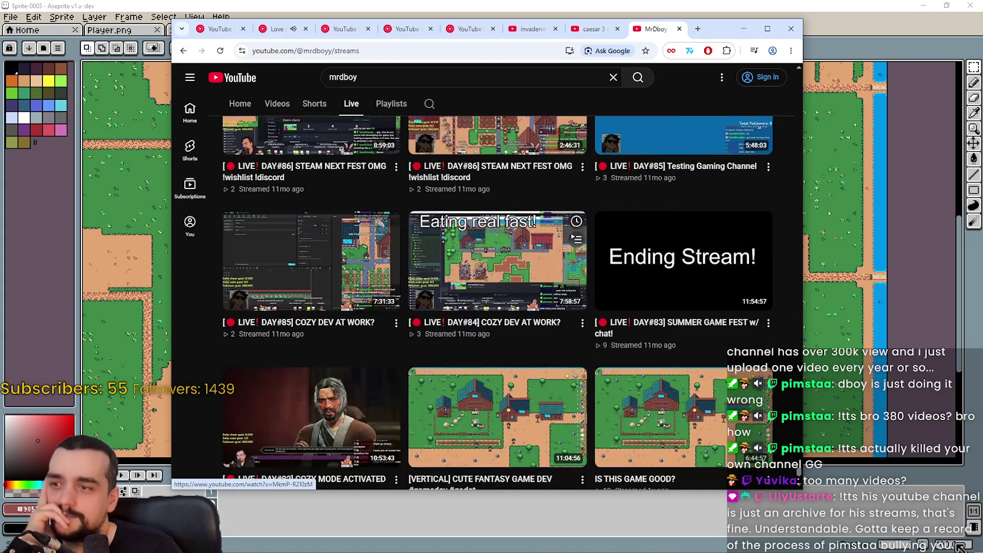
pyautogui.scroll(5, 264, 383)
pyautogui.scroll(4, 264, 383)
pyautogui.moveTo(311, 303)
pyautogui.scroll(-8, 490, 293)
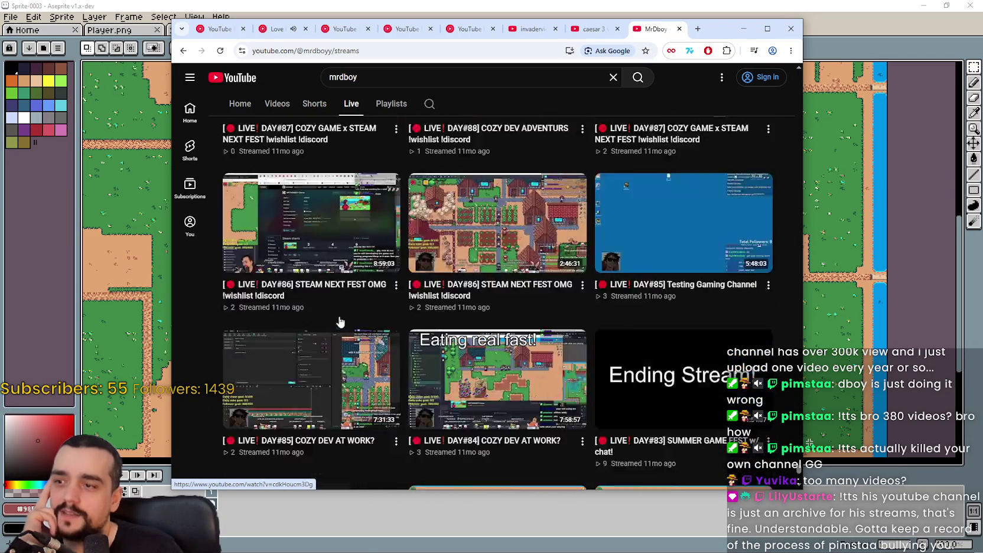
pyautogui.scroll(-1, 490, 294)
pyautogui.scroll(-3, 486, 283)
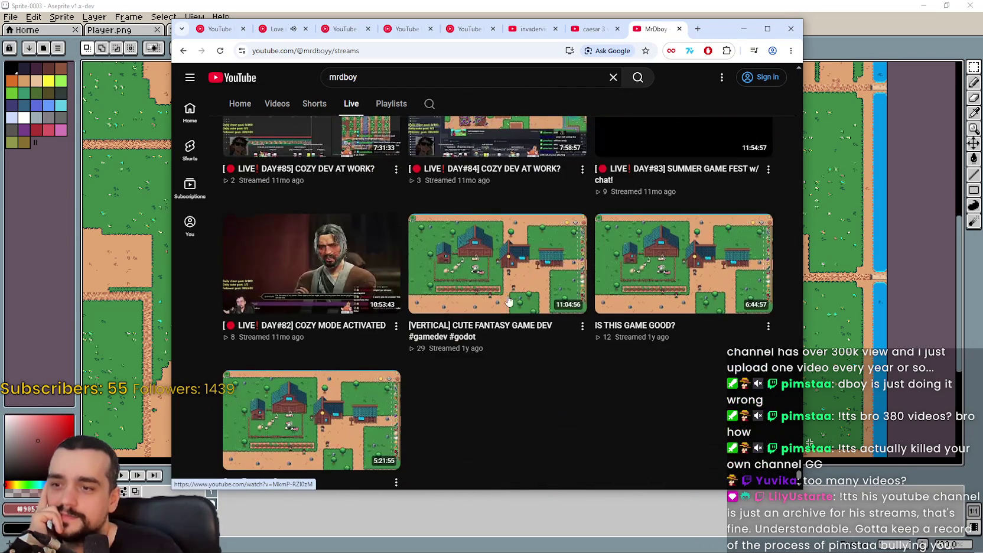
pyautogui.scroll(1, 484, 276)
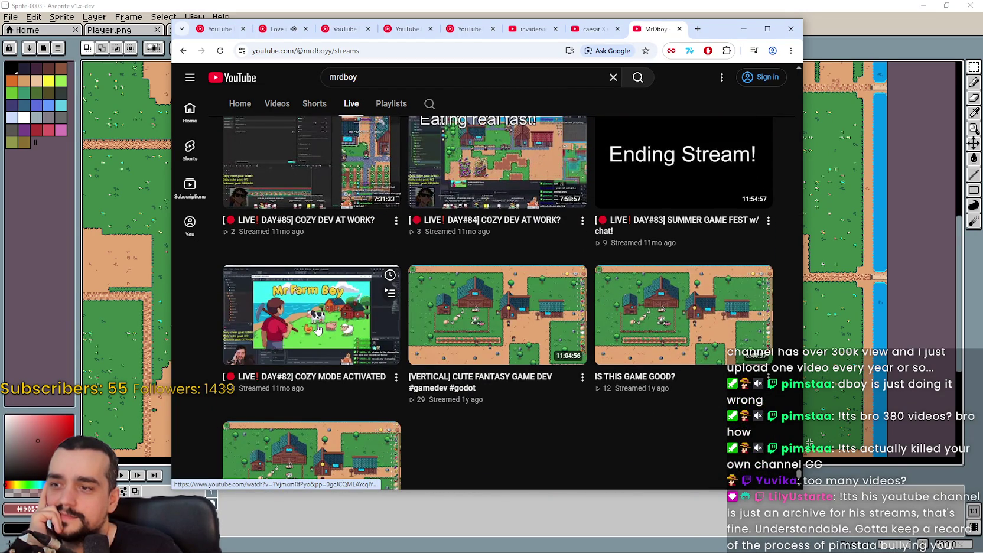
pyautogui.moveTo(497, 264)
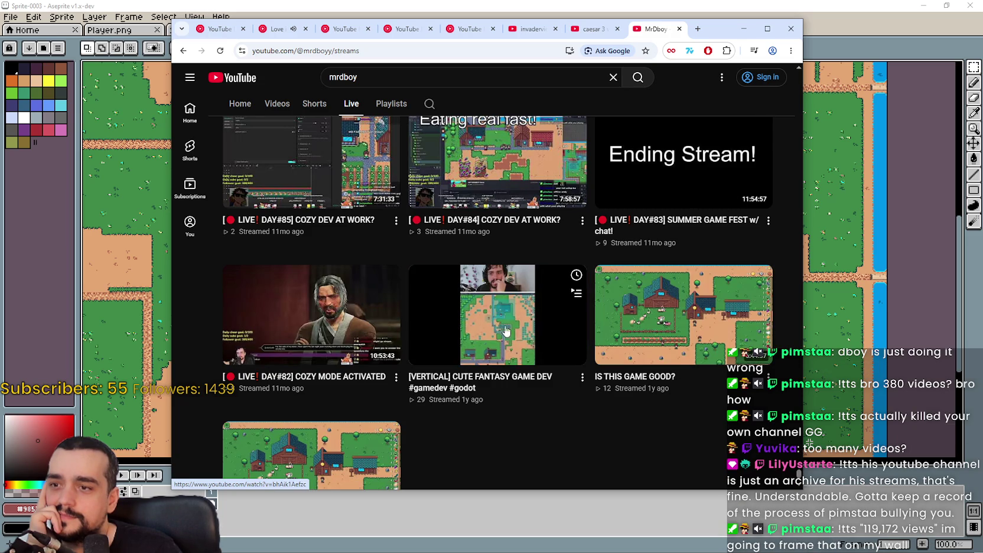
pyautogui.scroll(-2, 521, 325)
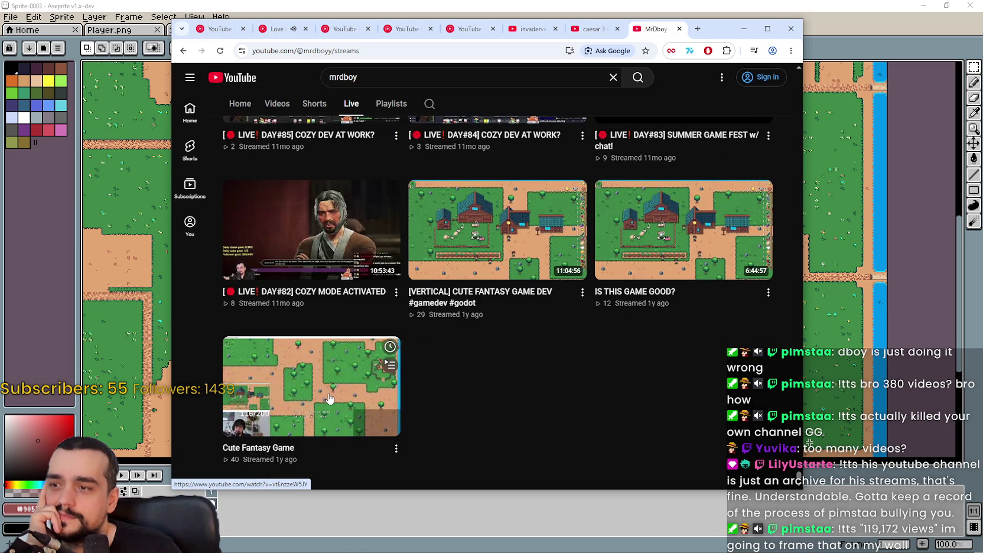
pyautogui.scroll(3, 509, 337)
pyautogui.scroll(1, 650, 260)
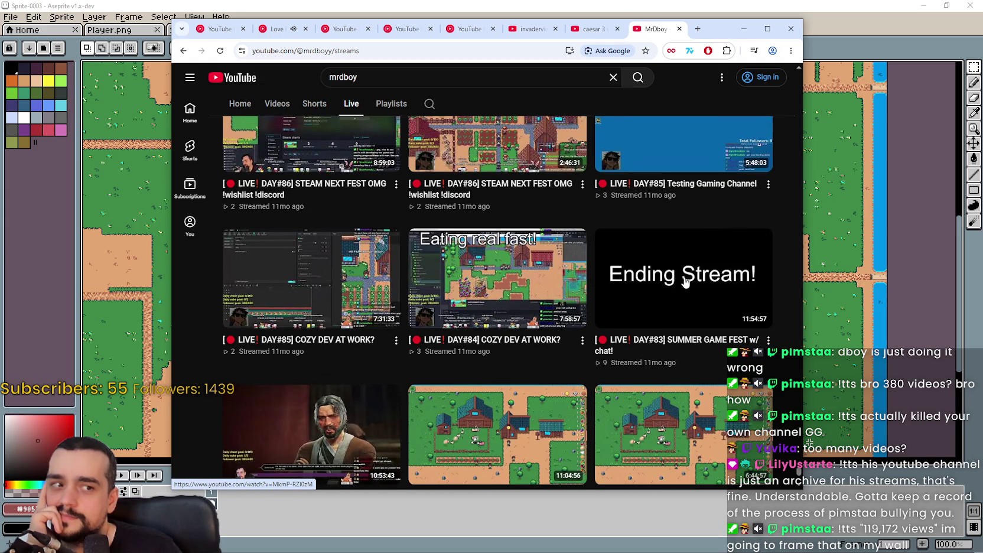
pyautogui.moveTo(311, 278)
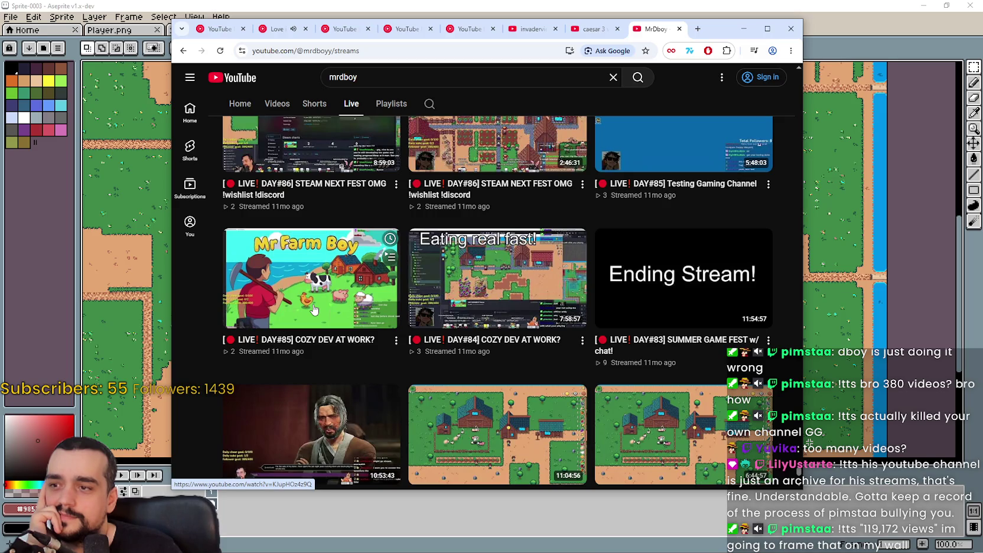
# Open the DAY#85 COZY DEV AT WORK? stream replay and shift the browser window right.
pyautogui.click(313, 312)
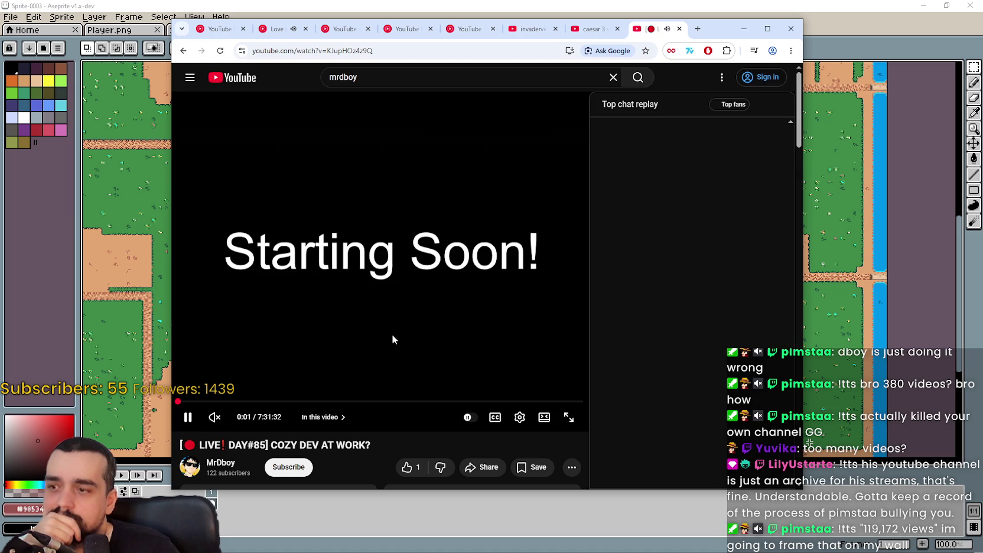
pyautogui.scroll(-2, 412, 418)
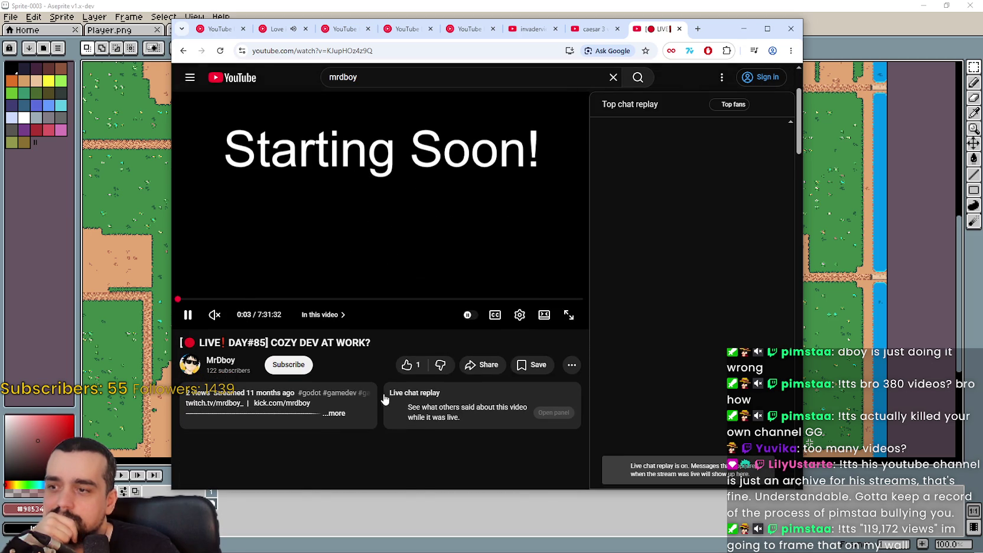
pyautogui.scroll(-1, 385, 400)
pyautogui.scroll(-1, 385, 401)
pyautogui.scroll(4, 387, 428)
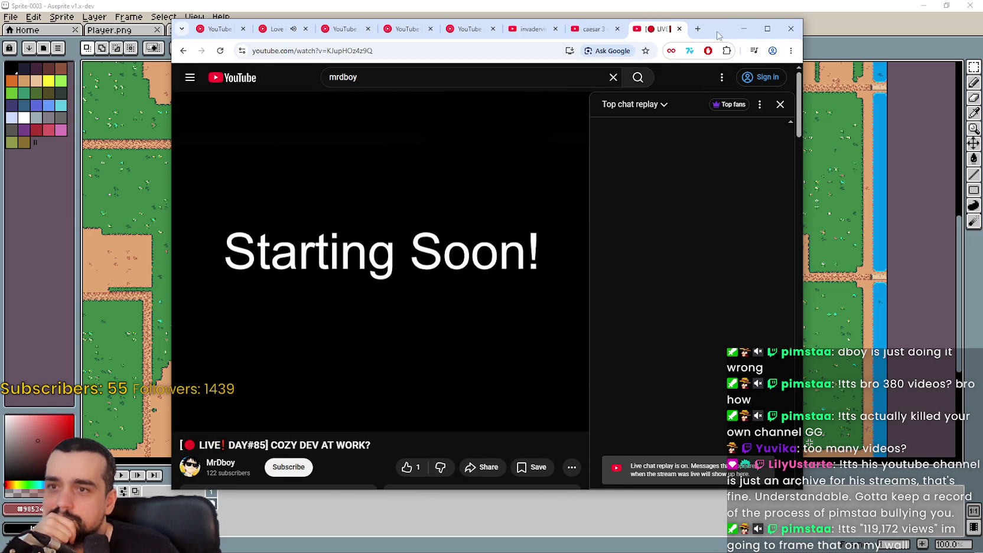
pyautogui.moveTo(716, 38); pyautogui.dragTo(783, 32)
# Seek to about 1:22:05 and 2:25:23, then toggle fullscreen on and back off.
pyautogui.click(318, 395)
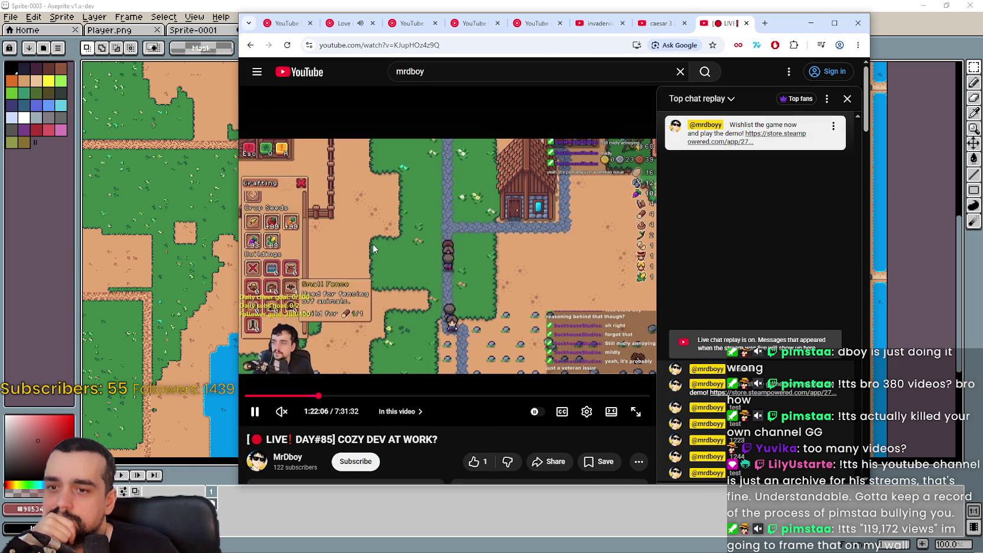
pyautogui.click(375, 396)
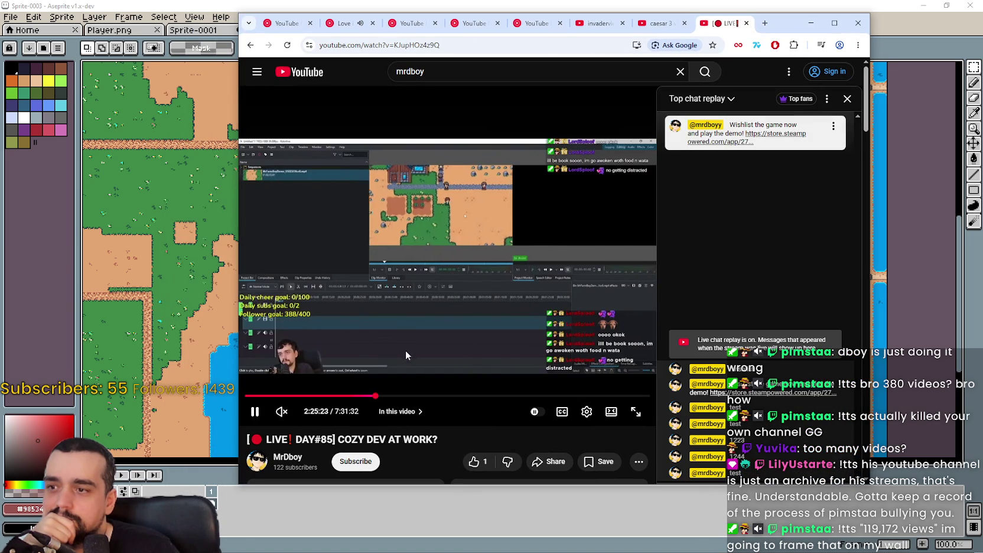
pyautogui.press('F11')
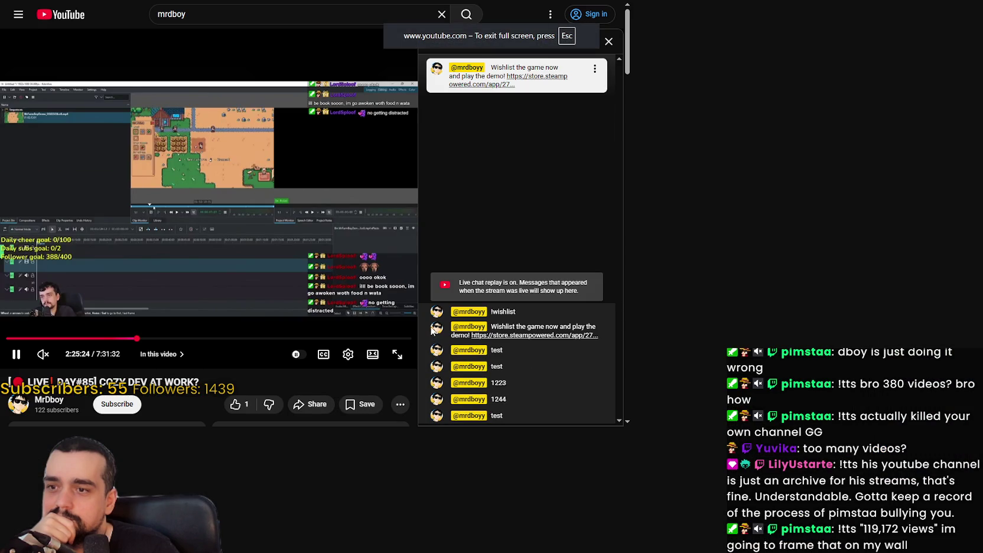
pyautogui.press('f')
pyautogui.press('Escape')
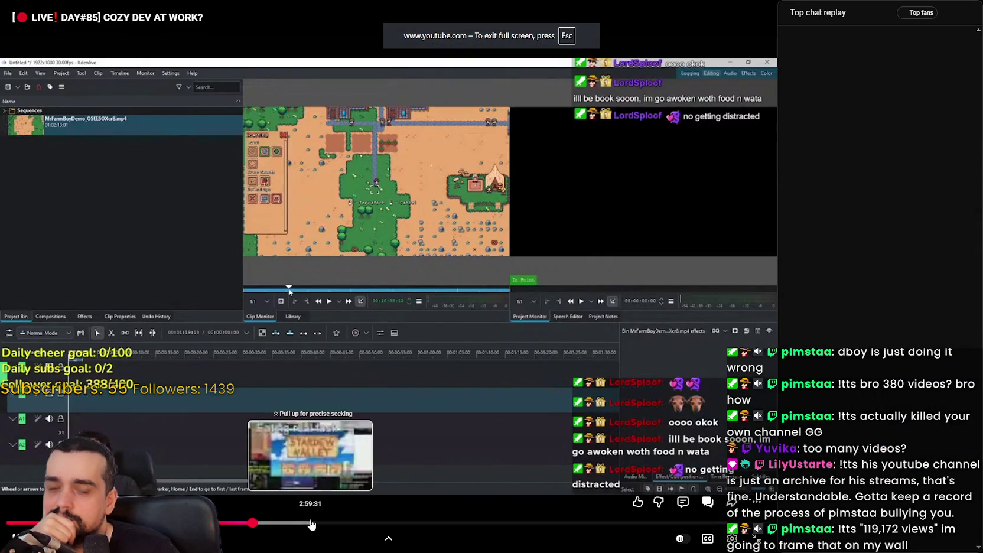
pyautogui.click(369, 210)
pyautogui.press('F11')
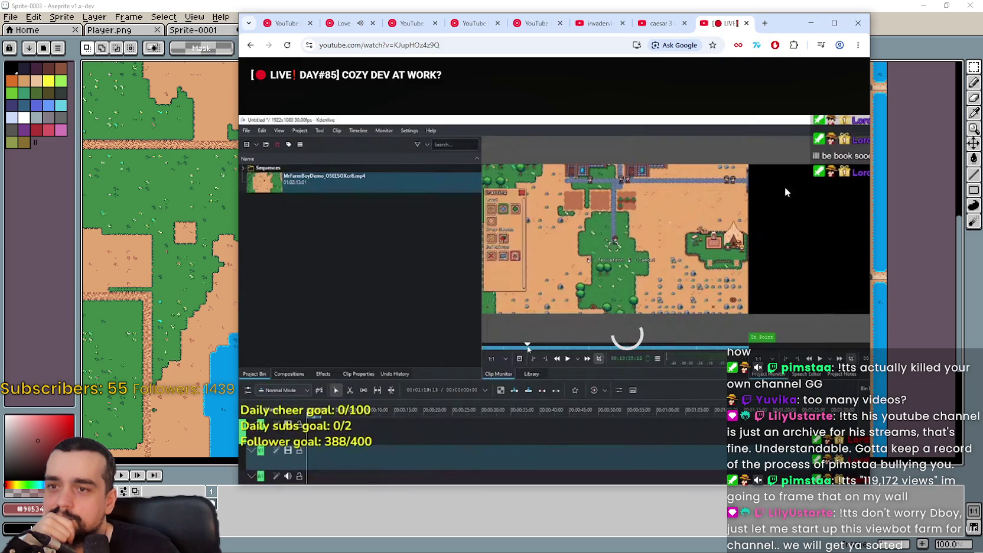
pyautogui.press('Escape')
pyautogui.moveTo(795, 28); pyautogui.dragTo(824, 22)
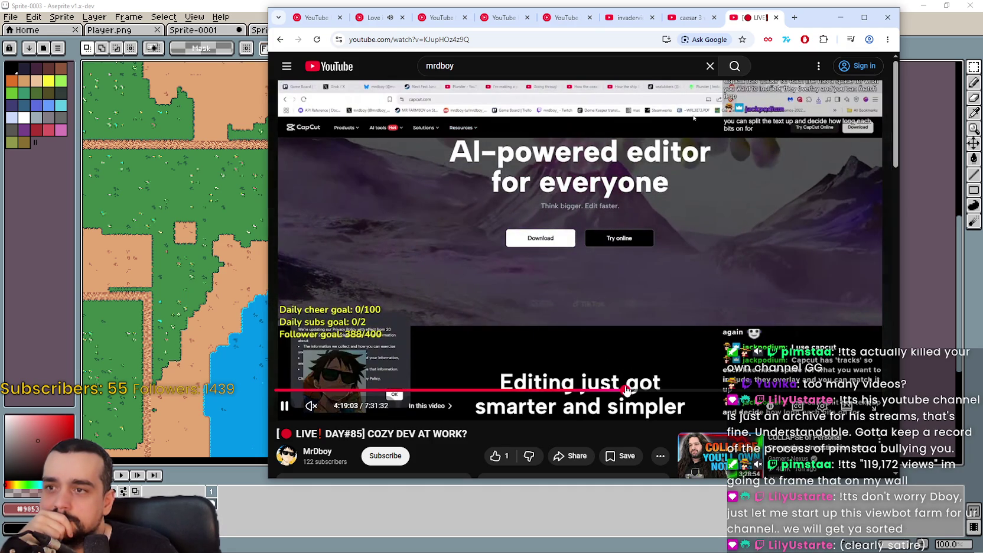
# Skip through the replay to about 4:19:03, 4:47:02 and 5:10:29.
pyautogui.click(626, 391)
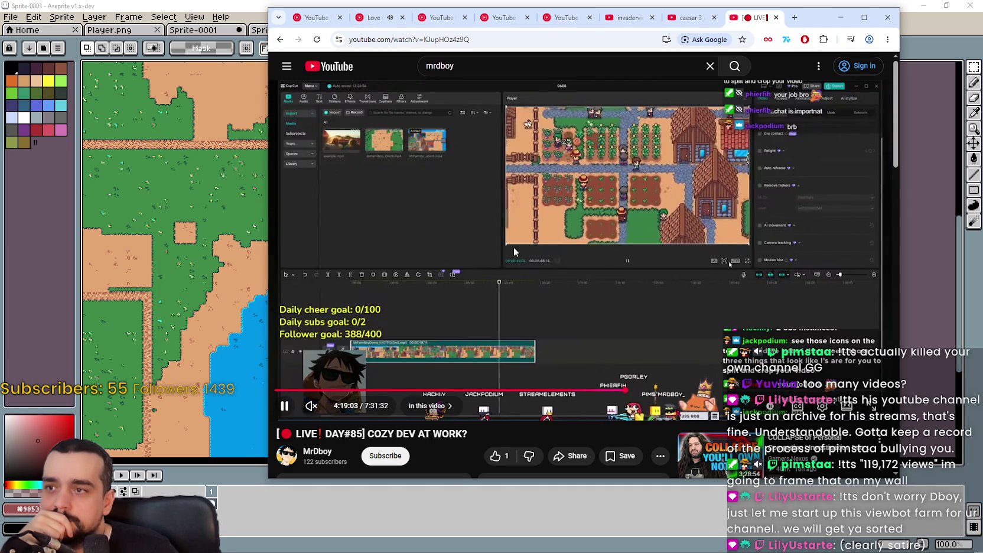
pyautogui.click(664, 390)
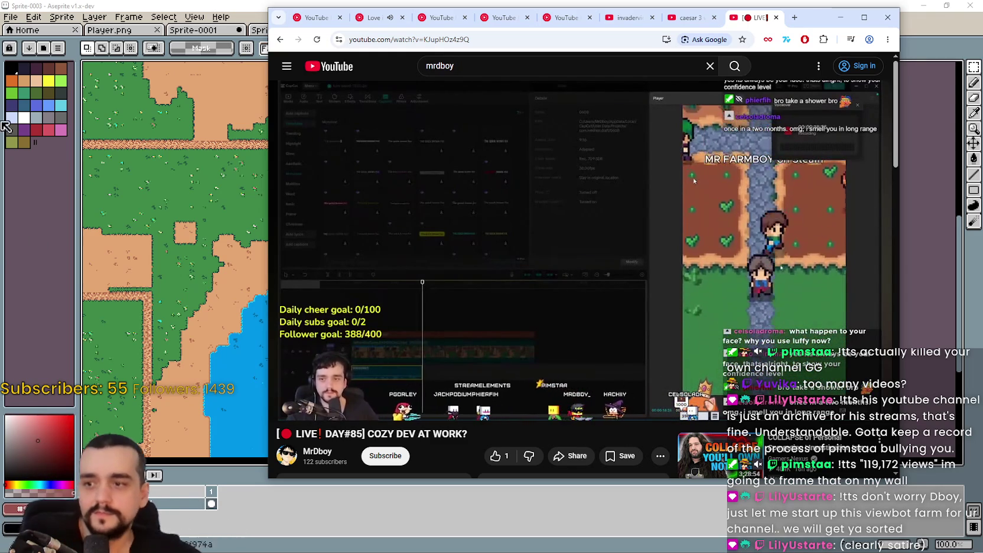
pyautogui.scroll(-2, 644, 238)
pyautogui.scroll(2, 644, 234)
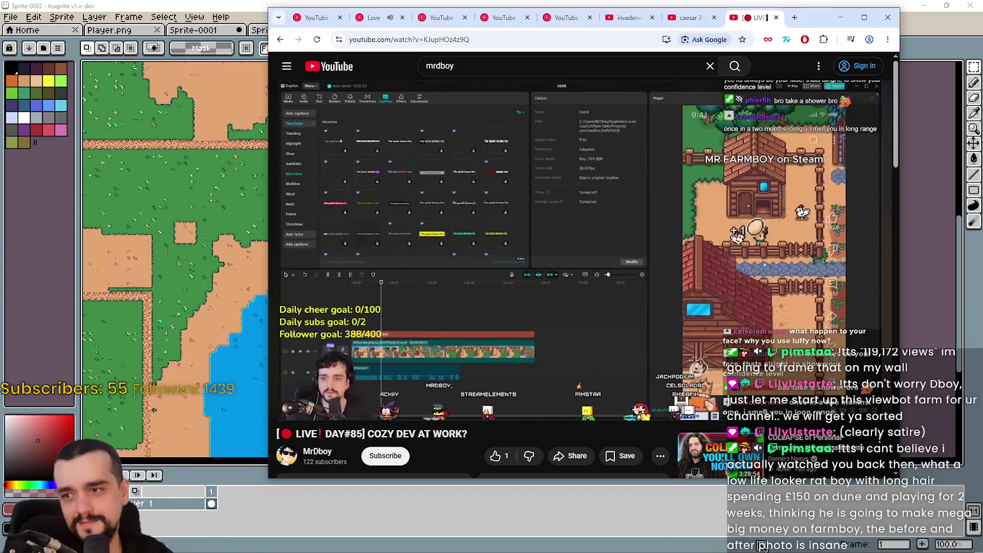
pyautogui.moveTo(821, 18); pyautogui.dragTo(877, 16)
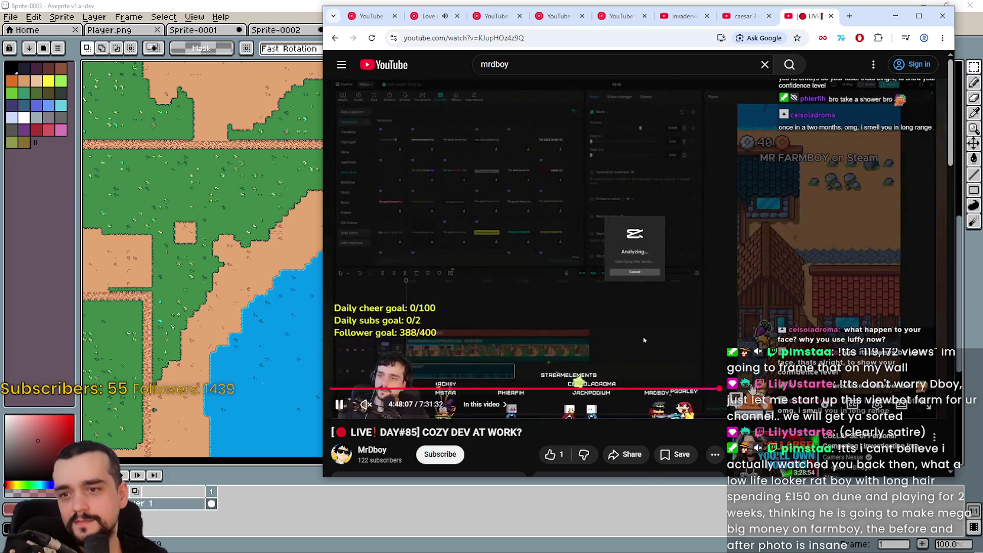
pyautogui.moveTo(719, 389); pyautogui.dragTo(667, 355)
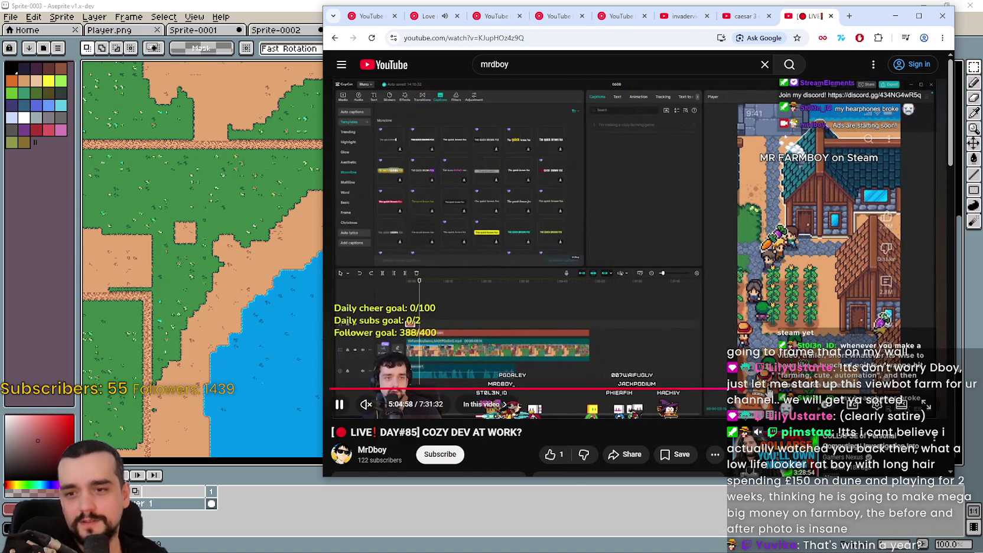
pyautogui.moveTo(599, 391)
pyautogui.moveTo(523, 230)
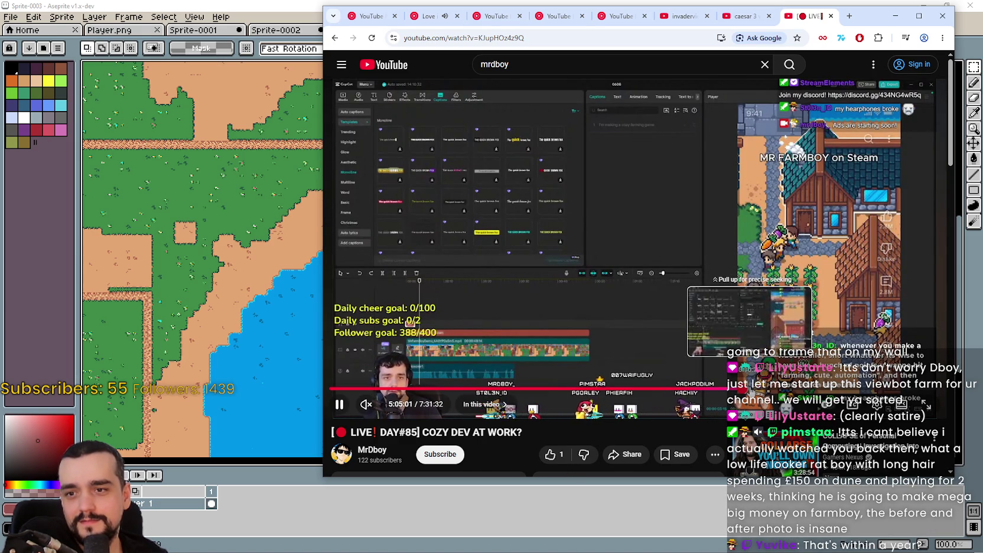
pyautogui.click(597, 395)
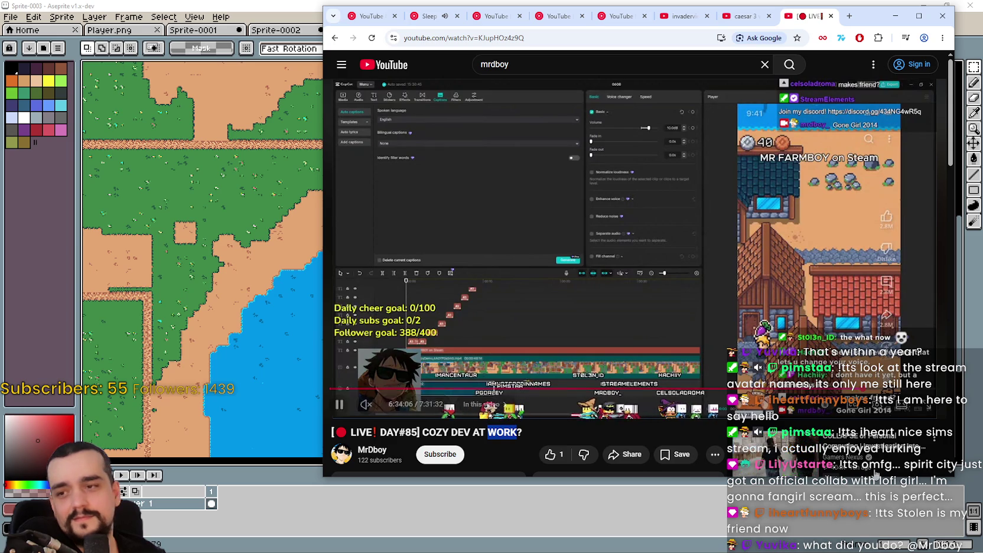
# Jump to about 6:55:37, pause and resume, seek near the end, then minimize the browser.
pyautogui.click(893, 389)
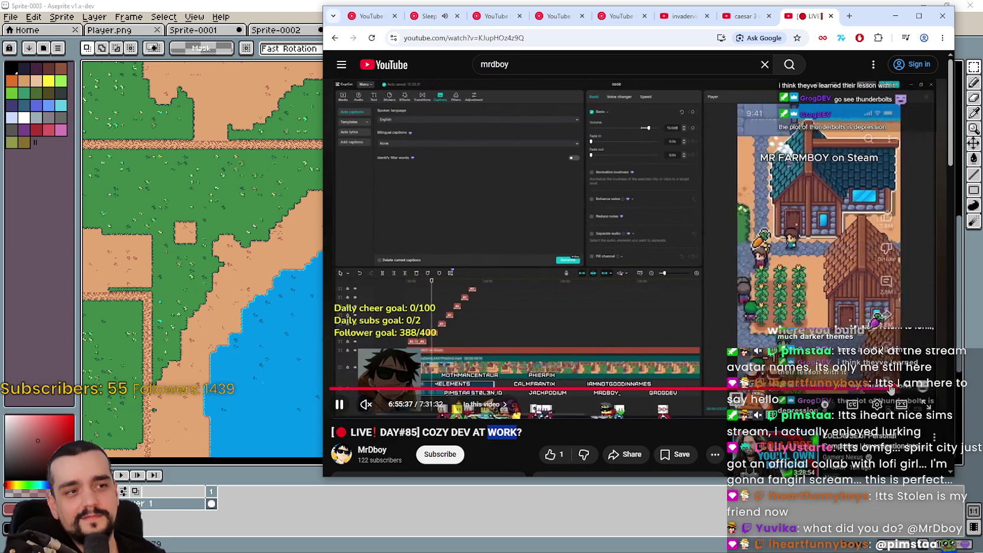
pyautogui.press('space')
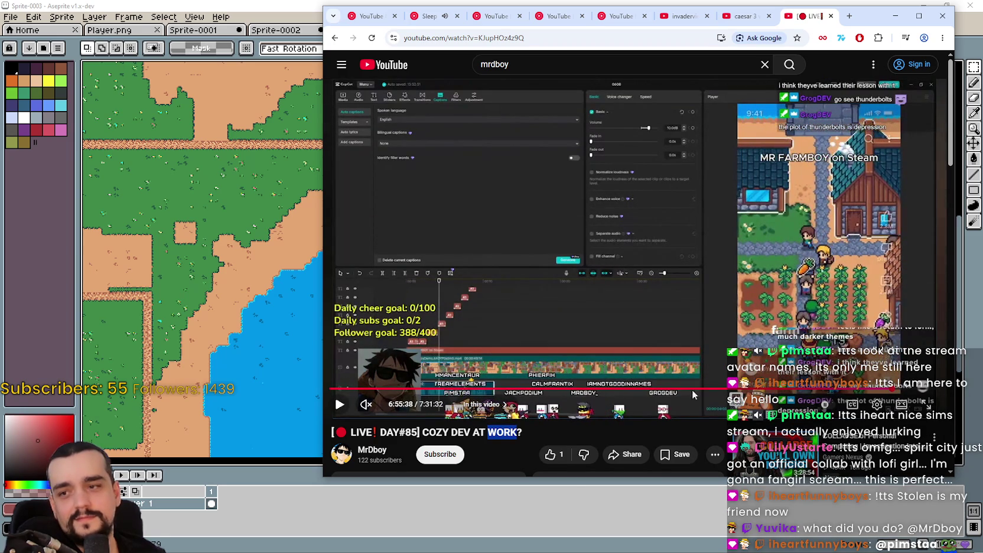
pyautogui.click(658, 282)
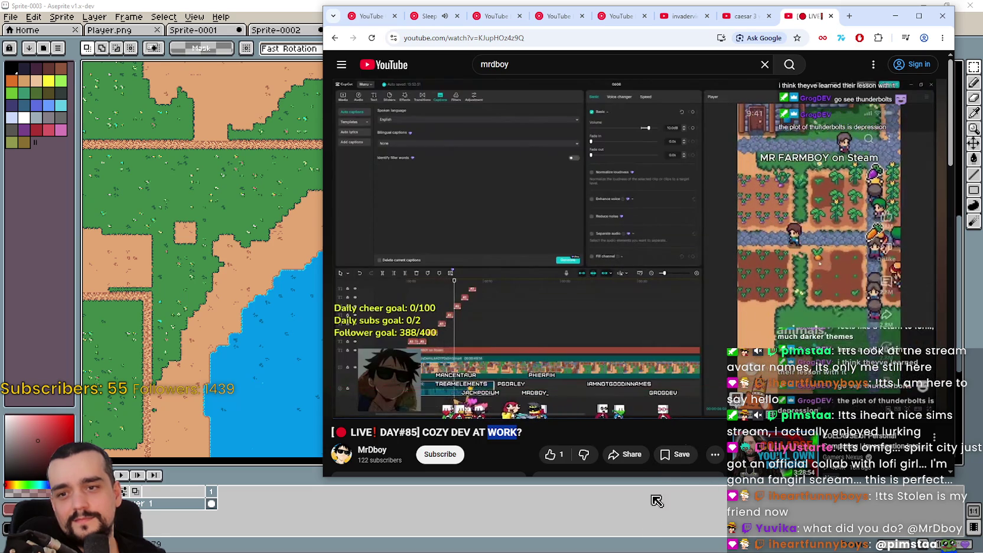
pyautogui.click(599, 248)
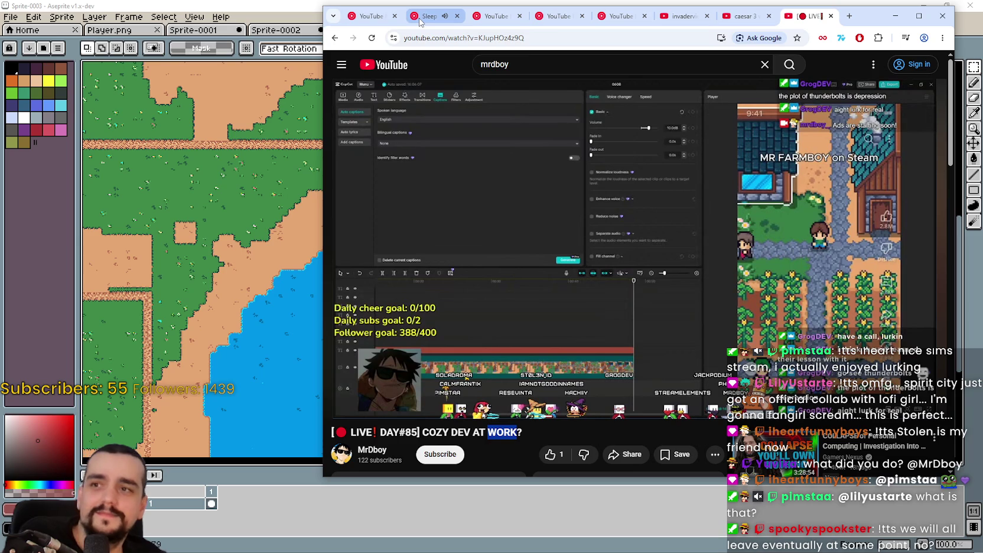
pyautogui.click(896, 16)
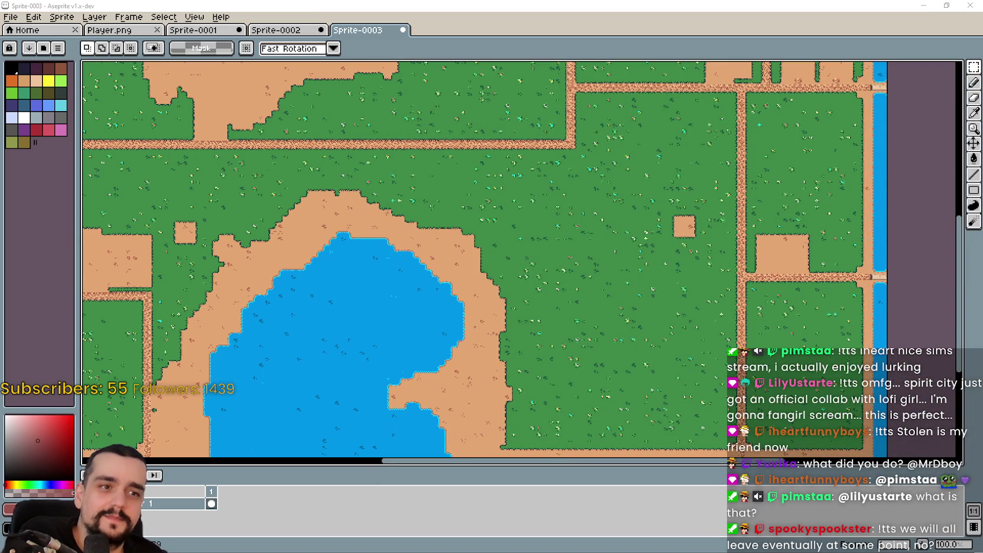
# Zoom out and pan over the whole Sprite-0003 island map, then switch to the Steam news browser window.
pyautogui.scroll(-3, 470, 199)
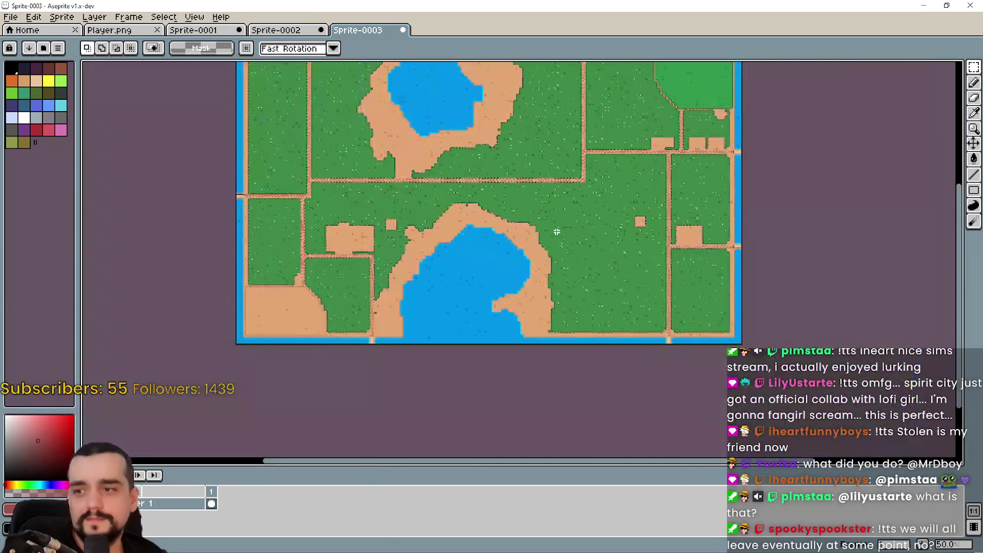
pyautogui.moveTo(381, 65); pyautogui.dragTo(471, 198)
pyautogui.scroll(4, 470, 199)
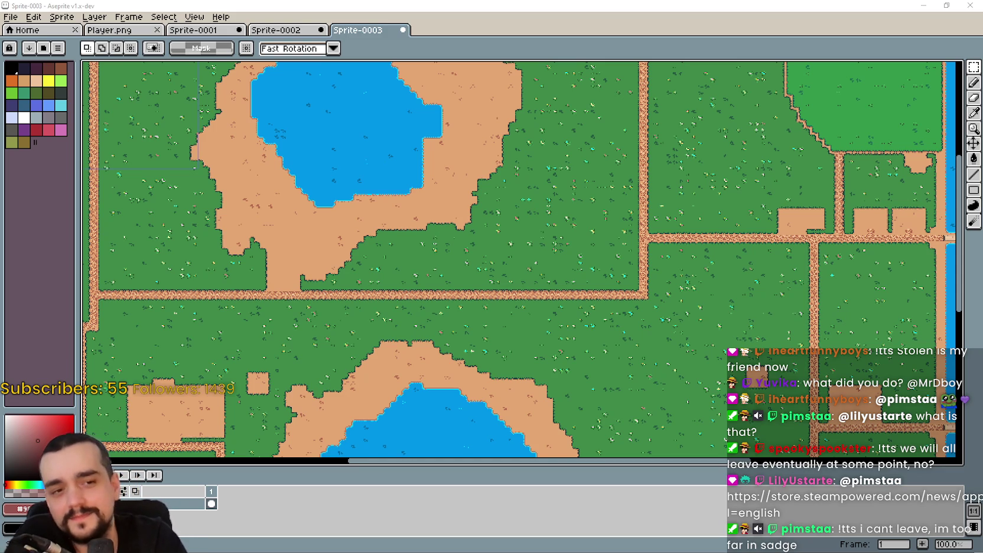
pyautogui.hotkey('alt', 'Tab')
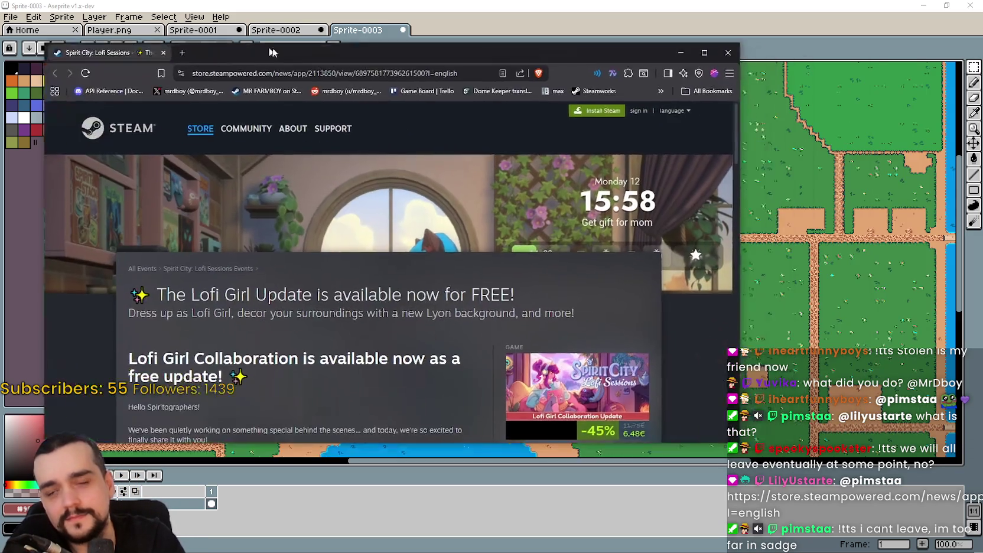
# Move the browser window right and read through the Lofi Girl Update news post.
pyautogui.moveTo(267, 47); pyautogui.dragTo(457, 45)
pyautogui.scroll(-1, 428, 306)
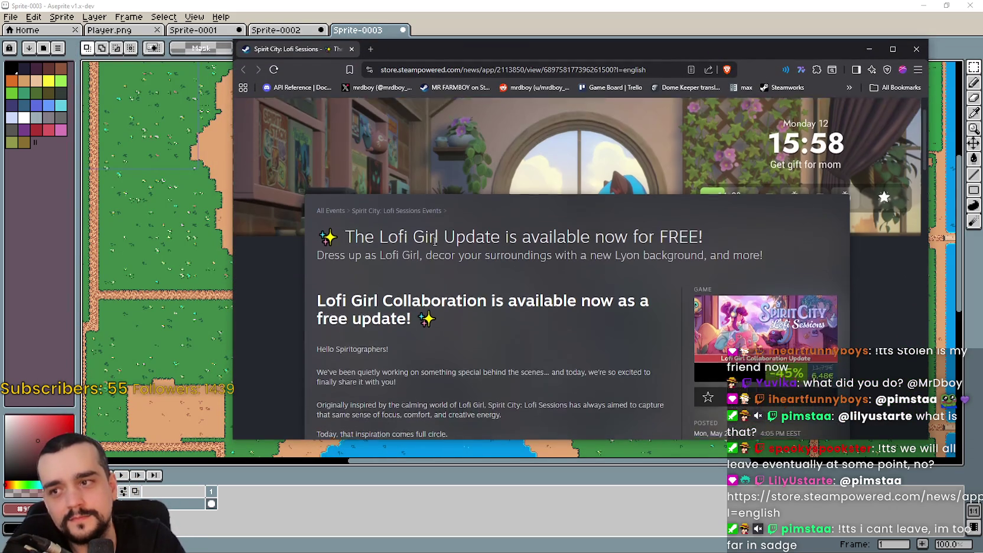
pyautogui.scroll(-2, 378, 190)
pyautogui.moveTo(362, 184); pyautogui.dragTo(683, 237)
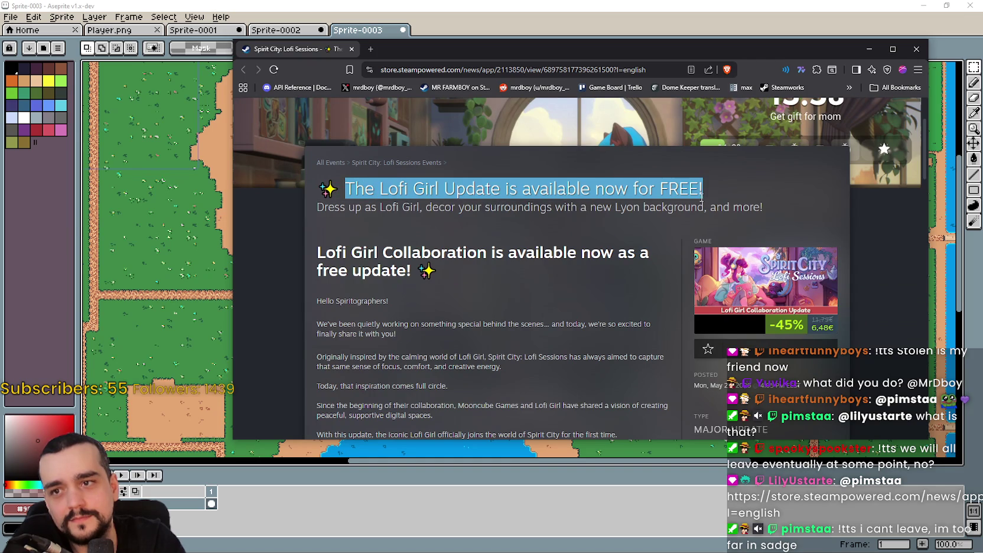
pyautogui.scroll(-2, 556, 320)
pyautogui.click(566, 271)
pyautogui.scroll(-4, 568, 269)
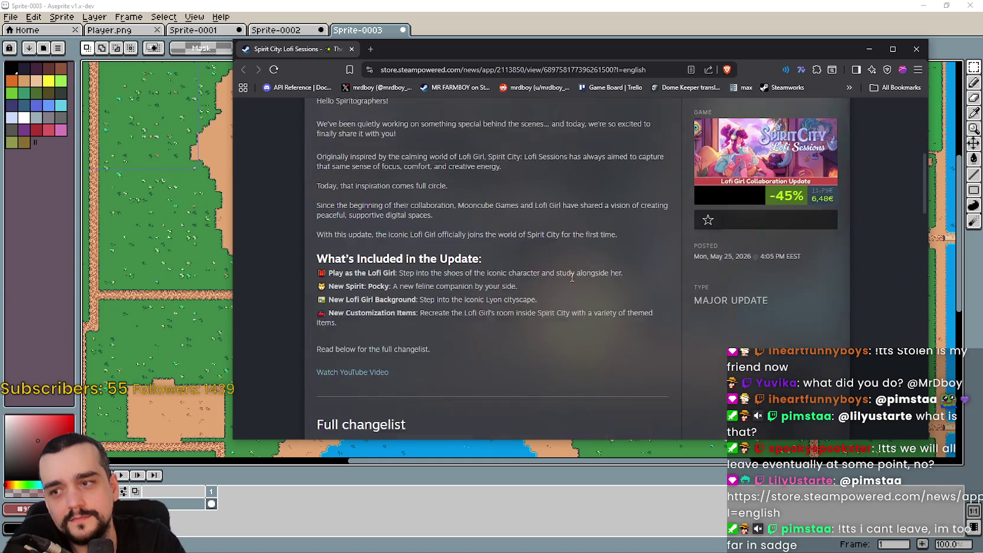
pyautogui.scroll(-2, 578, 279)
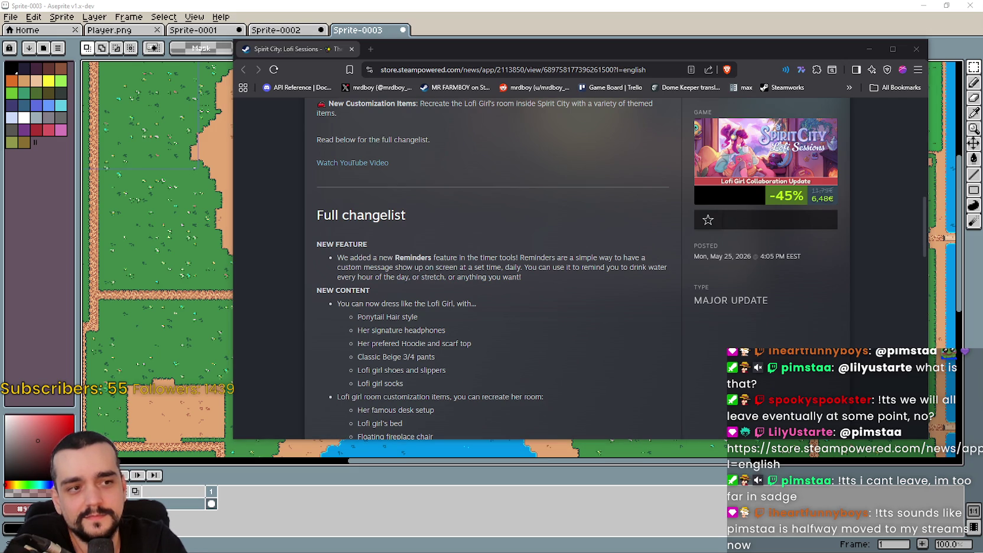
pyautogui.click(482, 252)
pyautogui.scroll(-4, 494, 331)
pyautogui.scroll(-4, 498, 326)
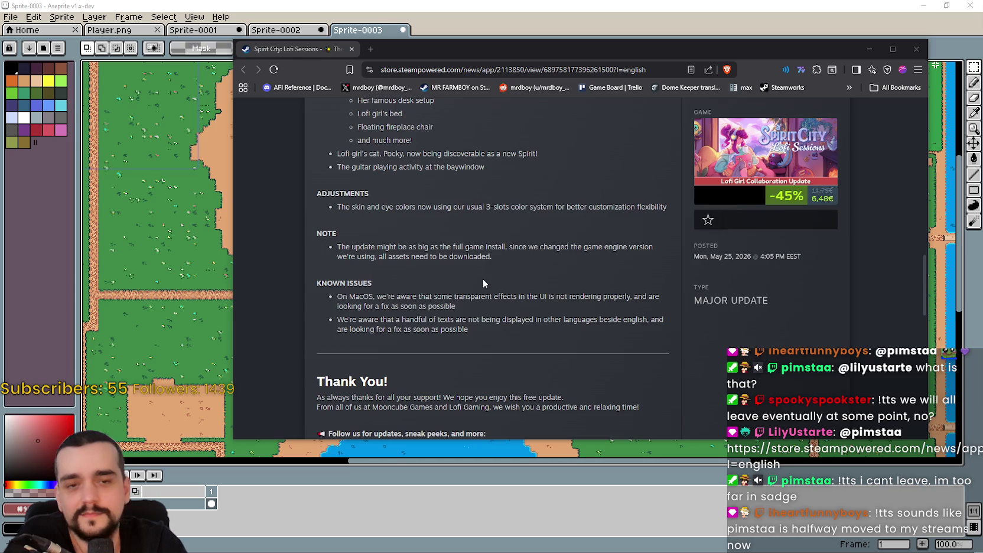
pyautogui.scroll(-2, 482, 276)
pyautogui.scroll(2, 485, 307)
pyautogui.scroll(4, 486, 339)
pyautogui.scroll(4, 486, 343)
pyautogui.scroll(1, 485, 348)
pyautogui.scroll(2, 486, 348)
pyautogui.scroll(3, 487, 348)
pyautogui.scroll(2, 601, 368)
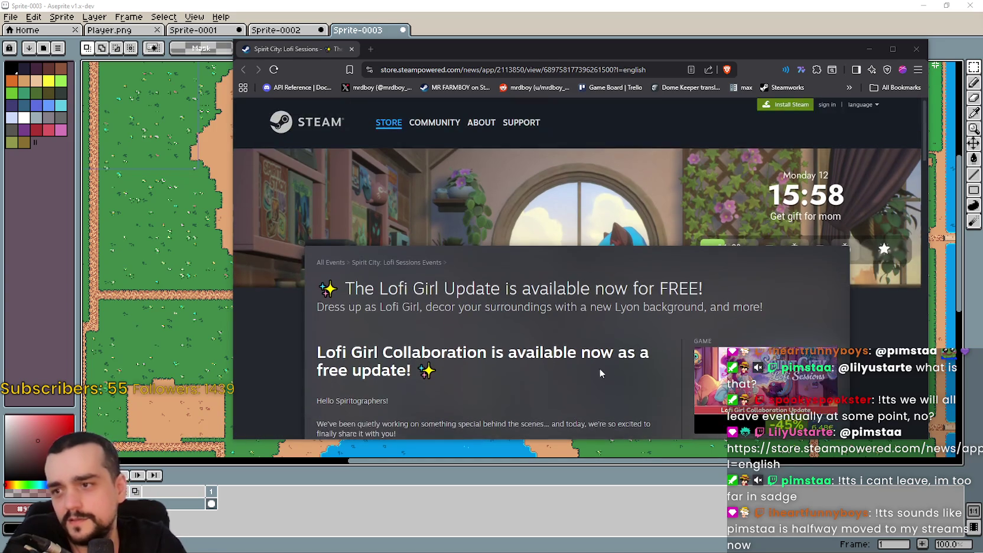
pyautogui.scroll(-2, 412, 354)
pyautogui.scroll(-3, 527, 302)
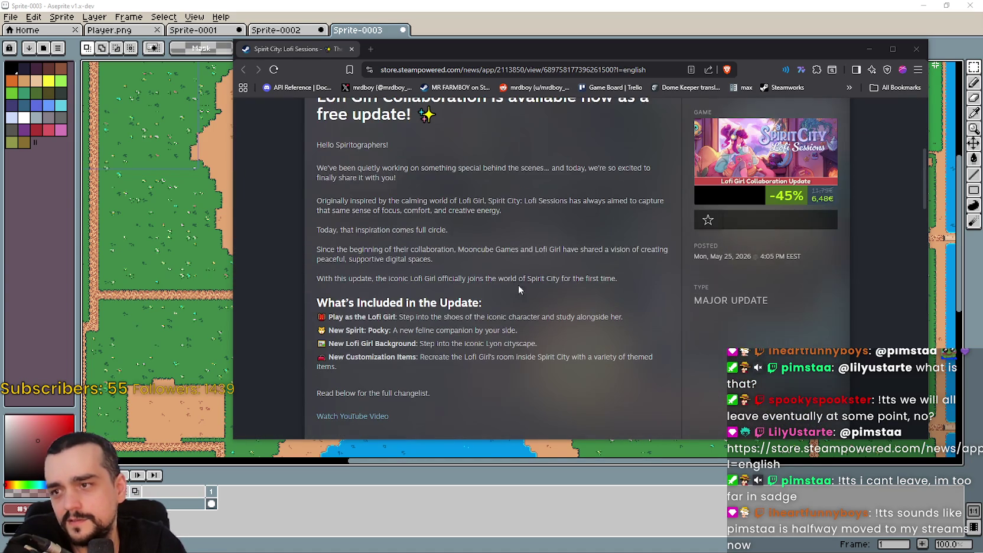
# Highlight the announcement's opening paragraphs and the update's feature list.
pyautogui.moveTo(387, 169); pyautogui.dragTo(636, 303)
pyautogui.moveTo(514, 214); pyautogui.dragTo(654, 314)
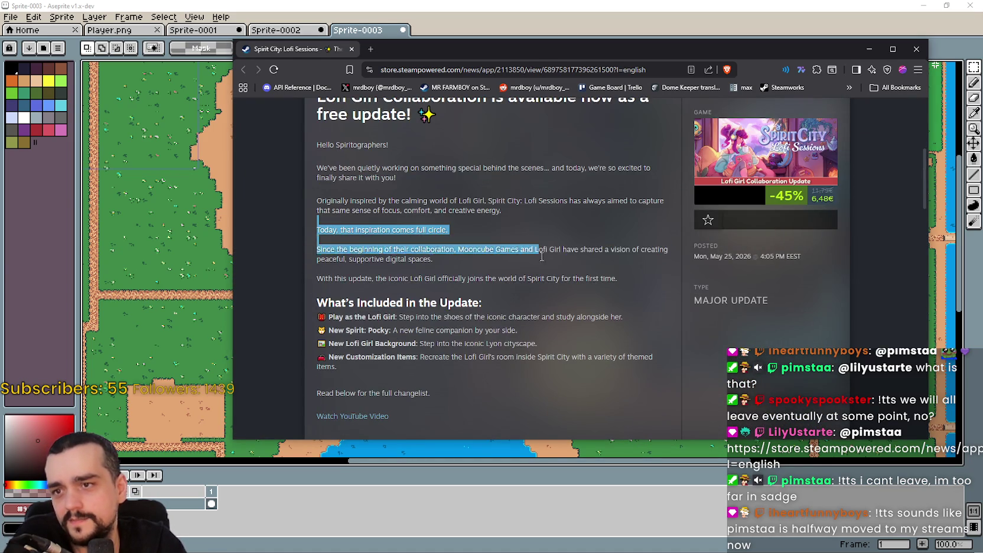
pyautogui.scroll(-2, 652, 319)
pyautogui.click(649, 335)
pyautogui.moveTo(336, 186)
pyautogui.mouseDown()
pyautogui.moveTo(634, 213)
pyautogui.moveTo(642, 266)
pyautogui.mouseUp()
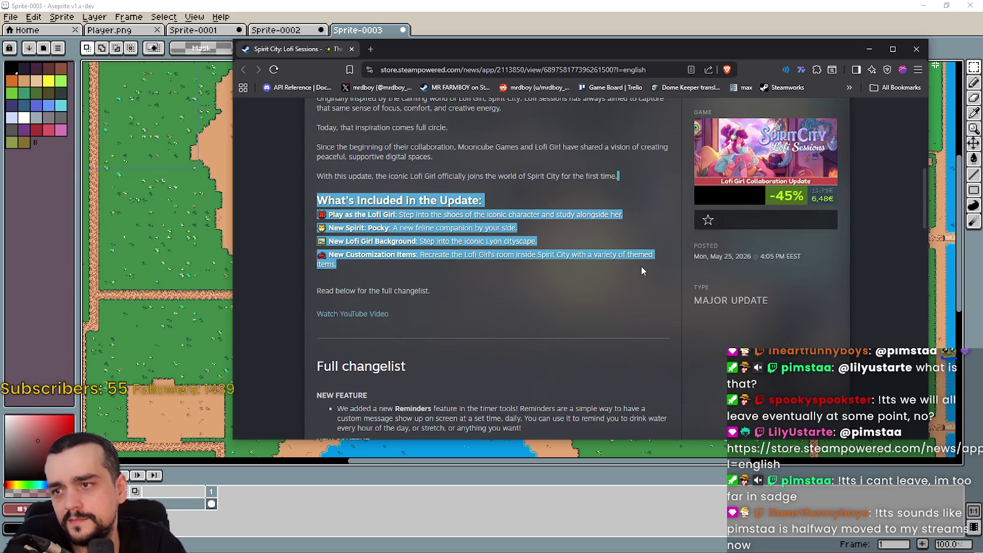
pyautogui.scroll(-1, 573, 304)
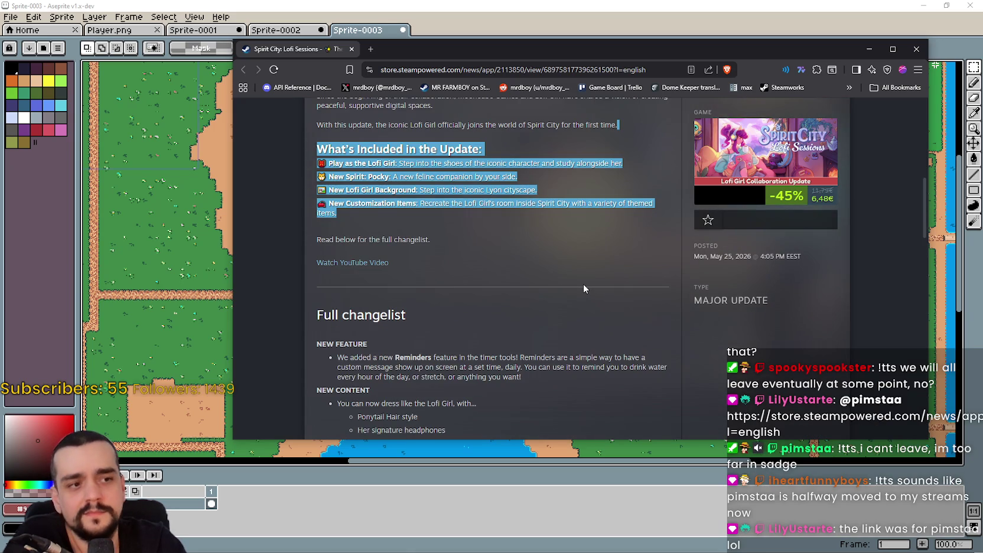
pyautogui.scroll(-5, 576, 305)
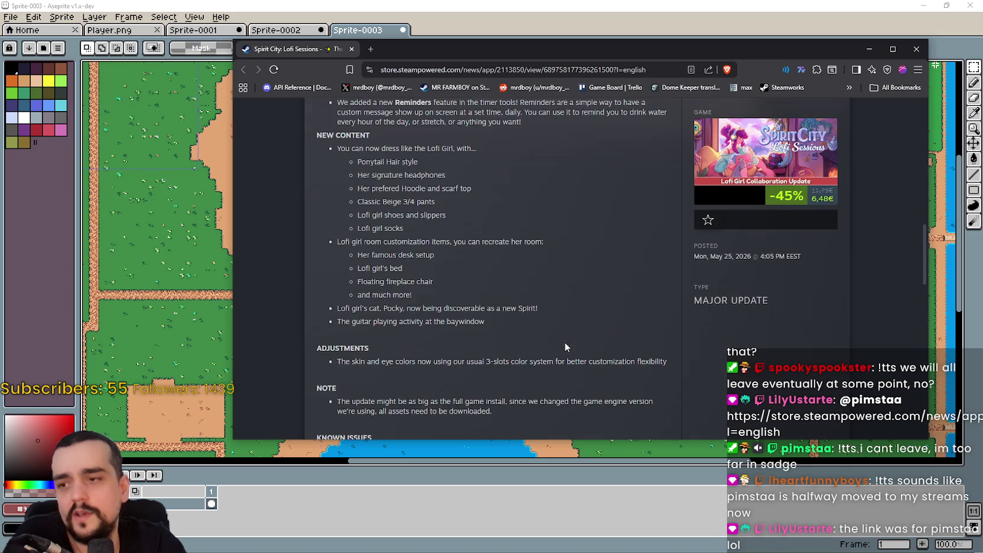
# Close the Steam news window and zoom the Aseprite canvas to 50% to show the whole map.
pyautogui.click(351, 49)
pyautogui.scroll(-1, 580, 204)
pyautogui.scroll(1, 582, 192)
pyautogui.scroll(-1, 579, 204)
pyautogui.scroll(1, 579, 204)
pyautogui.scroll(-1, 562, 236)
pyautogui.scroll(1, 540, 278)
pyautogui.scroll(-1, 540, 279)
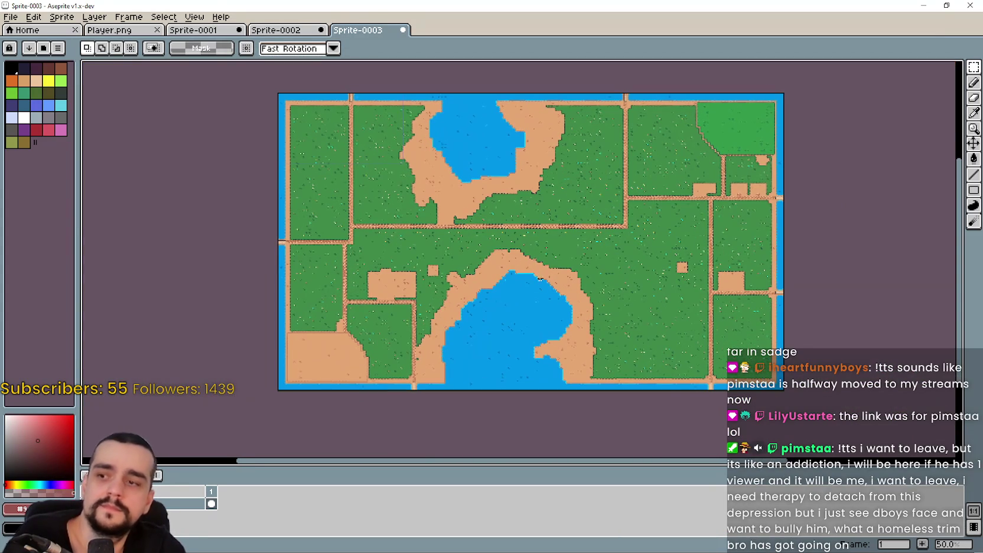
# Resize the sprite to 10% width with locked ratio and nearest-neighbor, giving 98×57 pixels.
pyautogui.click(61, 22)
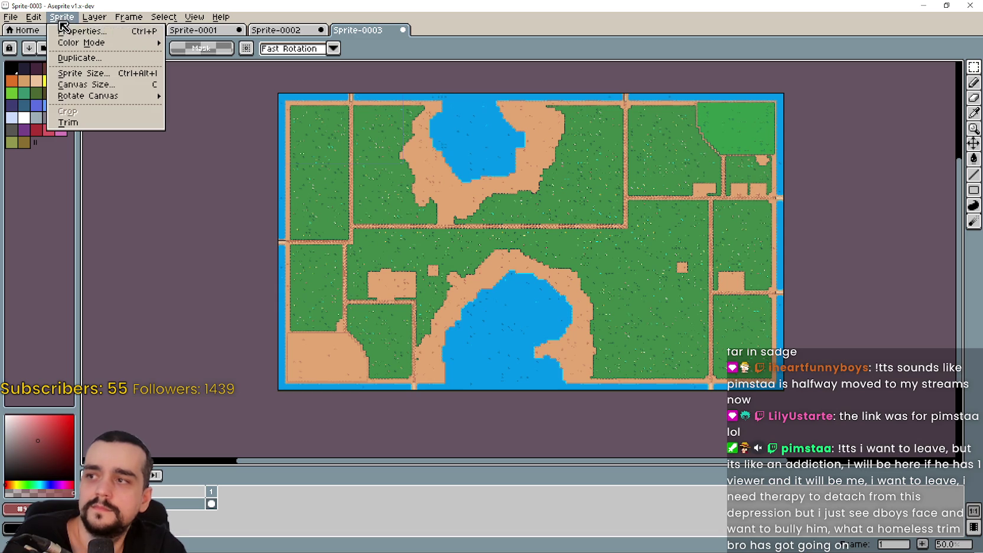
pyautogui.click(93, 73)
pyautogui.click(296, 217)
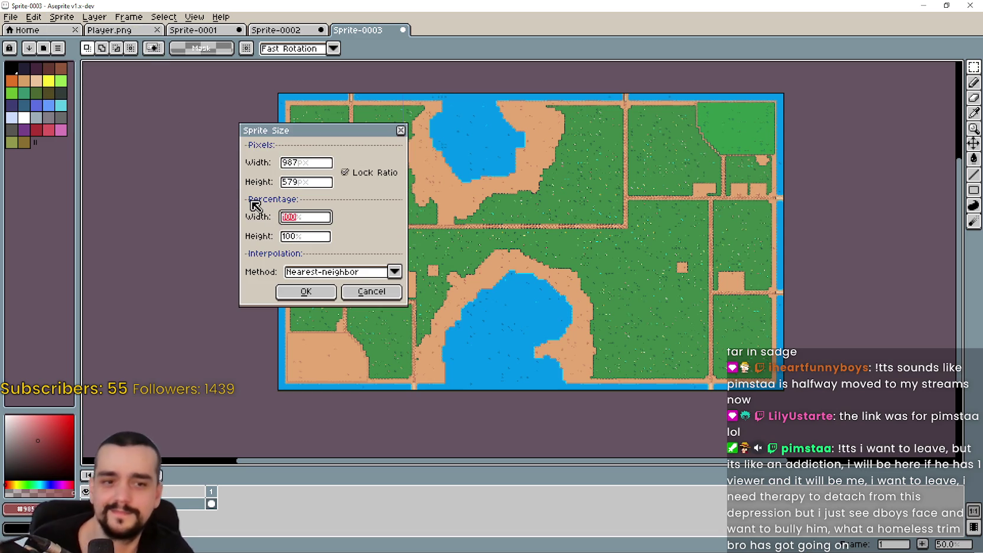
pyautogui.write('10')
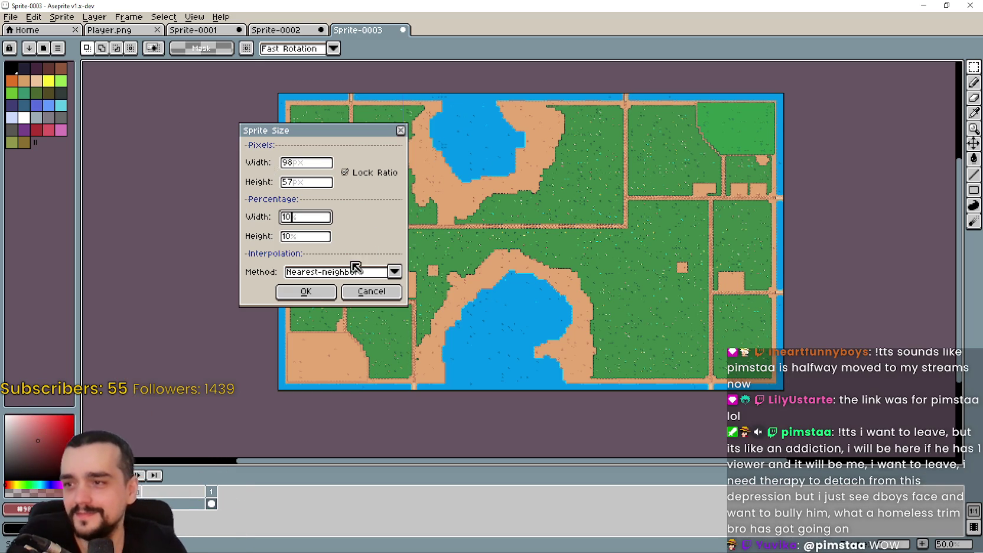
pyautogui.click(322, 293)
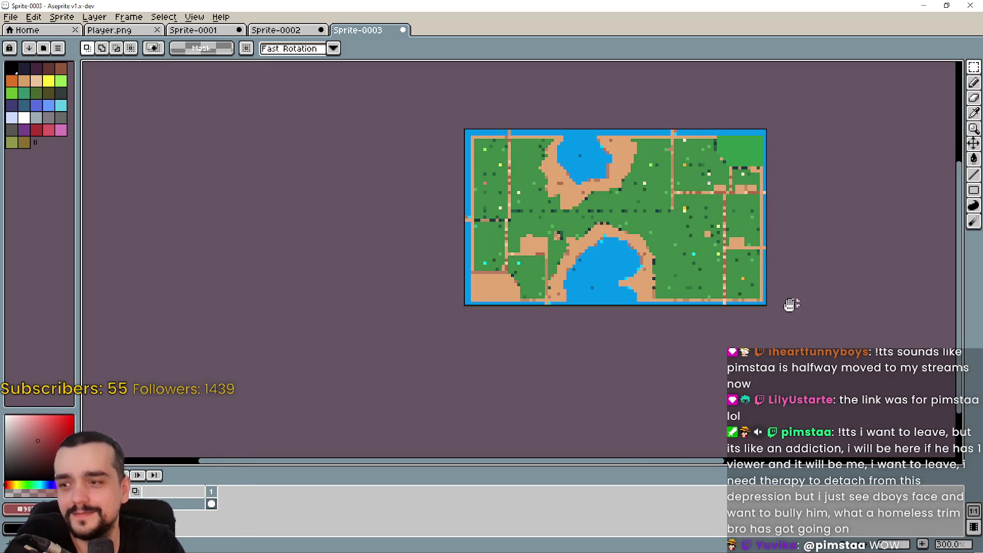
pyautogui.scroll(1, 736, 337)
pyautogui.scroll(1, 742, 317)
pyautogui.moveTo(721, 271)
pyautogui.mouseDown()
pyautogui.moveTo(817, 317)
pyautogui.moveTo(719, 302)
pyautogui.mouseUp()
pyautogui.scroll(1, 817, 316)
pyautogui.scroll(-2, 788, 307)
pyautogui.scroll(1, 788, 307)
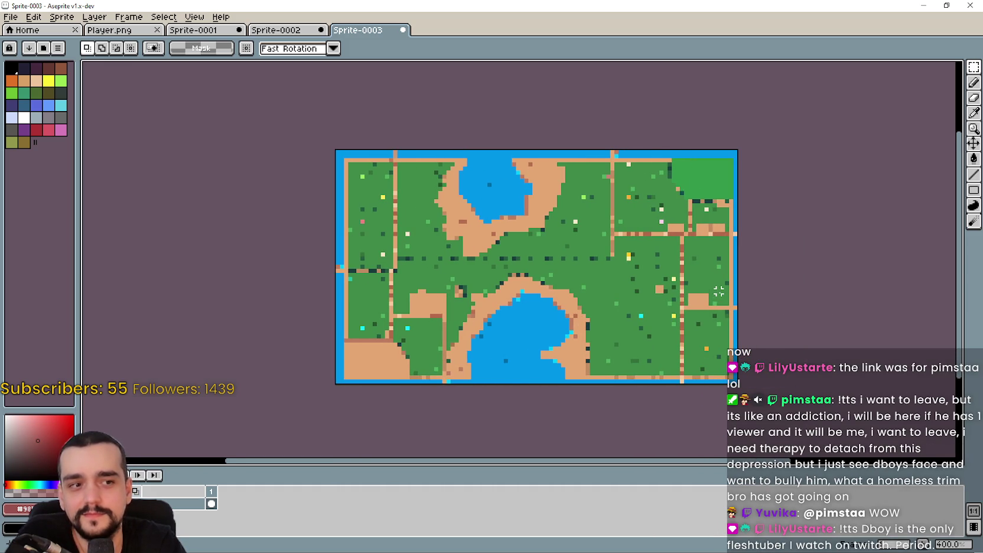
pyautogui.click(124, 30)
pyautogui.scroll(-1, 598, 249)
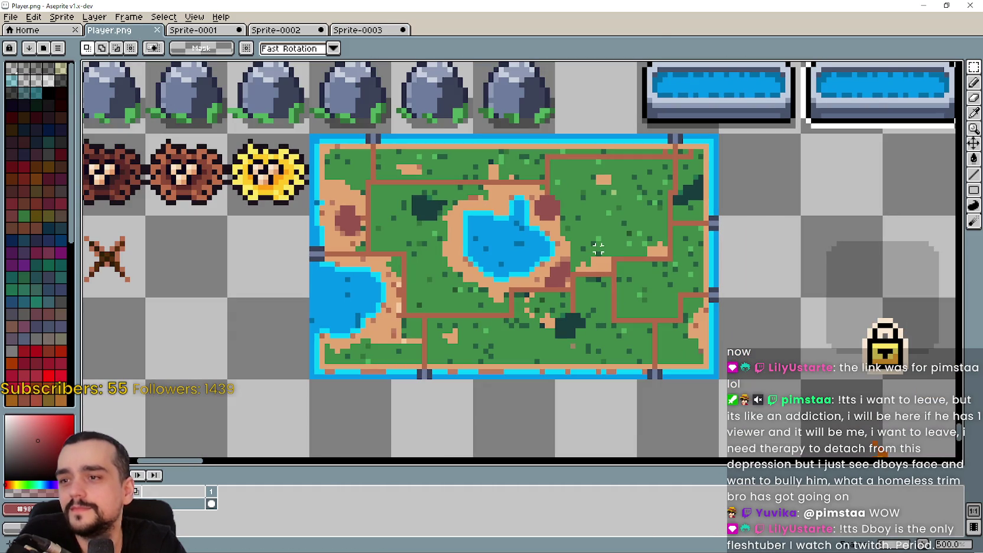
pyautogui.moveTo(316, 171); pyautogui.dragTo(716, 379)
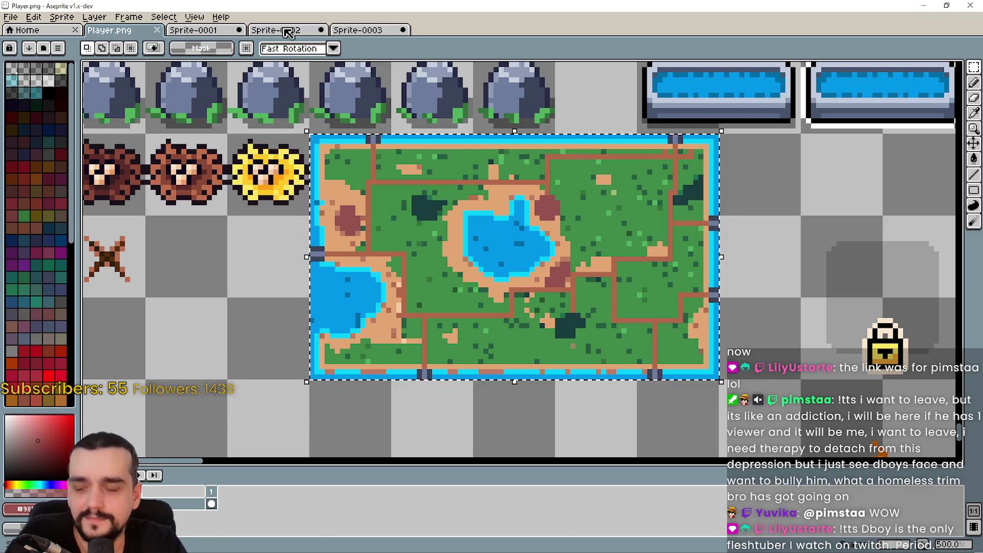
pyautogui.click(360, 31)
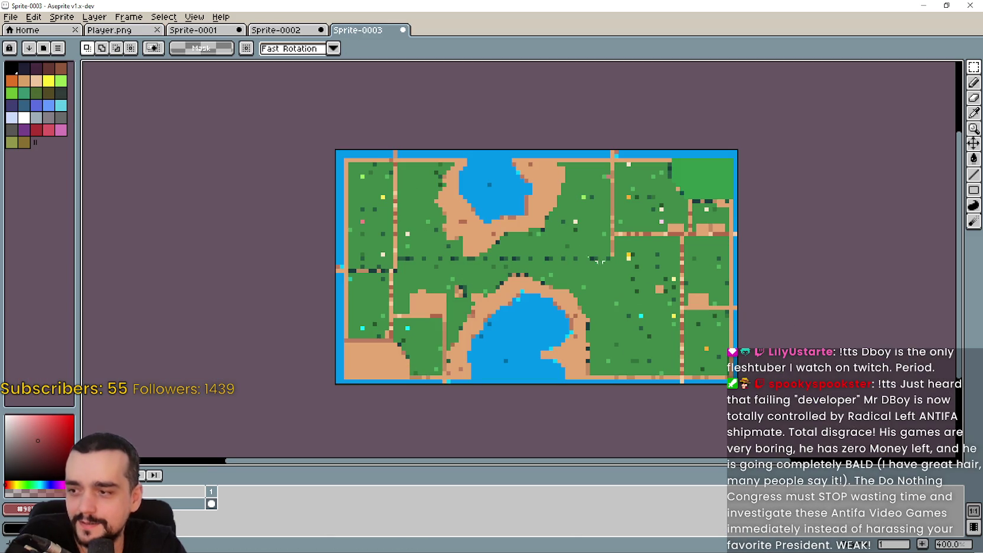
pyautogui.moveTo(335, 149); pyautogui.dragTo(735, 384)
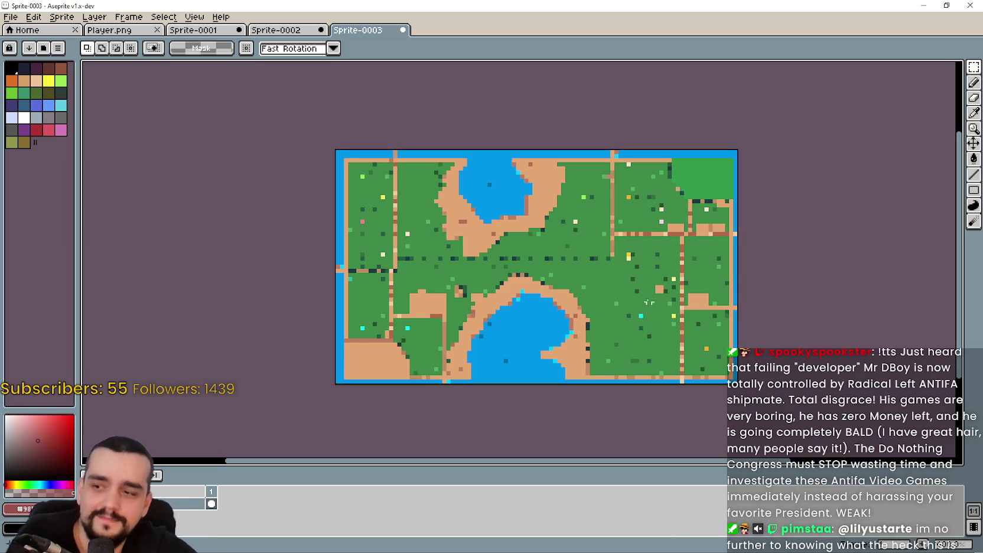
pyautogui.click(279, 30)
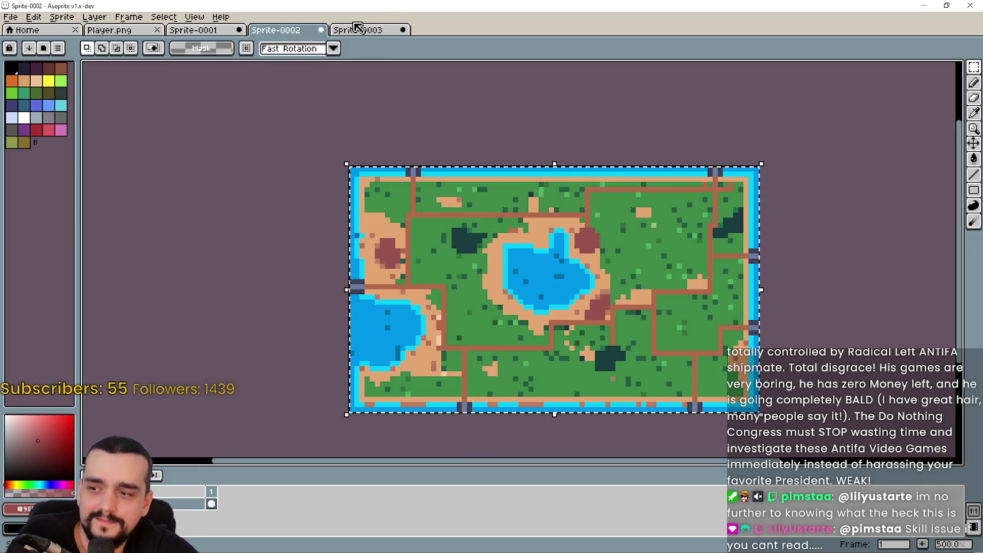
pyautogui.click(377, 30)
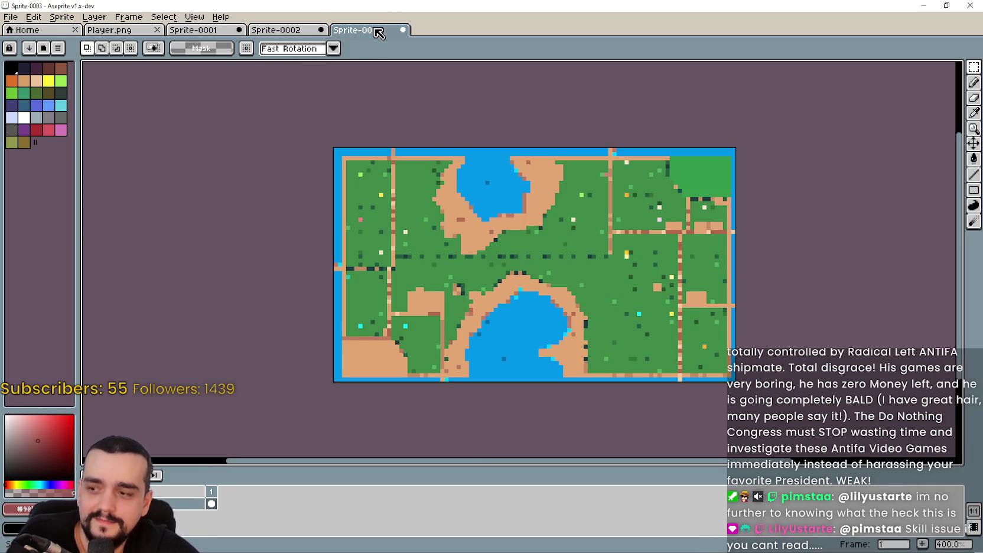
pyautogui.moveTo(680, 305); pyautogui.dragTo(648, 286)
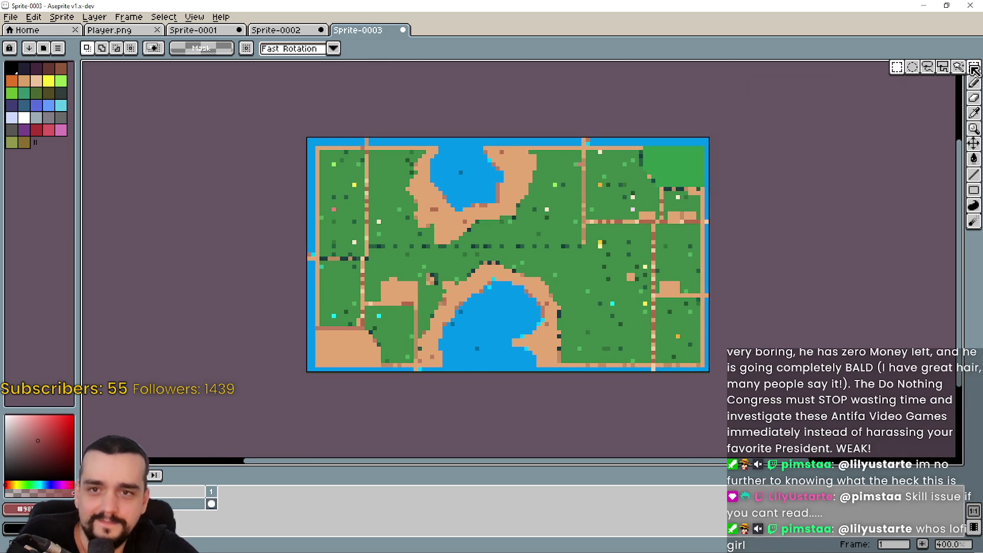
pyautogui.hotkey('shift', 'q')
pyautogui.moveTo(308, 143)
pyautogui.mouseDown()
pyautogui.moveTo(570, 263)
pyautogui.moveTo(715, 368)
pyautogui.mouseUp()
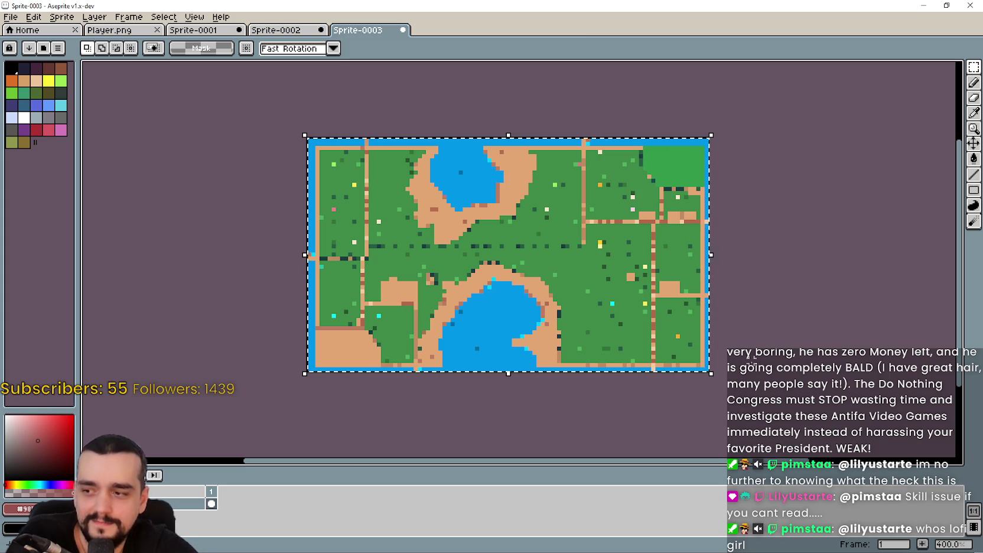
pyautogui.hotkey('ctrl', 'd')
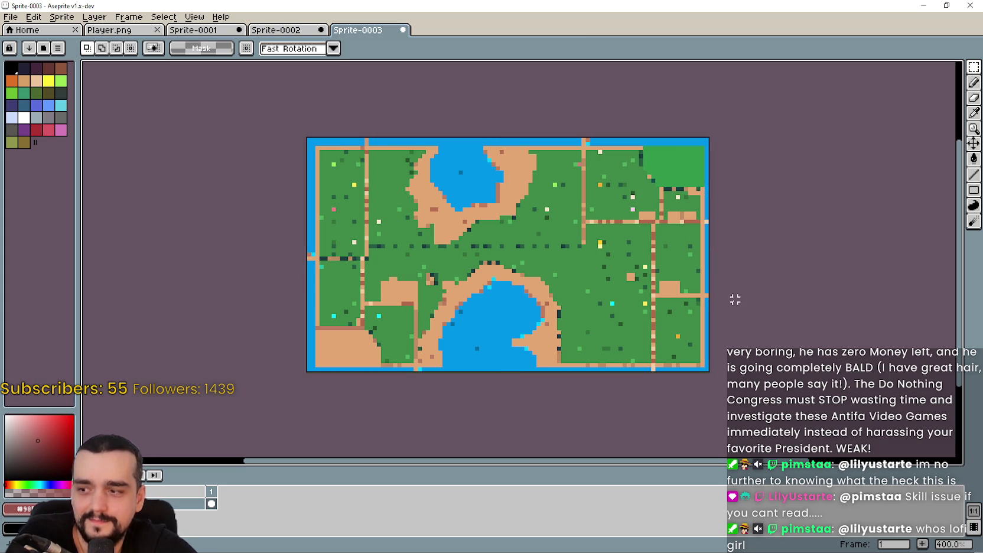
pyautogui.hotkey('ctrl', 'shift', 'd')
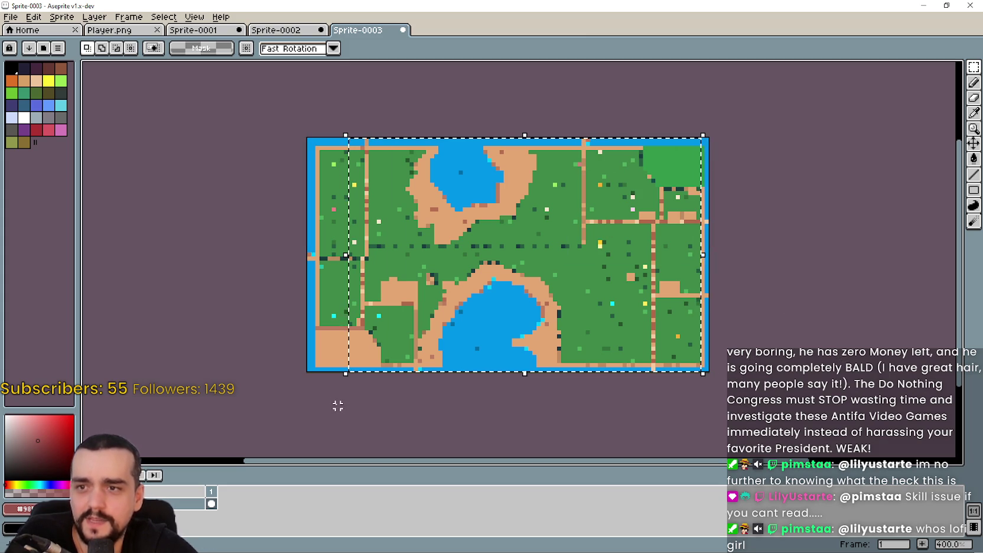
pyautogui.hotkey('ctrl', 'd')
pyautogui.click(291, 32)
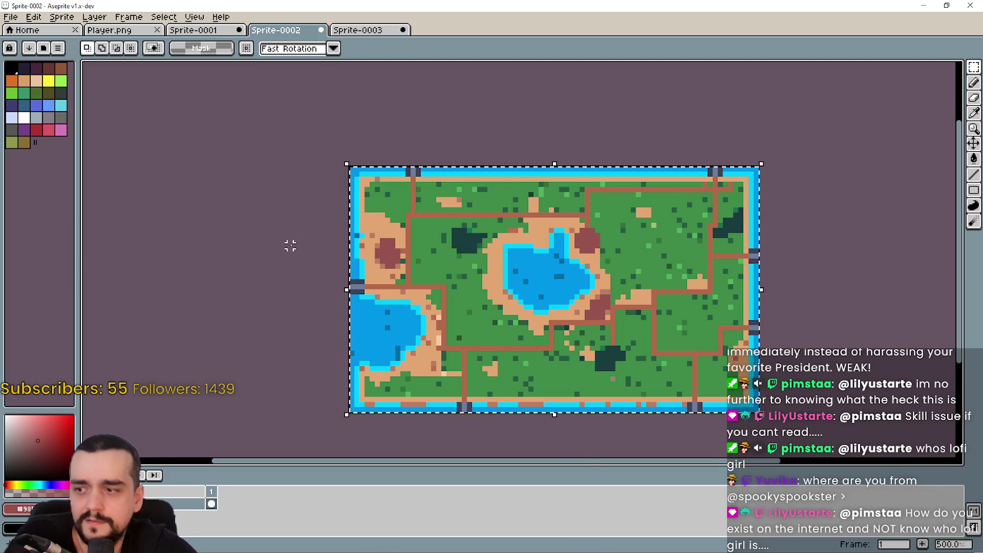
pyautogui.hotkey('ctrl', 'd')
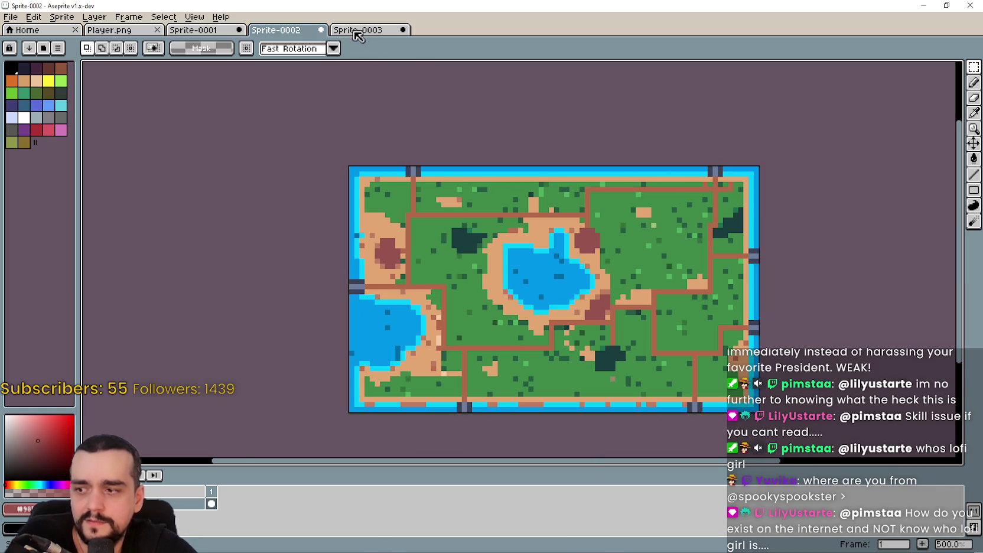
pyautogui.click(357, 31)
pyautogui.click(308, 35)
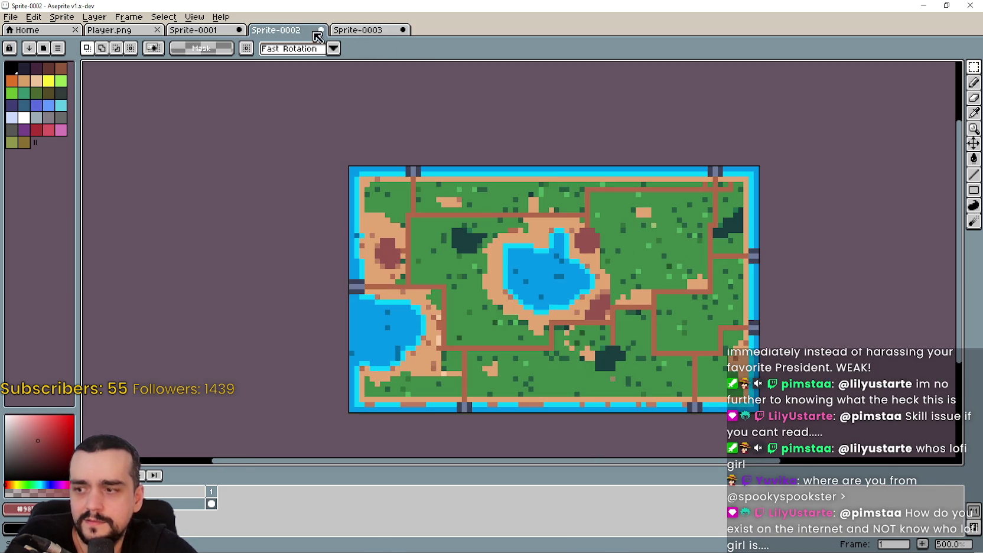
pyautogui.click(356, 31)
pyautogui.moveTo(313, 139); pyautogui.dragTo(709, 371)
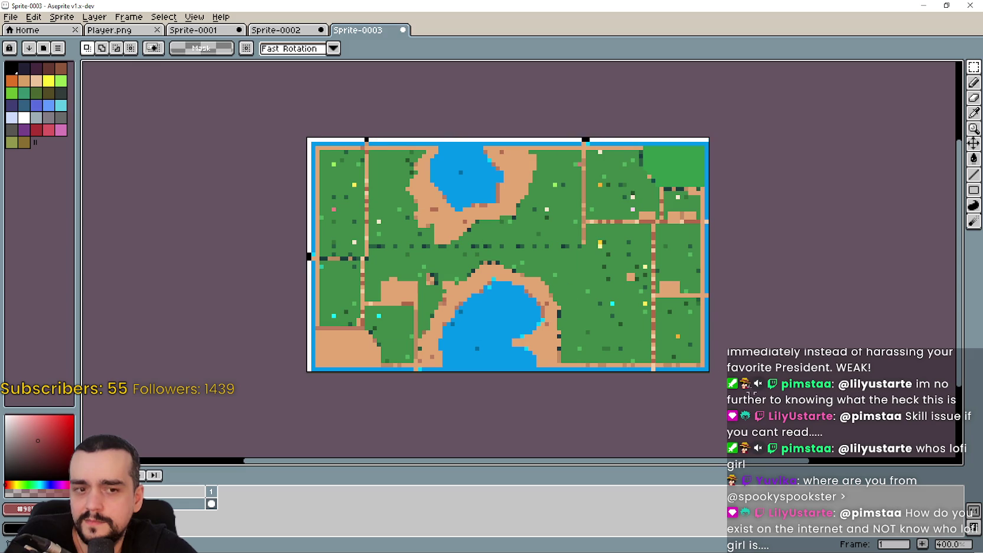
# Deselect and undo with Ctrl+Z until Sprite Size is reverted, then pan the full-resolution map.
pyautogui.hotkey('ctrl', 'd')
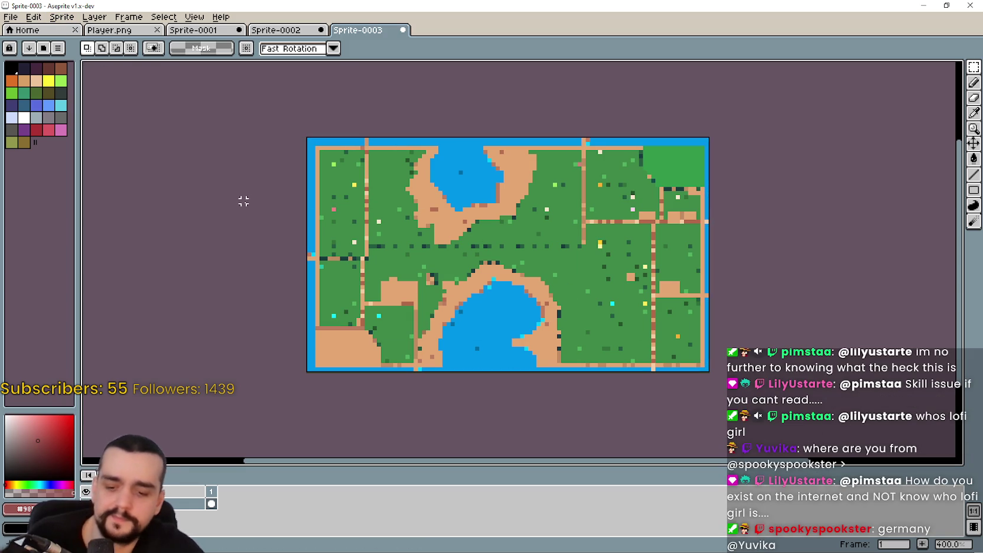
pyautogui.hotkey('ctrl', 'z')
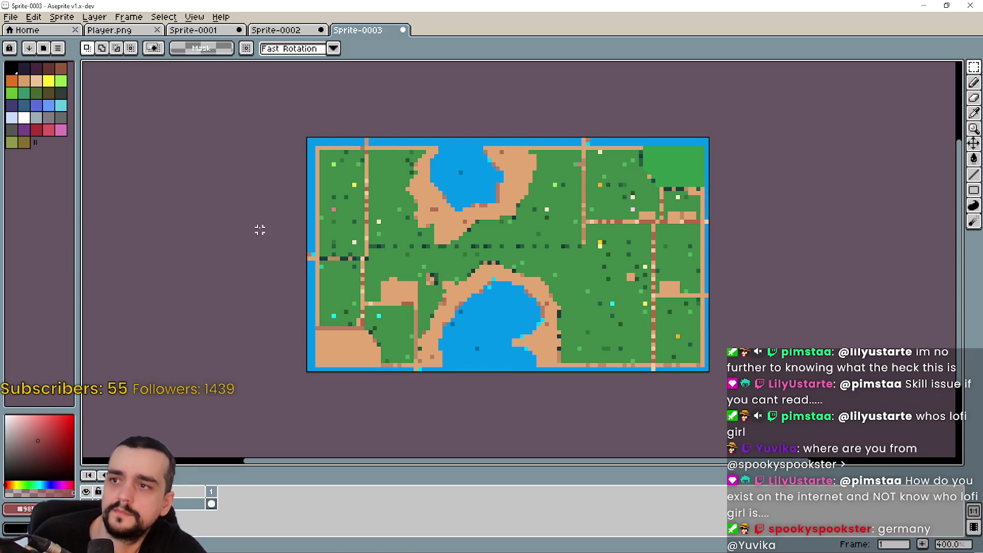
pyautogui.hotkey('ctrl', 'z')
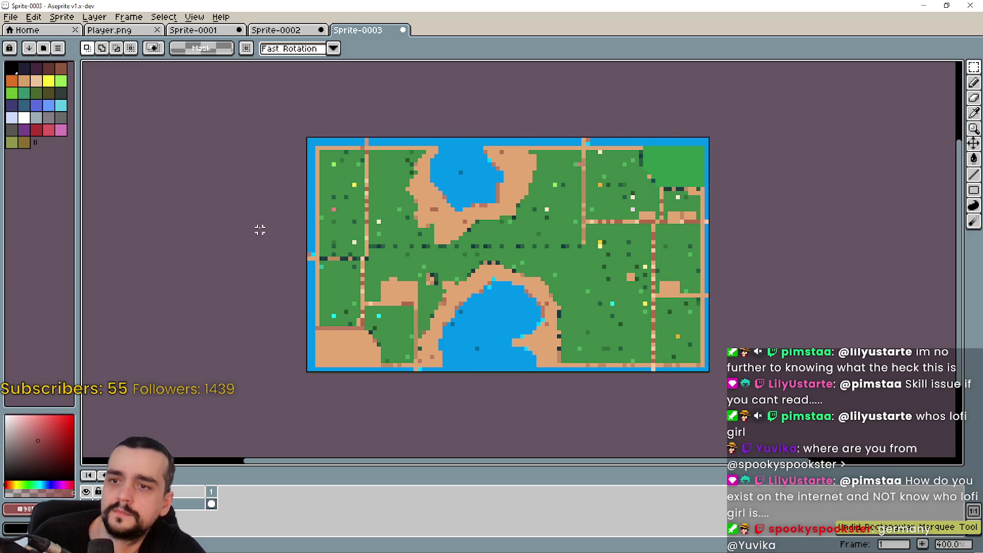
pyautogui.hotkey('ctrl', 'z')
pyautogui.hotkey('ctrl', 'z')
pyautogui.scroll(-5, 260, 227)
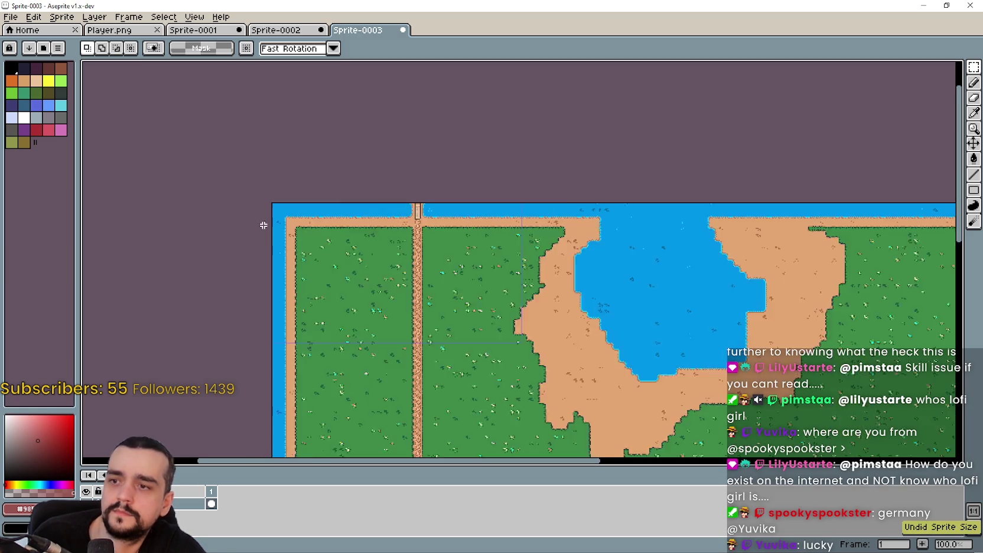
pyautogui.moveTo(833, 352); pyautogui.dragTo(460, 205)
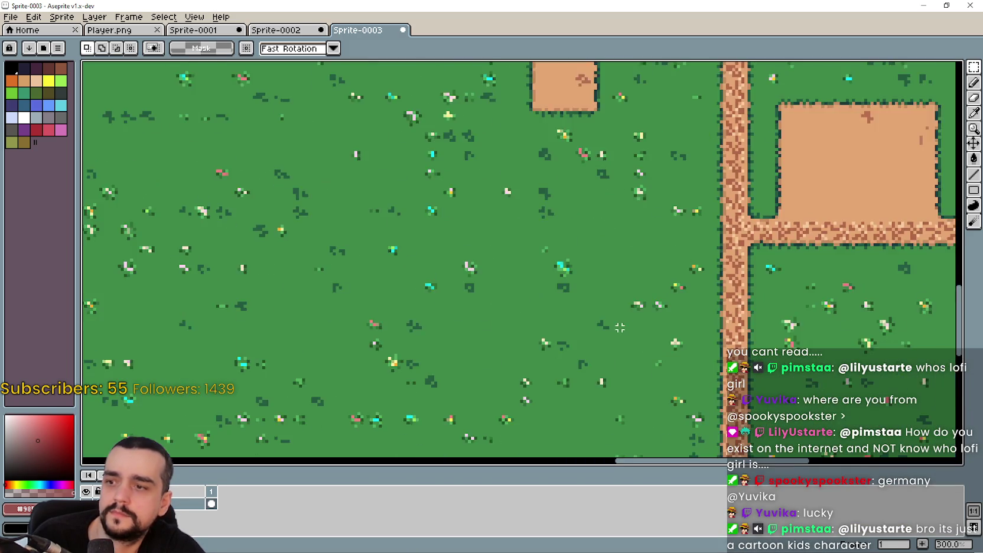
pyautogui.scroll(3, 550, 113)
pyautogui.scroll(-2, 550, 112)
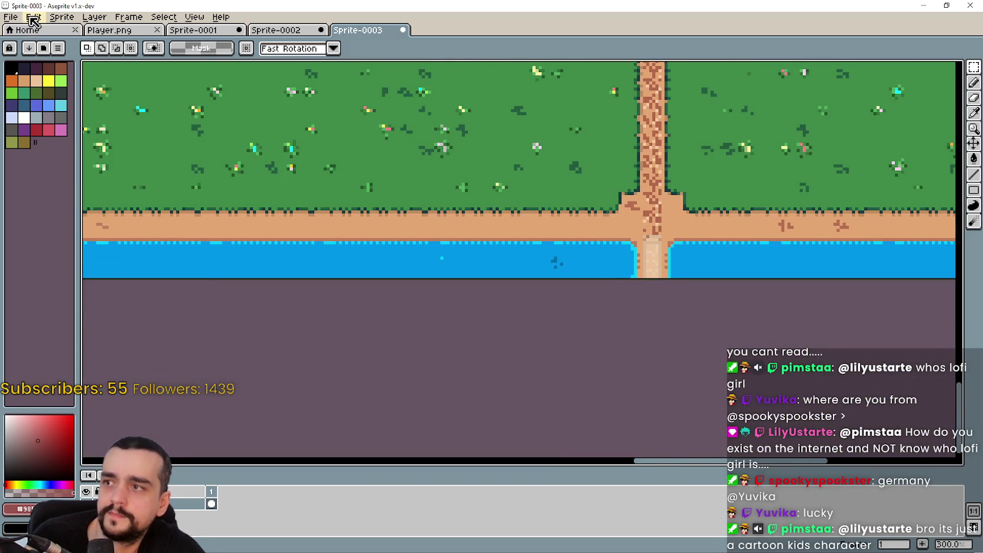
# Try a width-80 sprite resize, then cancel it to view the existing Sprite-0002 map for reference.
pyautogui.click(33, 17)
pyautogui.click(89, 85)
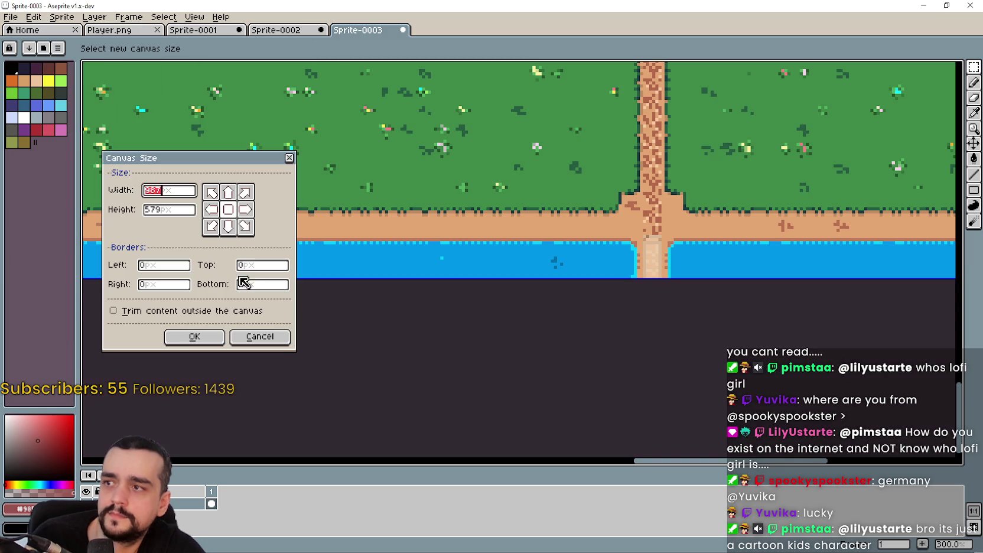
pyautogui.click(260, 339)
pyautogui.click(71, 22)
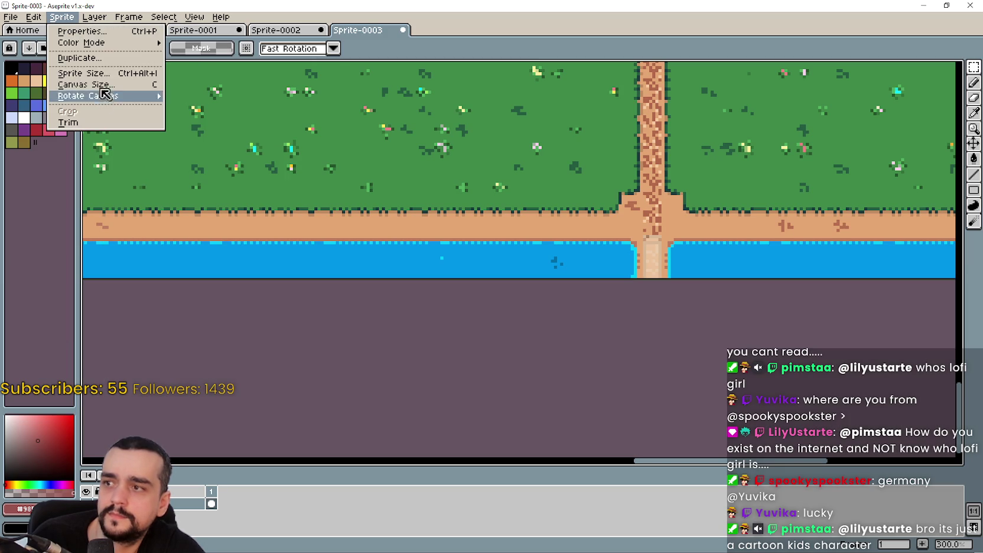
pyautogui.click(102, 75)
pyautogui.moveTo(326, 218); pyautogui.dragTo(180, 217)
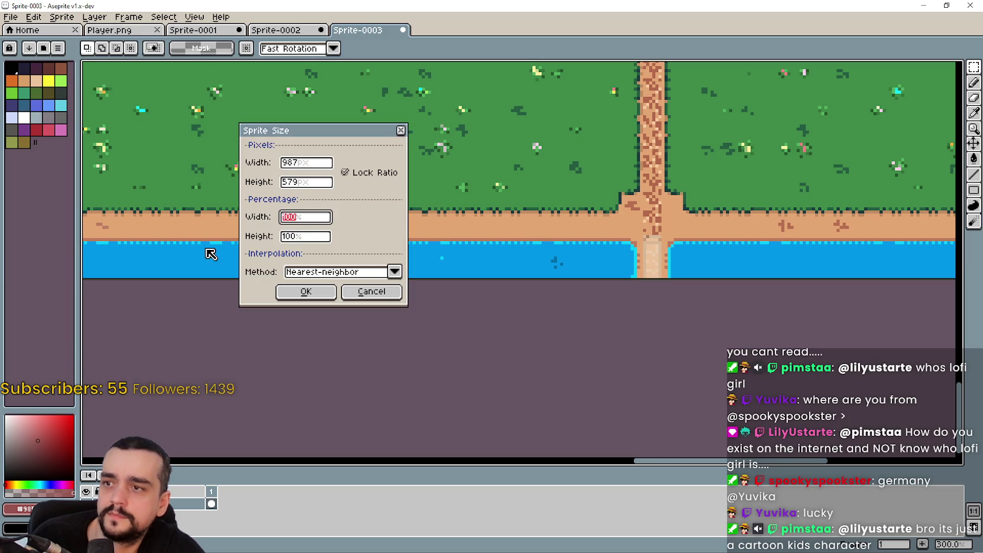
pyautogui.moveTo(332, 163); pyautogui.dragTo(285, 163)
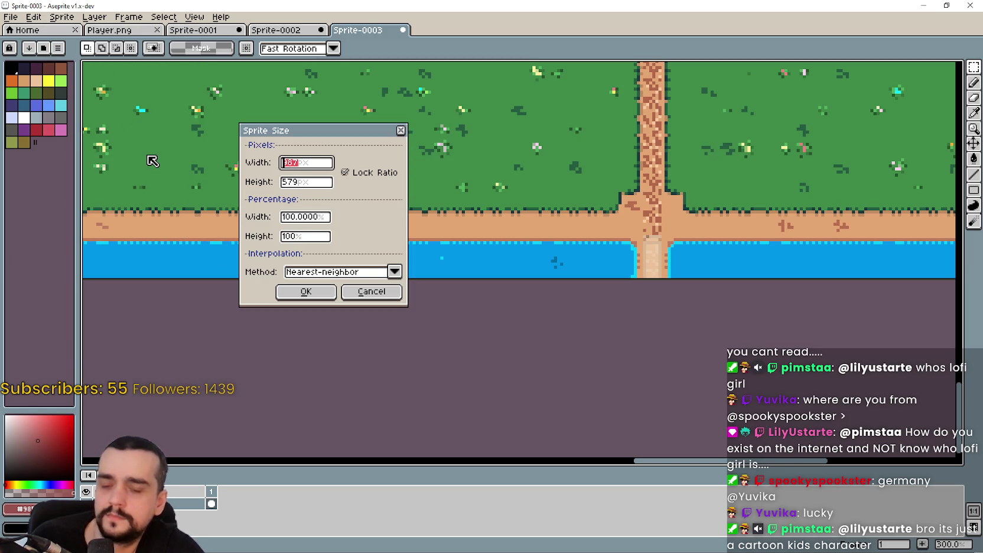
pyautogui.write('80')
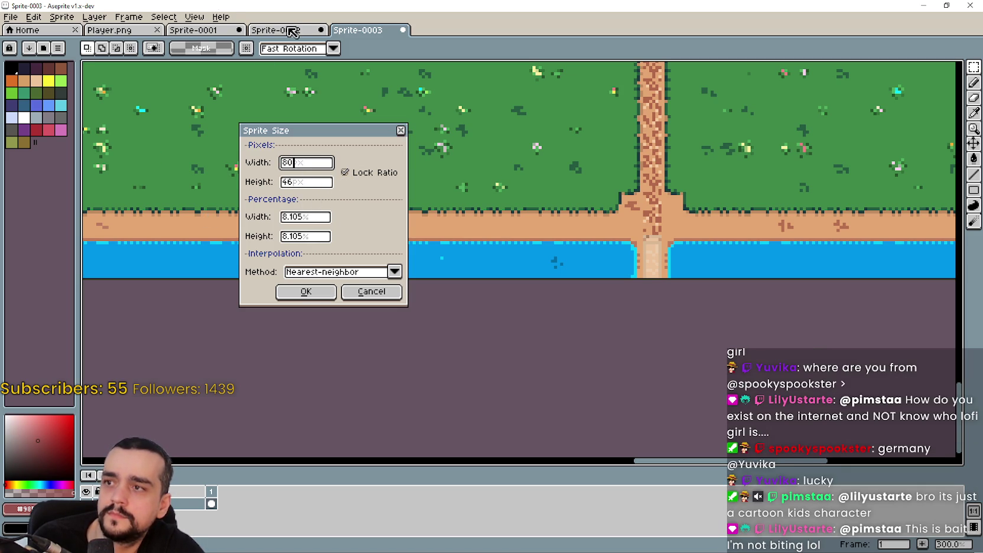
pyautogui.click(369, 295)
pyautogui.click(299, 31)
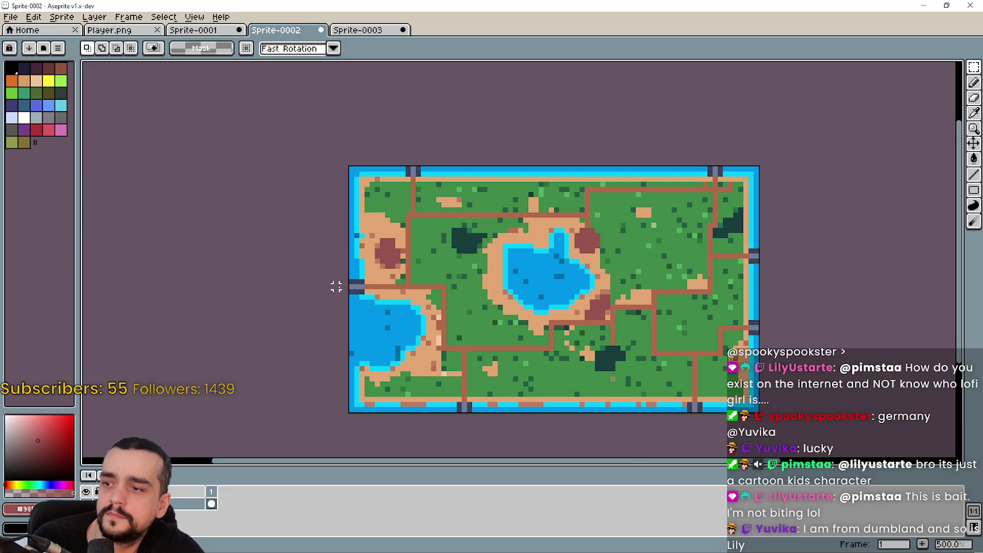
# Back in Sprite-0003, resize the sprite to width 80 and height 48, giving 81×48 nearest-neighbour.
pyautogui.click(364, 29)
pyautogui.click(62, 16)
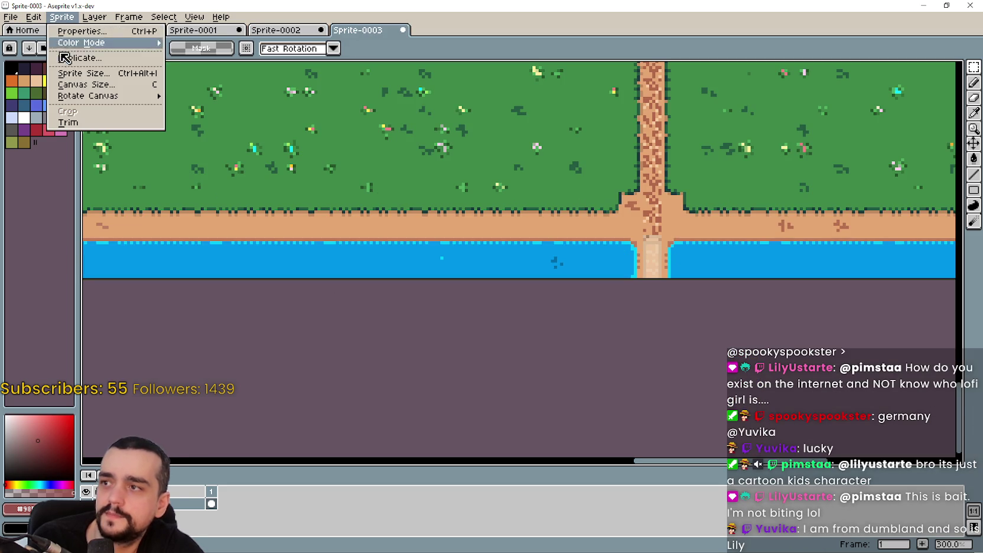
pyautogui.click(83, 73)
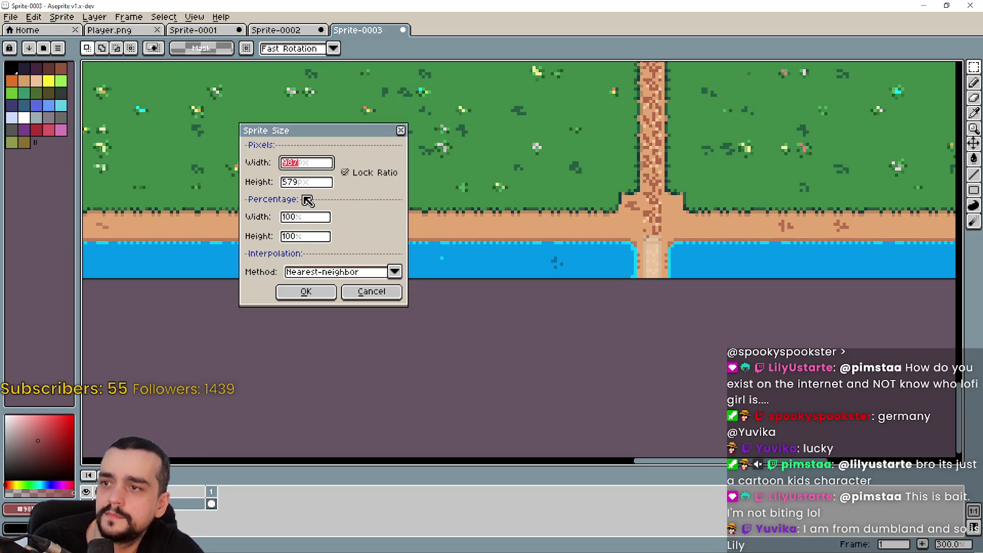
pyautogui.write('80')
pyautogui.click(298, 183)
pyautogui.press('BackSpace')
pyautogui.write('8')
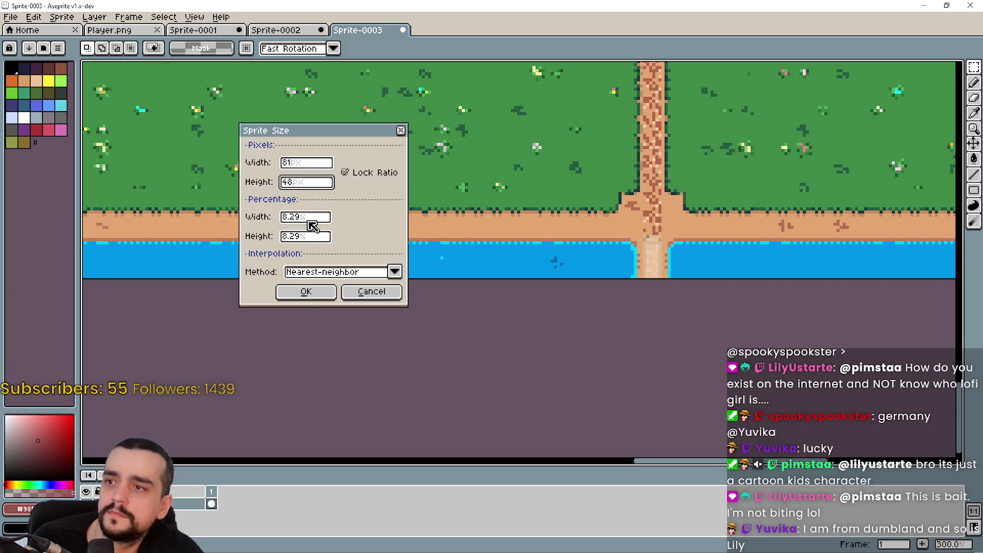
pyautogui.click(304, 296)
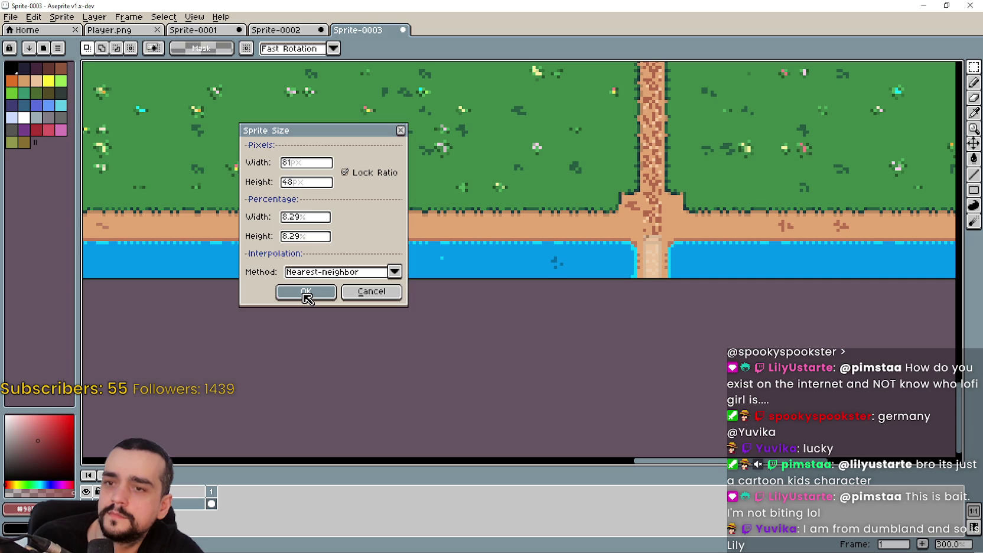
pyautogui.click(307, 294)
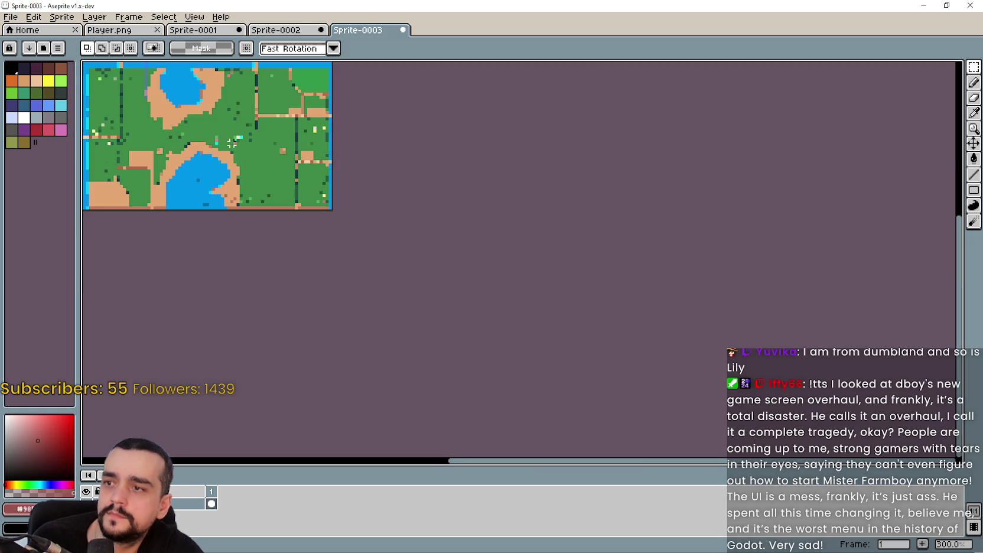
# Zoom and pan around the shrunken 81×48 map to inspect it.
pyautogui.scroll(2, 366, 217)
pyautogui.moveTo(366, 217)
pyautogui.mouseDown()
pyautogui.moveTo(455, 269)
pyautogui.moveTo(500, 327)
pyautogui.moveTo(535, 313)
pyautogui.moveTo(521, 341)
pyautogui.mouseUp()
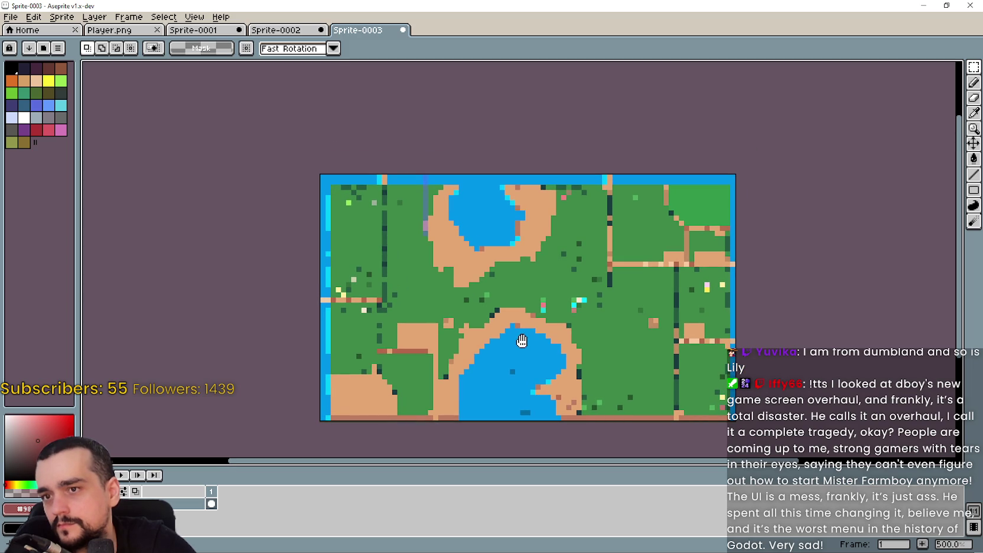
pyautogui.scroll(2, 522, 341)
pyautogui.moveTo(507, 333)
pyautogui.mouseDown()
pyautogui.moveTo(444, 213)
pyautogui.moveTo(308, 112)
pyautogui.mouseUp()
pyautogui.scroll(-1, 511, 225)
pyautogui.moveTo(511, 224)
pyautogui.mouseDown()
pyautogui.moveTo(422, 181)
pyautogui.moveTo(420, 201)
pyautogui.mouseUp()
# Revert the resize and scale the map to exactly 8 percent, making it 78×46 pixels.
pyautogui.click(37, 18)
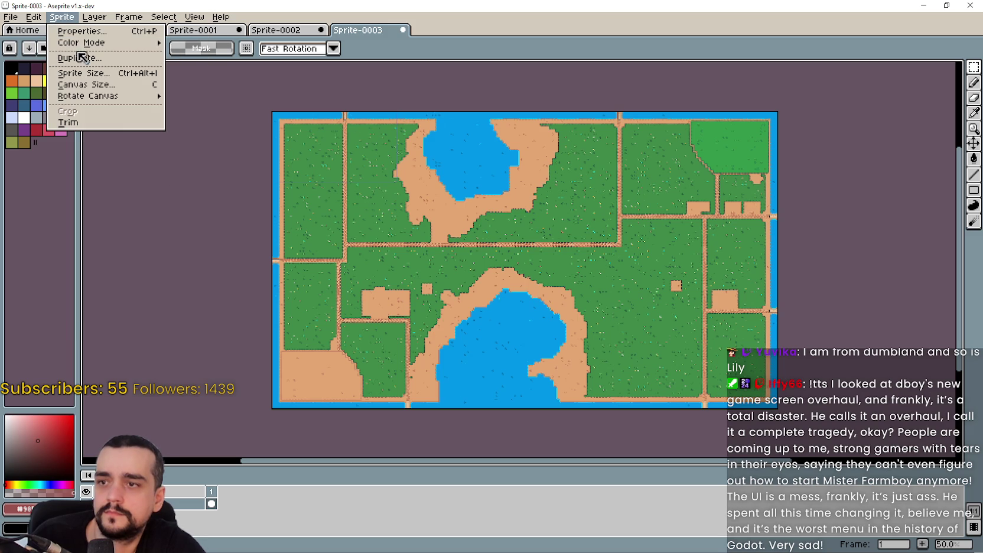
pyautogui.click(80, 73)
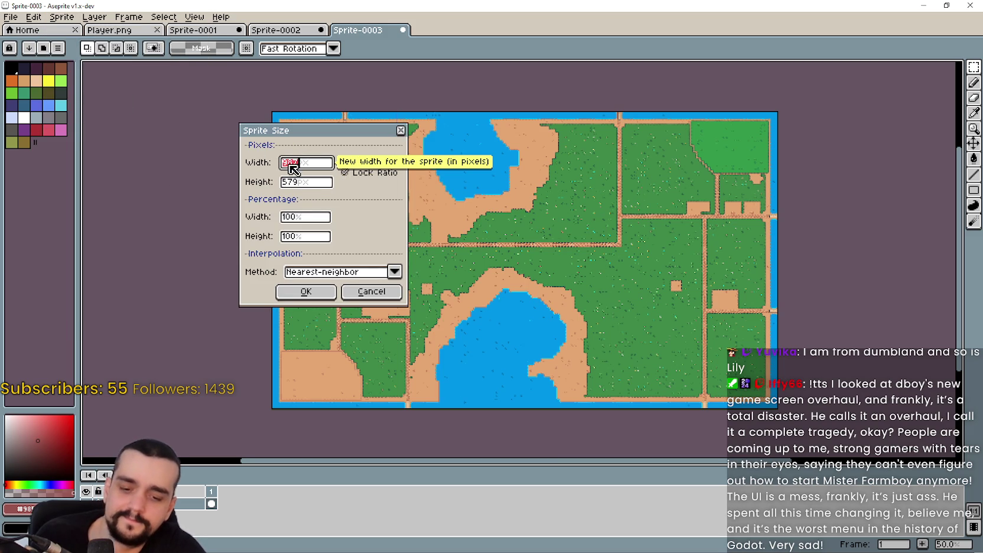
pyautogui.write('80')
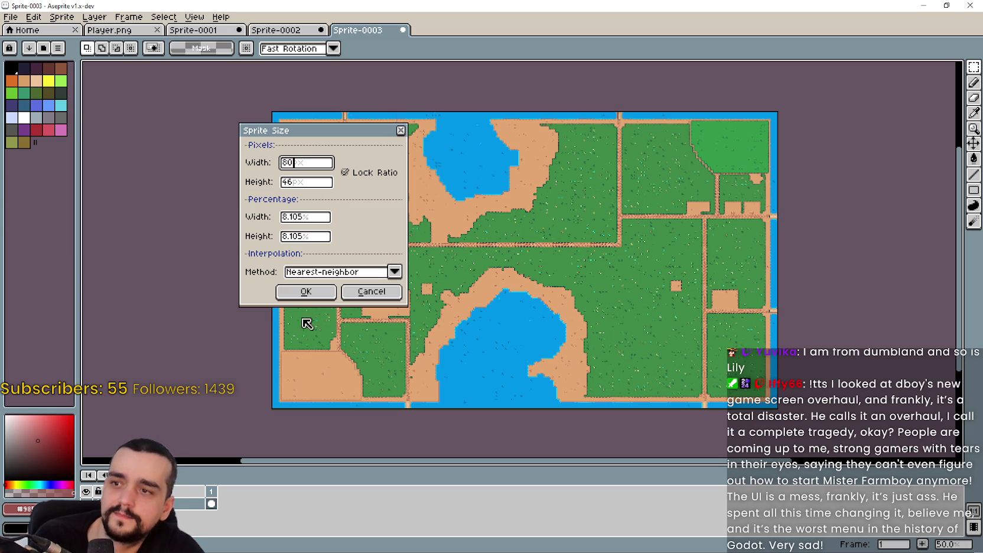
pyautogui.moveTo(306, 218); pyautogui.dragTo(293, 217)
pyautogui.press('BackSpace')
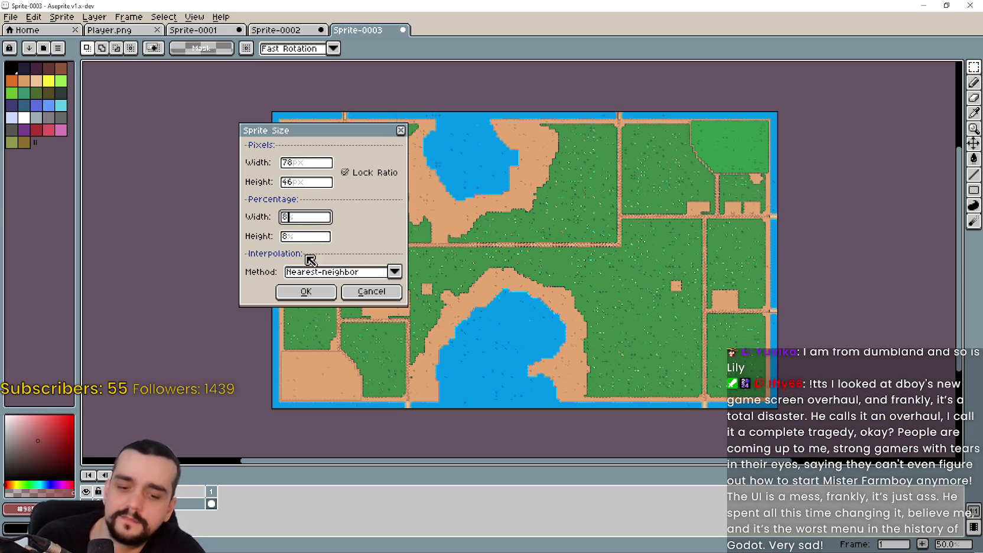
pyautogui.click(308, 293)
pyautogui.scroll(4, 687, 313)
pyautogui.scroll(1, 619, 335)
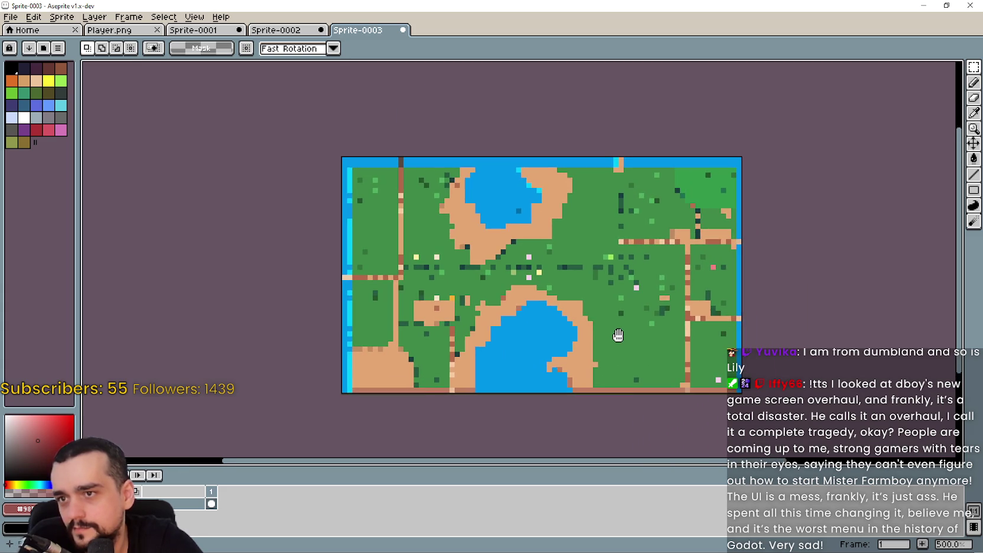
pyautogui.moveTo(618, 335); pyautogui.dragTo(618, 336)
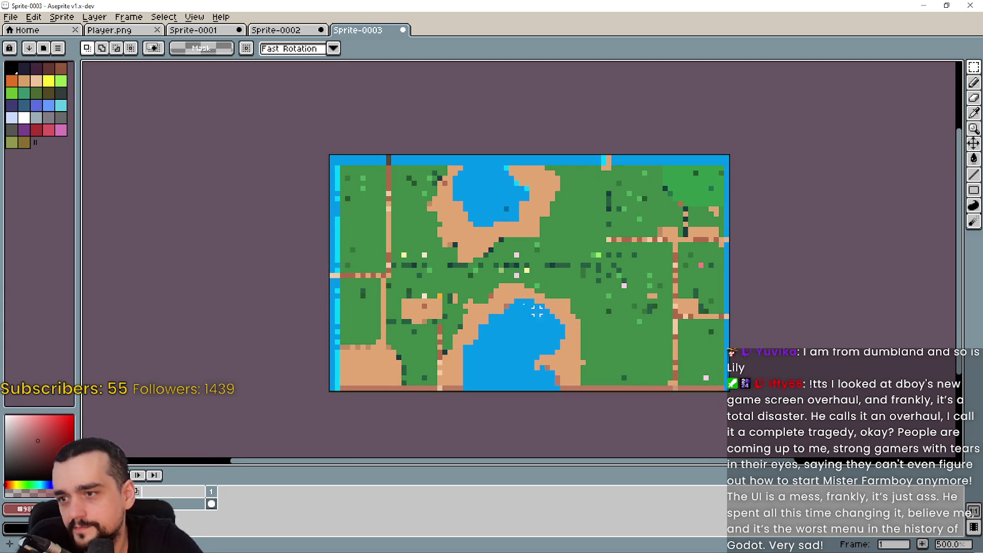
# Set the canvas size to 80×48 pixels, centred, leaving a 1-pixel transparent border around the map.
pyautogui.click(34, 16)
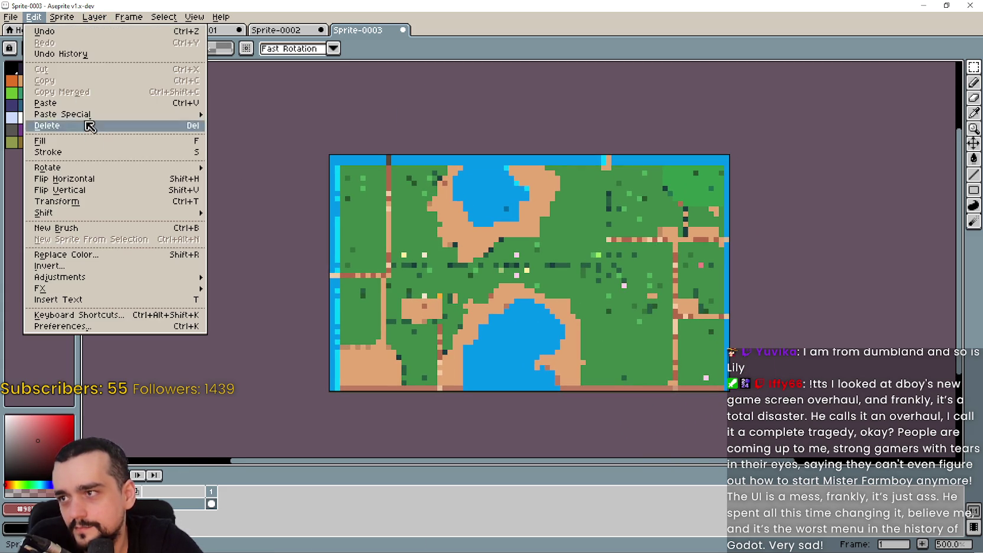
pyautogui.click(94, 85)
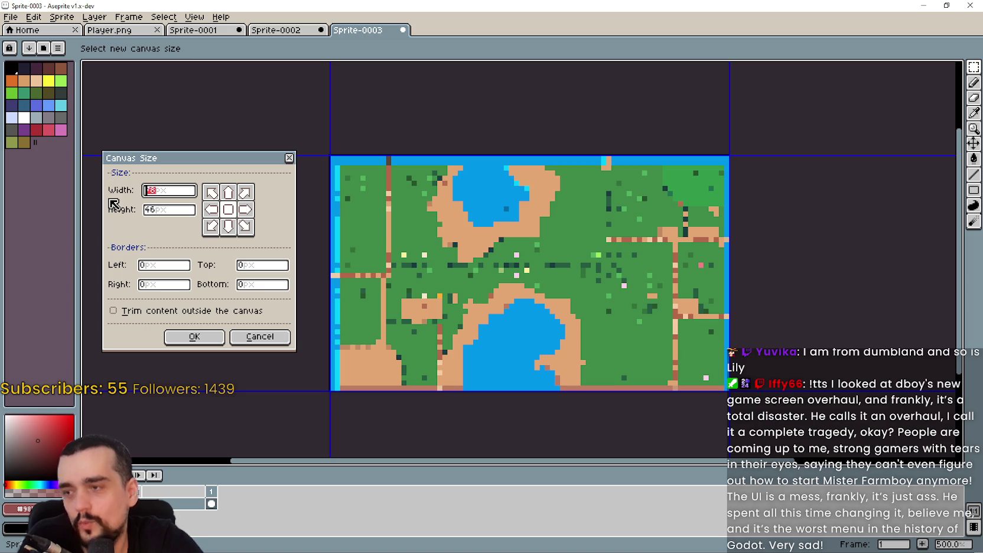
pyautogui.write('80')
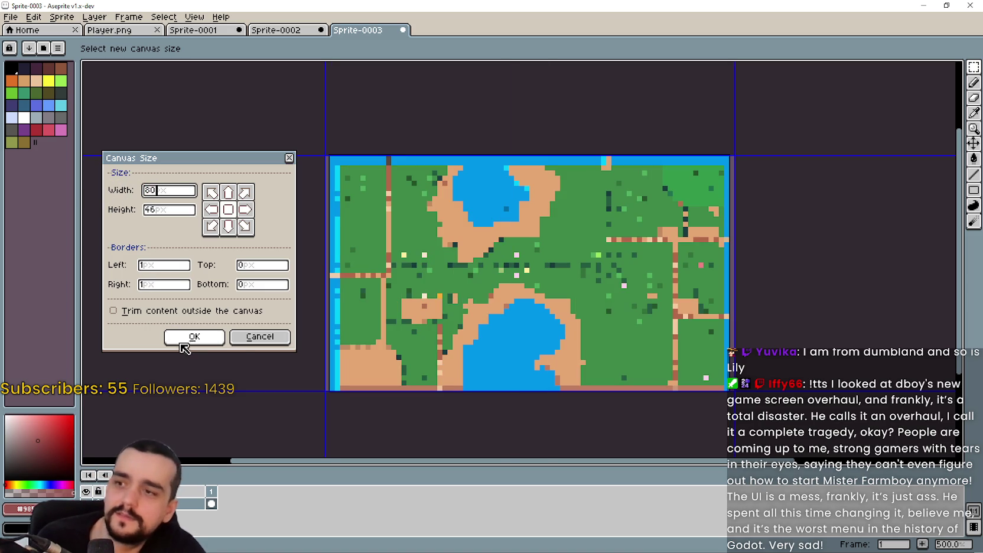
pyautogui.click(159, 214)
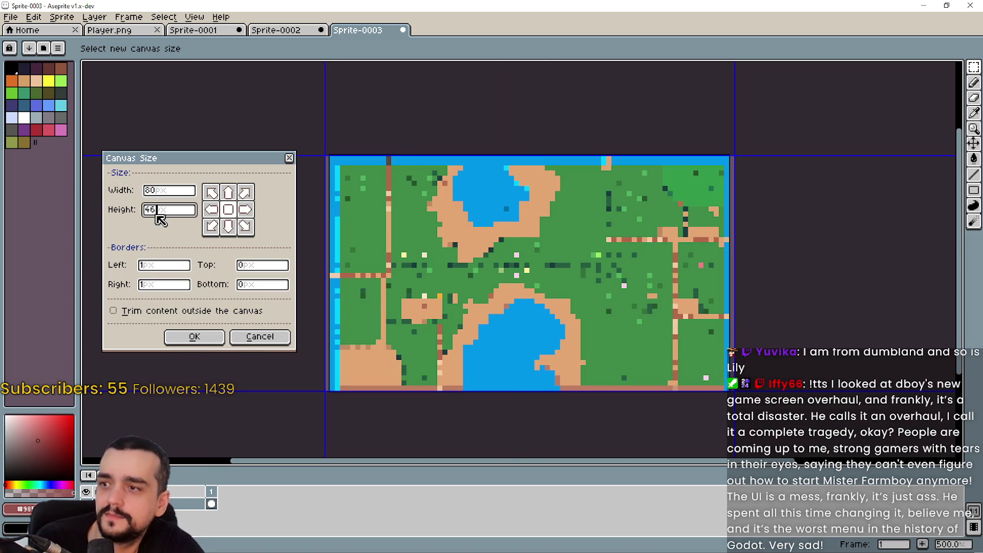
pyautogui.write('8')
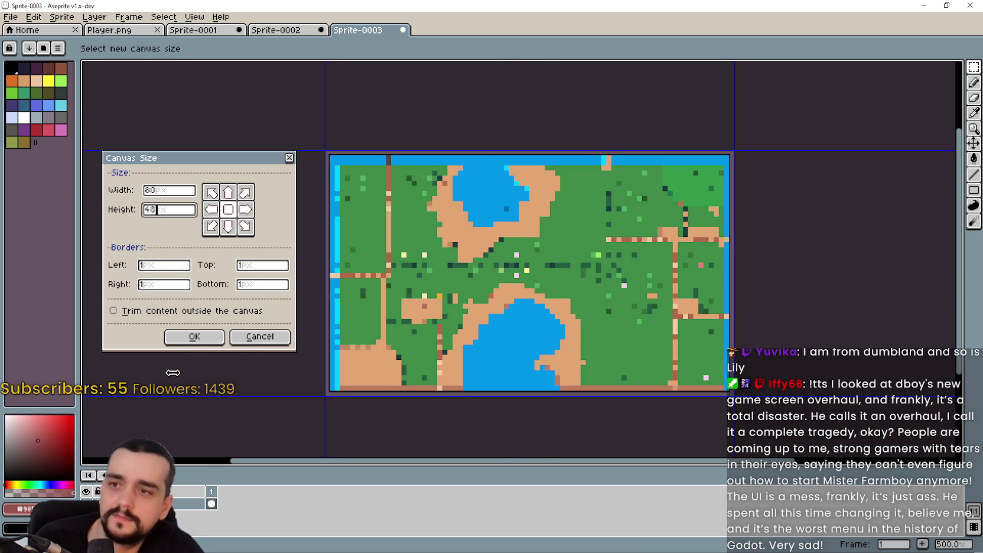
pyautogui.click(183, 342)
pyautogui.scroll(1, 491, 312)
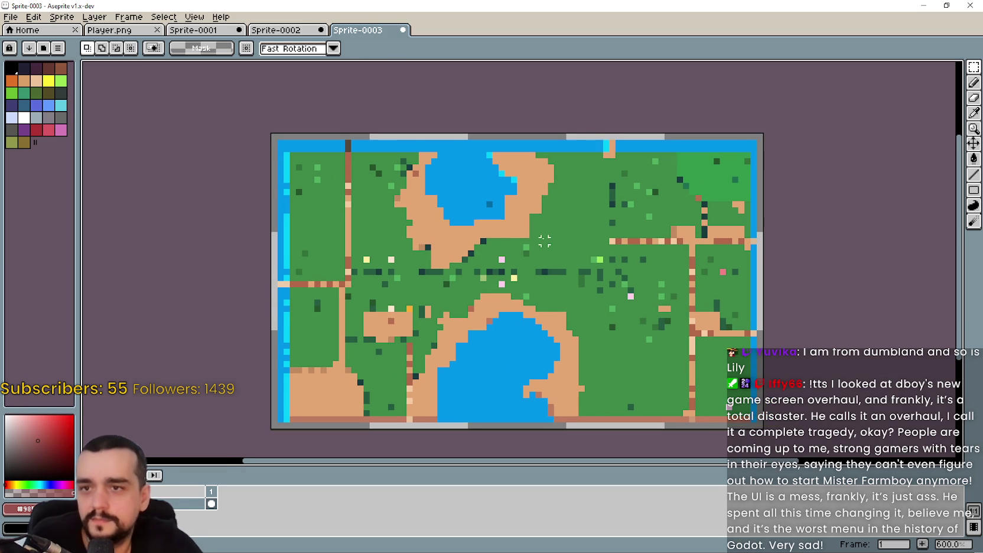
pyautogui.moveTo(605, 200); pyautogui.dragTo(615, 200)
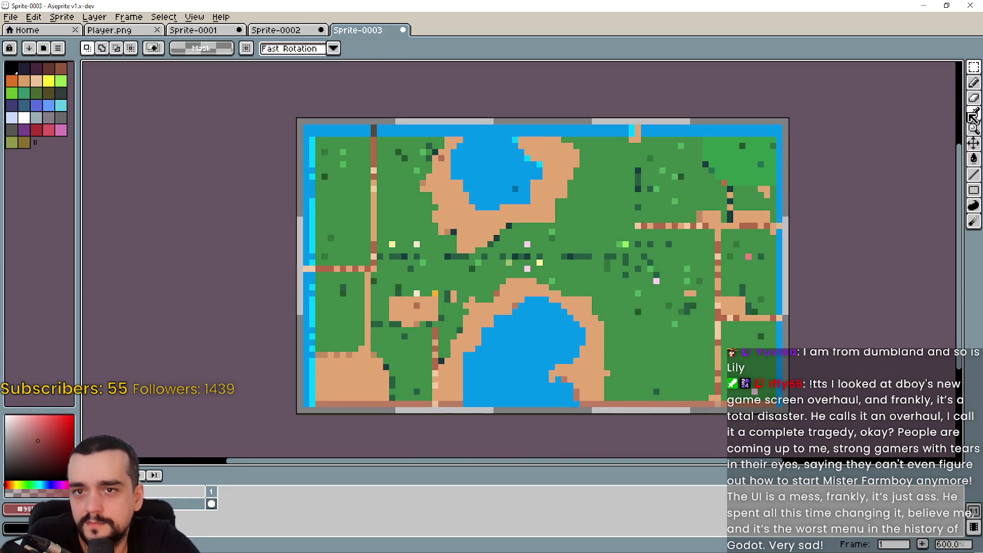
# Sample the water blue from the map with the Eyedropper and return to the Pencil.
pyautogui.click(974, 113)
pyautogui.scroll(3, 786, 117)
pyautogui.click(753, 129)
pyautogui.scroll(-3, 762, 128)
pyautogui.click(974, 175)
pyautogui.scroll(1, 778, 114)
# Paint the top, left, bottom and right border pixels water blue, then switch to Discord.
pyautogui.moveTo(778, 114); pyautogui.dragTo(792, 107)
pyautogui.moveTo(162, 116); pyautogui.dragTo(298, 111)
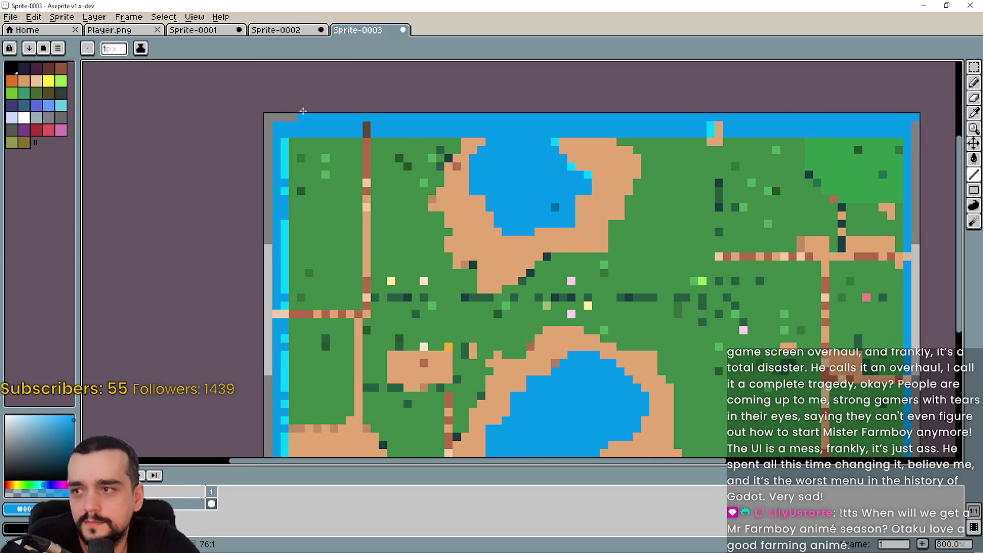
pyautogui.scroll(-5, 270, 110)
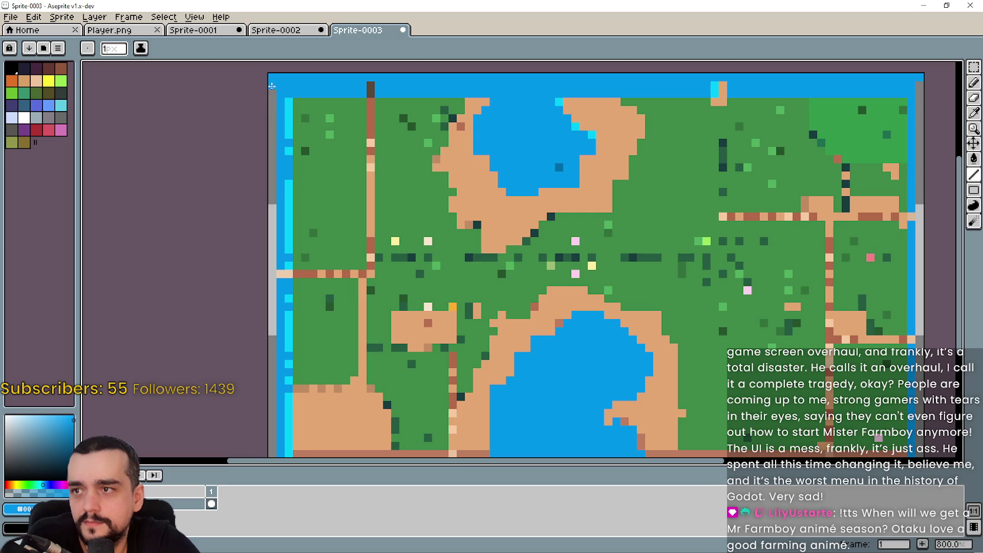
pyautogui.scroll(-2, 269, 414)
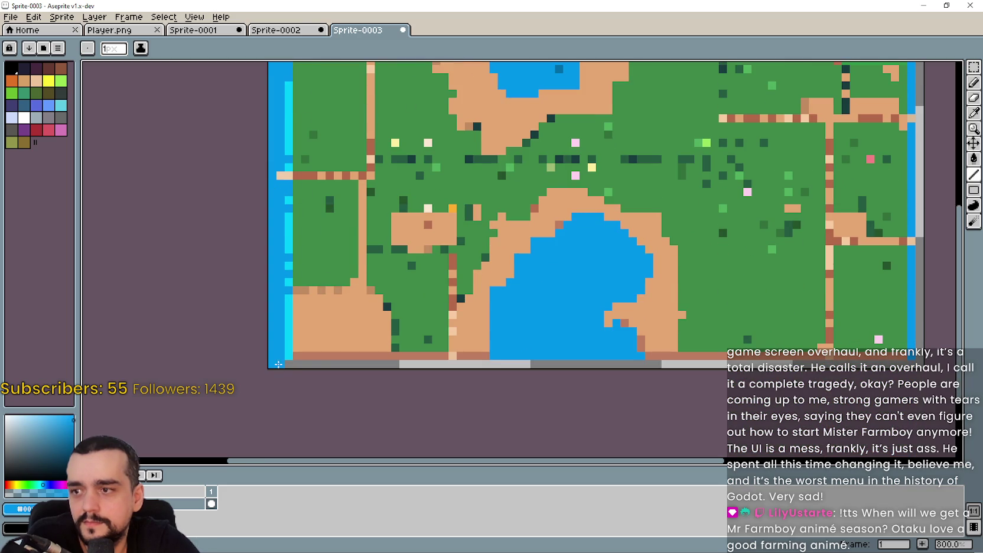
pyautogui.moveTo(278, 366); pyautogui.dragTo(907, 364)
pyautogui.scroll(2, 920, 361)
pyautogui.scroll(6, 918, 236)
pyautogui.moveTo(918, 136); pyautogui.dragTo(844, 145)
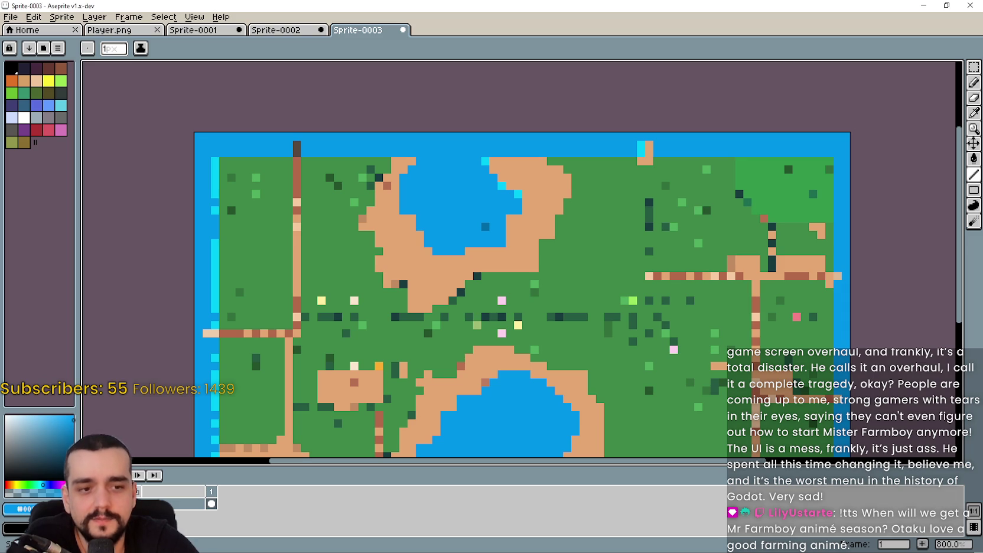
pyautogui.scroll(-2, 431, 320)
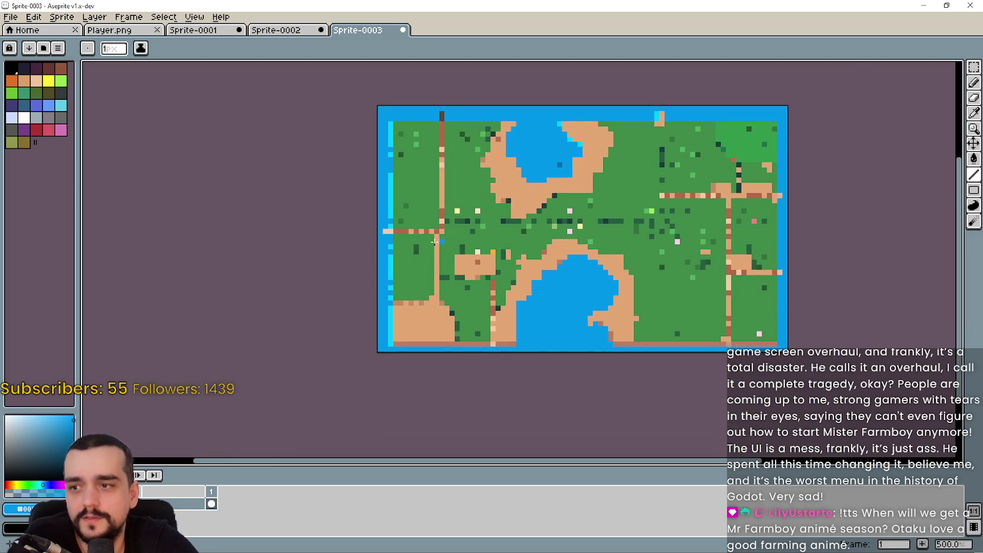
pyautogui.scroll(2, 431, 320)
pyautogui.scroll(-1, 414, 283)
pyautogui.scroll(1, 449, 284)
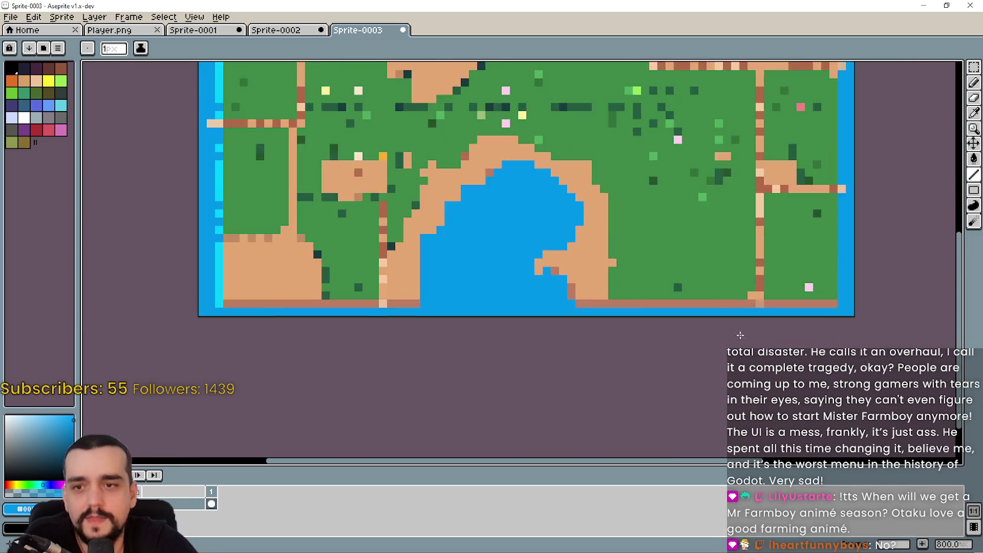
pyautogui.scroll(1, 655, 307)
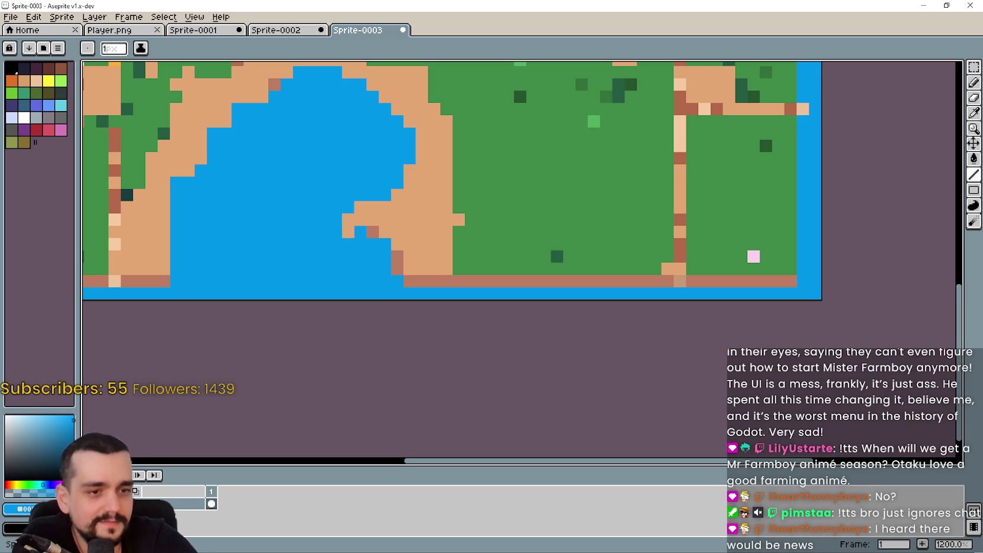
pyautogui.hotkey('alt', 'Tab')
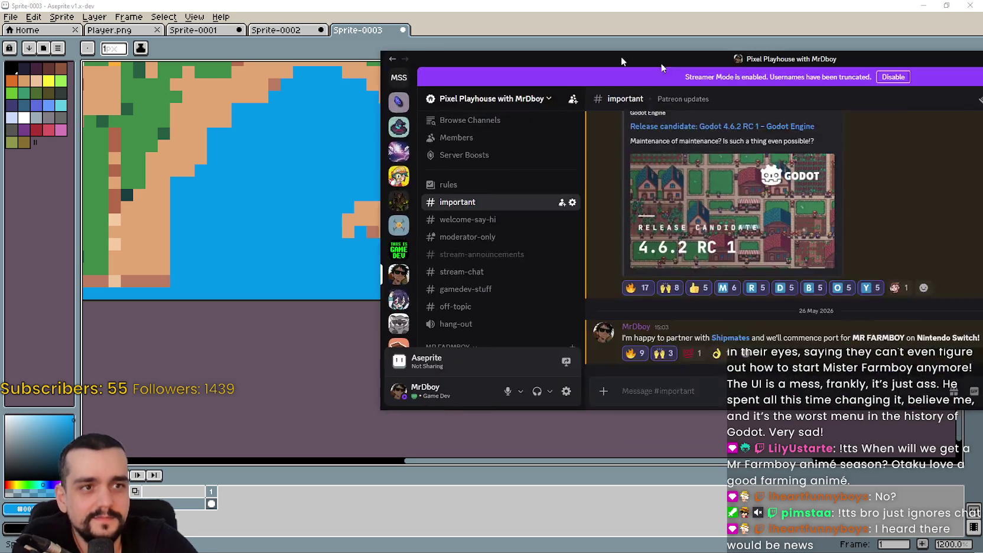
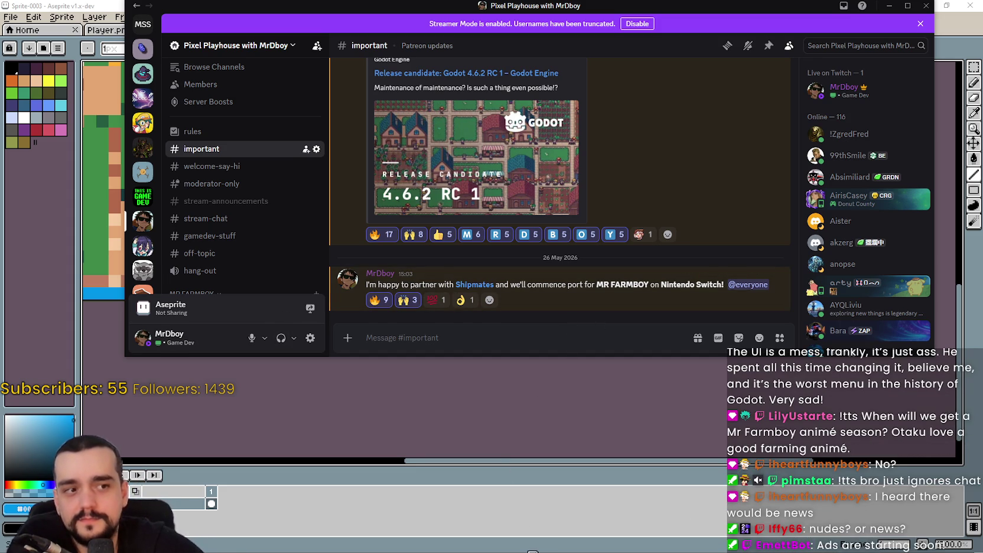
# Bring the Aseprite island map editor to the front.
pyautogui.click(522, 470)
pyautogui.scroll(-3, 467, 284)
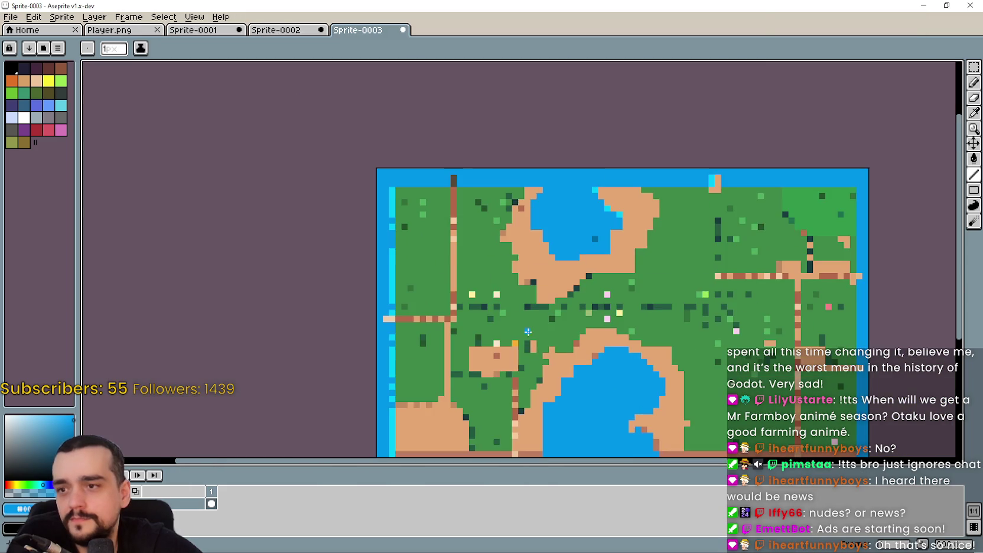
pyautogui.scroll(1, 636, 232)
pyautogui.scroll(-3, 636, 233)
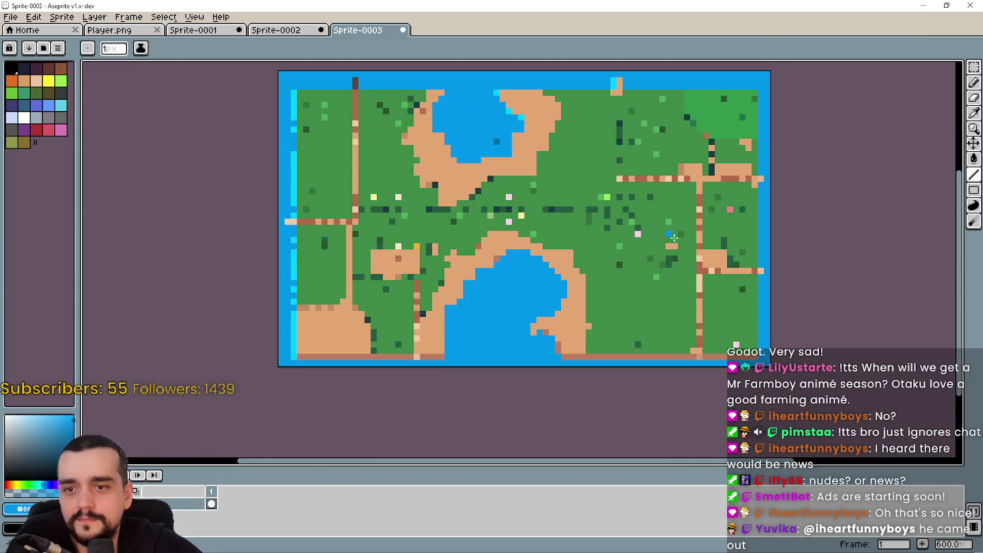
pyautogui.scroll(-2, 636, 232)
pyautogui.scroll(2, 634, 255)
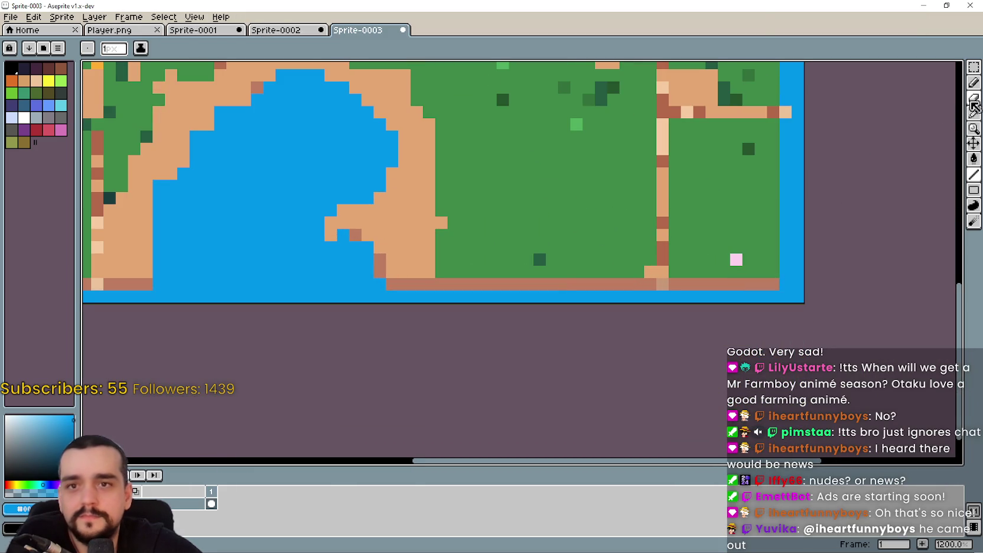
# Sample the reddish-brown colour from the map with the Eyedropper.
pyautogui.click(974, 113)
pyautogui.scroll(-2, 757, 237)
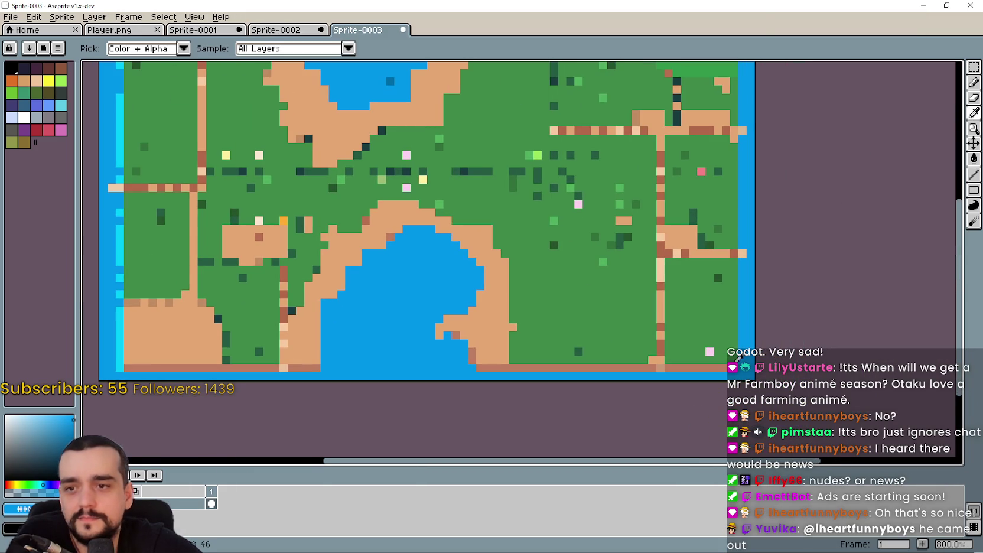
pyautogui.hscroll(-3, 626, 323)
pyautogui.hscroll(-2, 443, 347)
pyautogui.scroll(-2, 534, 361)
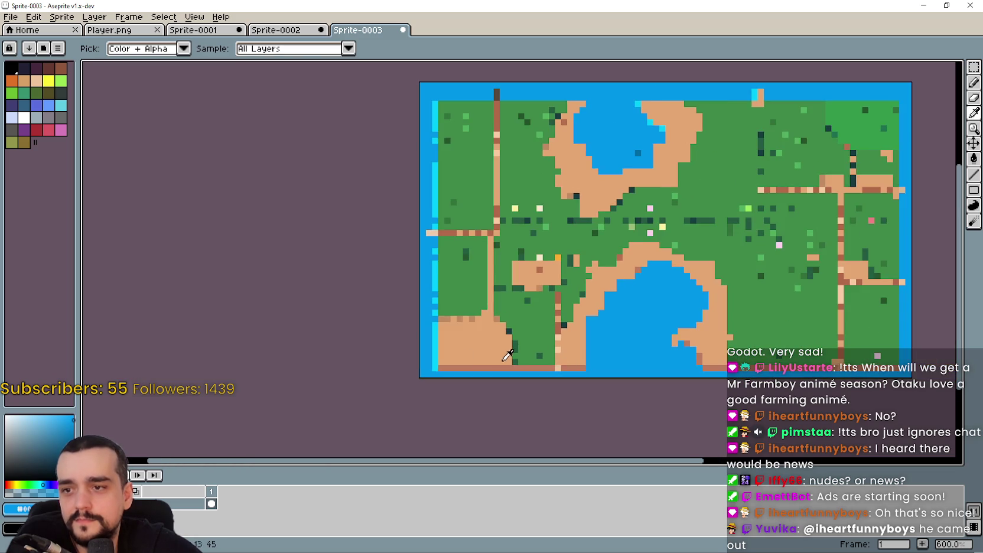
pyautogui.scroll(4, 455, 367)
pyautogui.scroll(1, 589, 309)
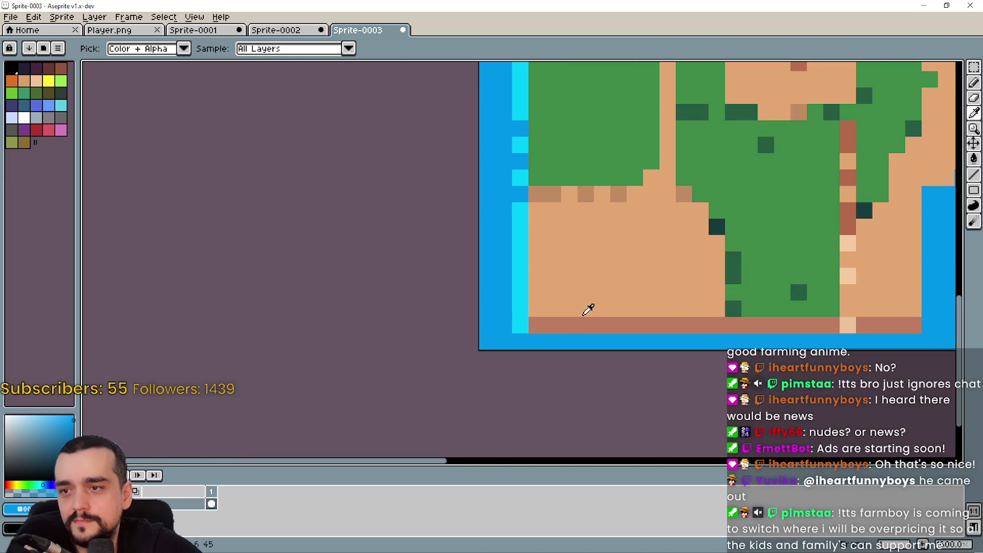
pyautogui.click(578, 317)
pyautogui.scroll(-2, 760, 227)
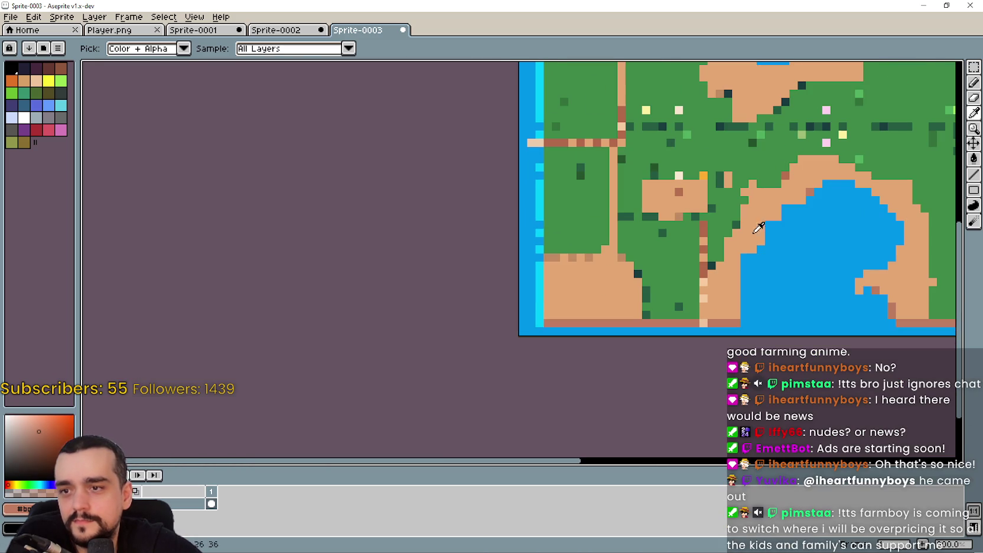
pyautogui.click(974, 175)
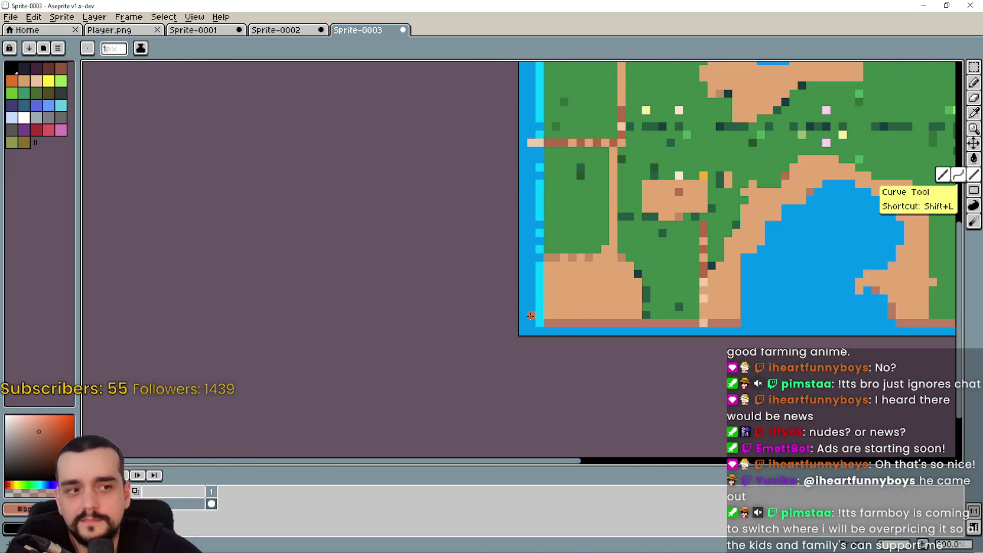
# View the Sprite-0002 map for reference, panning it into view.
pyautogui.click(289, 33)
pyautogui.scroll(1, 318, 322)
pyautogui.moveTo(401, 357); pyautogui.dragTo(420, 291)
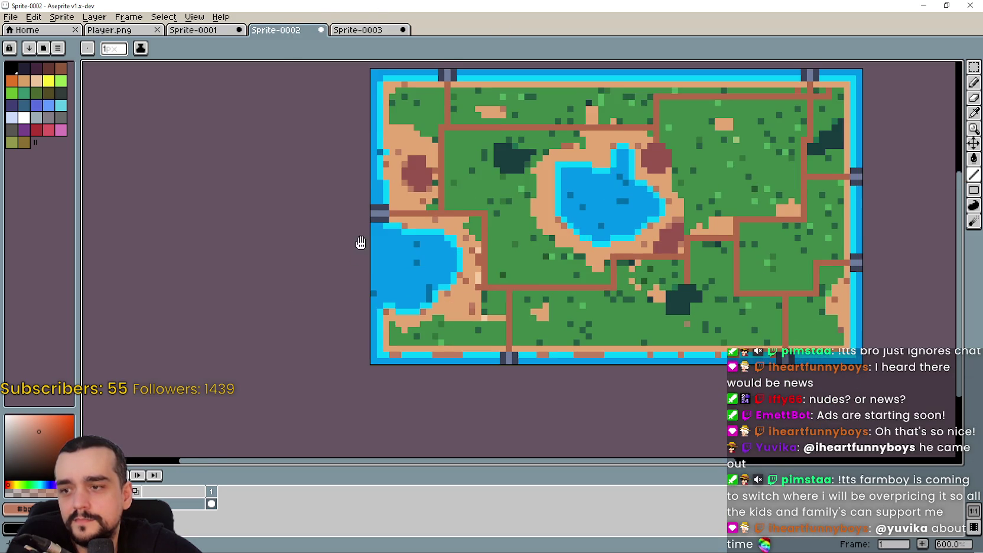
# Back on Sprite-0003, sample the light cyan water edge and ready the Line tool.
pyautogui.click(363, 33)
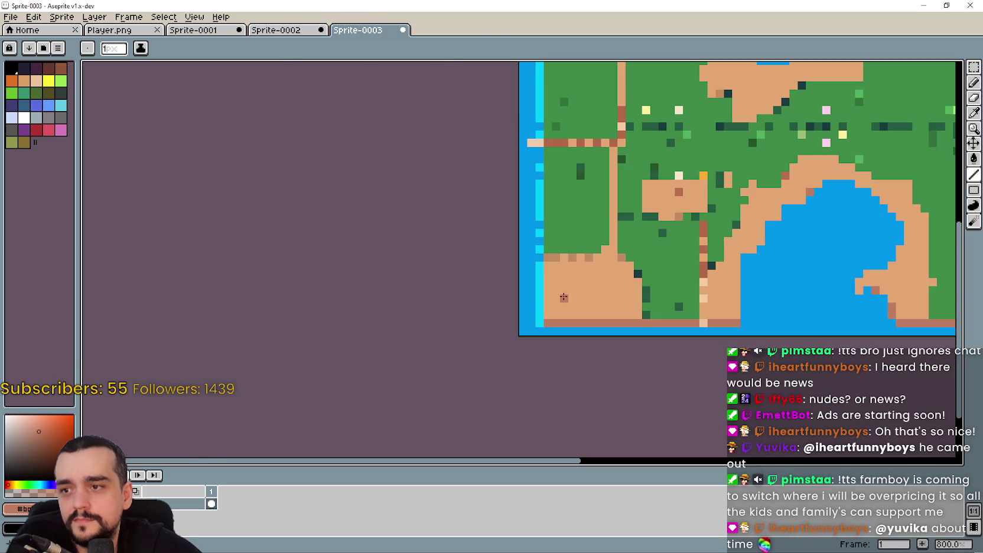
pyautogui.click(974, 114)
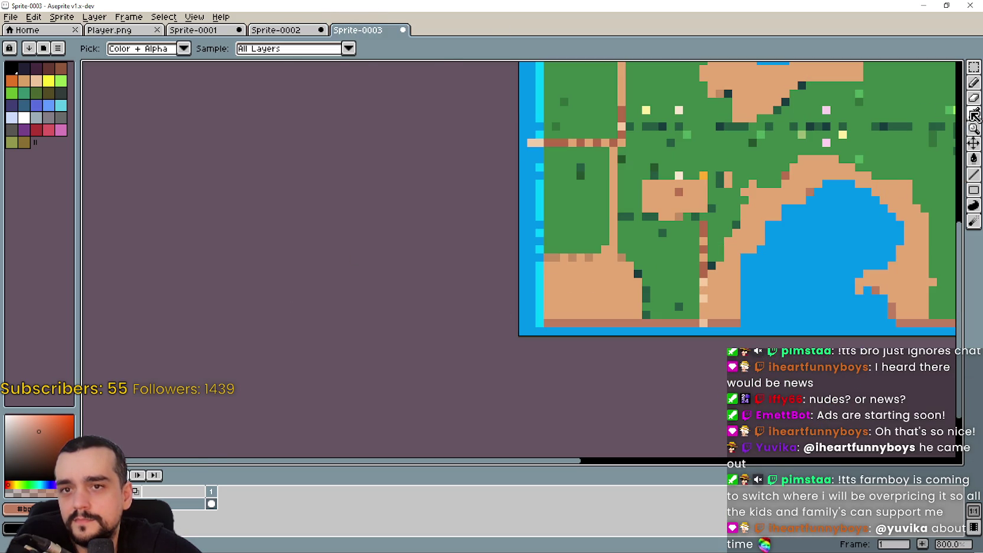
pyautogui.click(543, 321)
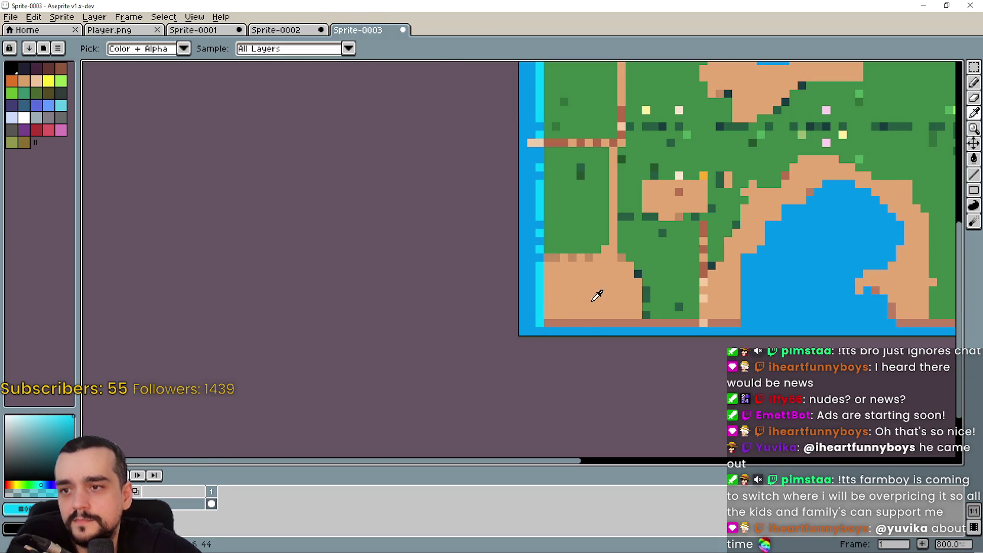
pyautogui.click(976, 174)
# Draw cyan lines along the map's bottom edge and around the lower lake.
pyautogui.moveTo(558, 309); pyautogui.dragTo(484, 287)
pyautogui.moveTo(472, 301)
pyautogui.mouseDown()
pyautogui.moveTo(661, 296)
pyautogui.moveTo(549, 280)
pyautogui.moveTo(552, 218)
pyautogui.moveTo(605, 162)
pyautogui.mouseUp()
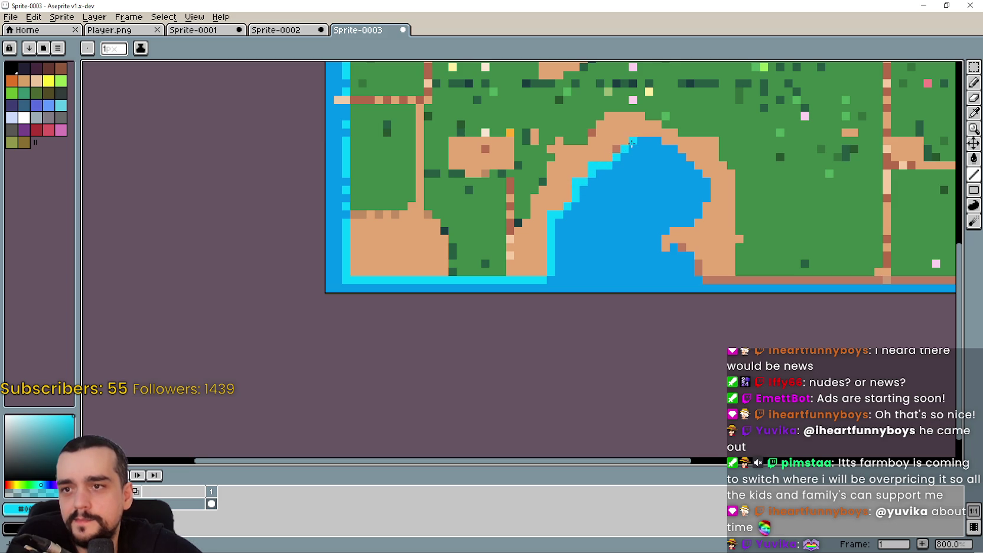
pyautogui.moveTo(649, 137); pyautogui.dragTo(673, 151)
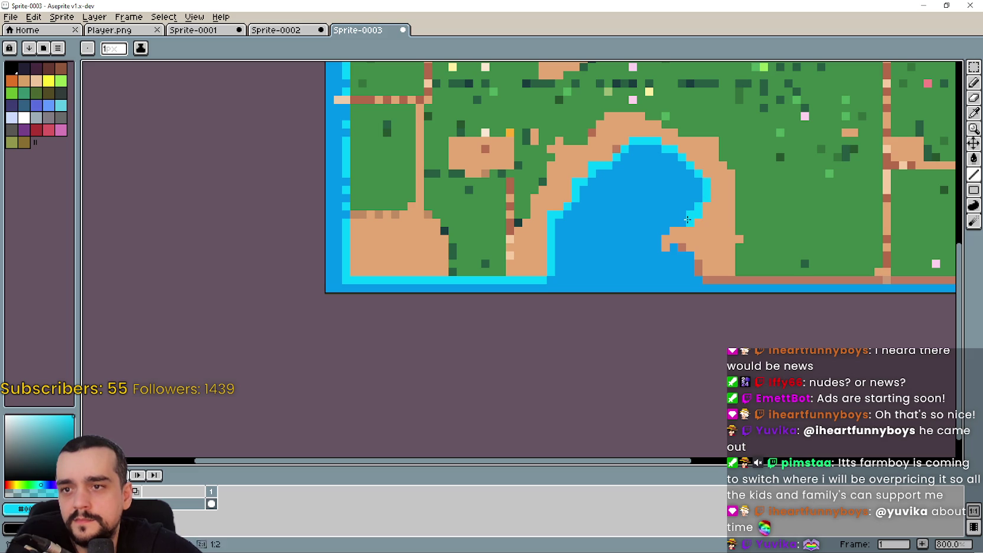
pyautogui.moveTo(682, 223)
pyautogui.mouseDown()
pyautogui.moveTo(671, 222)
pyautogui.moveTo(657, 251)
pyautogui.mouseUp()
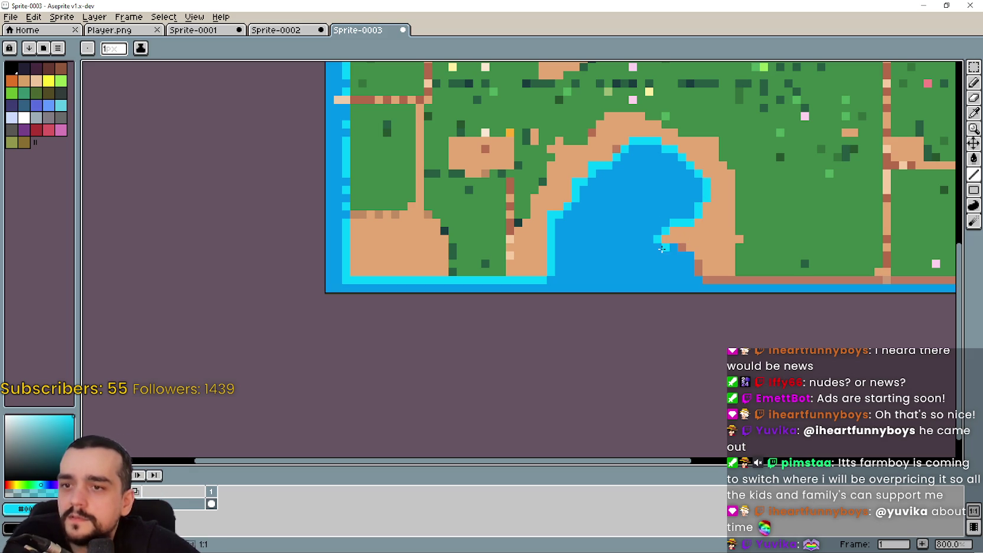
# Add cyan shoreline pixels around the lake's inlet, restoring one stray pixel to blue.
pyautogui.scroll(3, 657, 250)
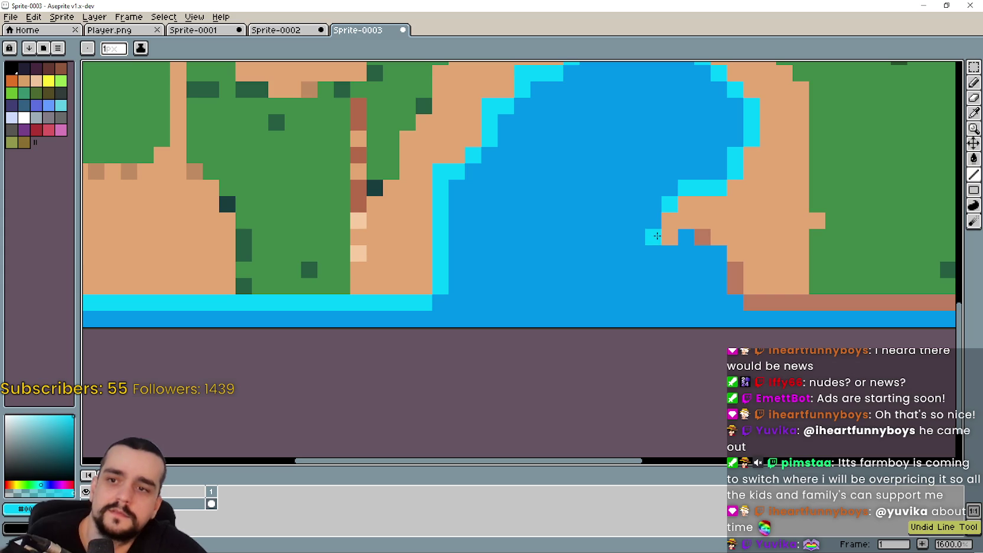
pyautogui.moveTo(687, 237)
pyautogui.mouseDown()
pyautogui.moveTo(670, 253)
pyautogui.moveTo(647, 231)
pyautogui.moveTo(658, 241)
pyautogui.moveTo(693, 223)
pyautogui.mouseUp()
pyautogui.click(702, 253)
pyautogui.click(622, 219)
pyautogui.scroll(1, 690, 221)
pyautogui.click(739, 278)
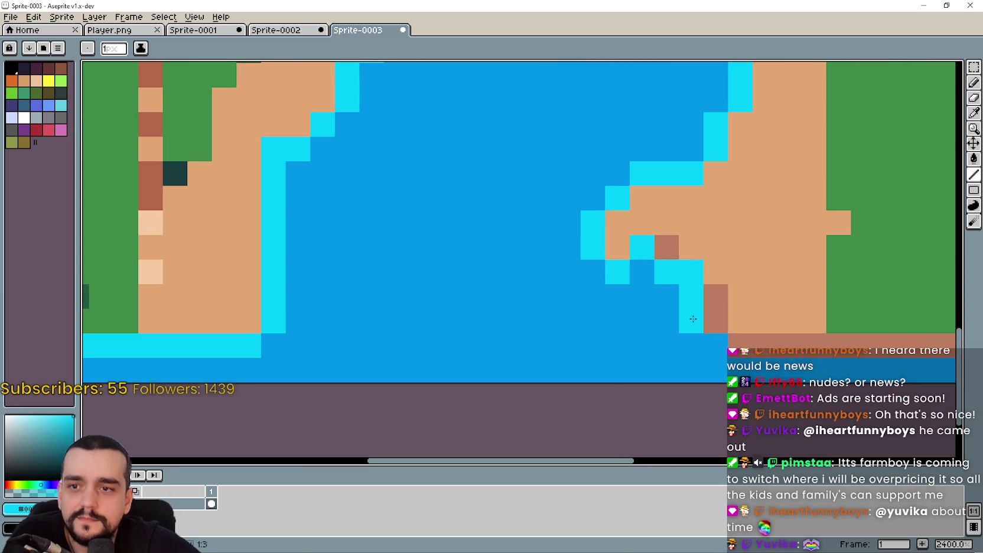
pyautogui.scroll(-2, 714, 344)
pyautogui.scroll(-1, 714, 344)
# Undo a misplaced cyan line and redraw it down the map's right edge.
pyautogui.moveTo(713, 344)
pyautogui.mouseDown()
pyautogui.moveTo(528, 309)
pyautogui.moveTo(904, 311)
pyautogui.moveTo(712, 313)
pyautogui.moveTo(745, 313)
pyautogui.mouseUp()
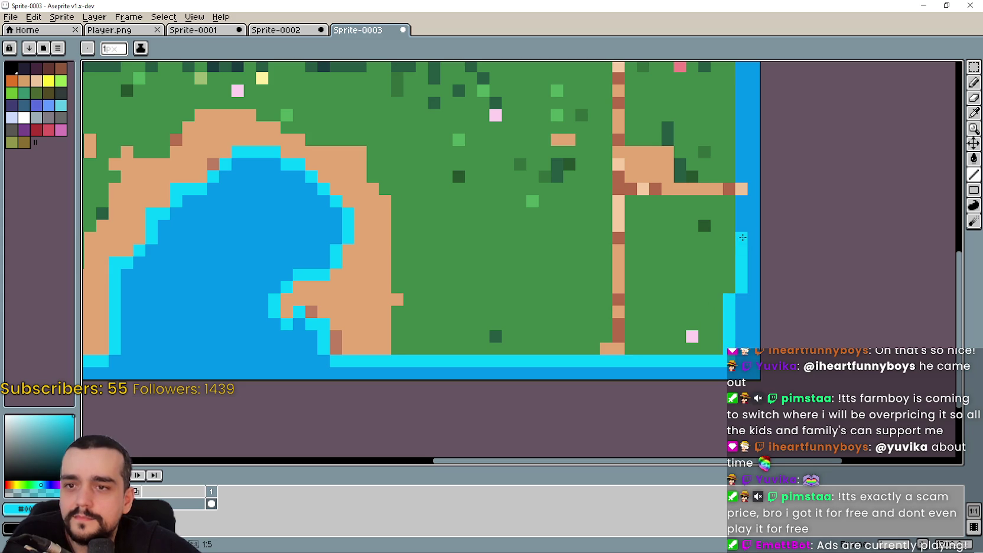
pyautogui.hotkey('ctrl', 'z')
pyautogui.press('l')
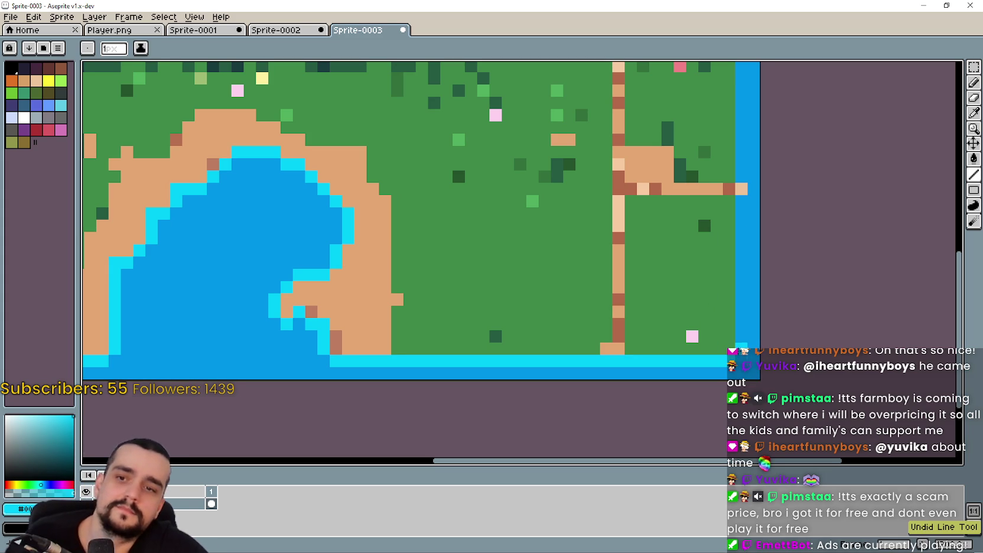
pyautogui.moveTo(730, 278)
pyautogui.mouseDown()
pyautogui.moveTo(731, 214)
pyautogui.moveTo(741, 217)
pyautogui.mouseUp()
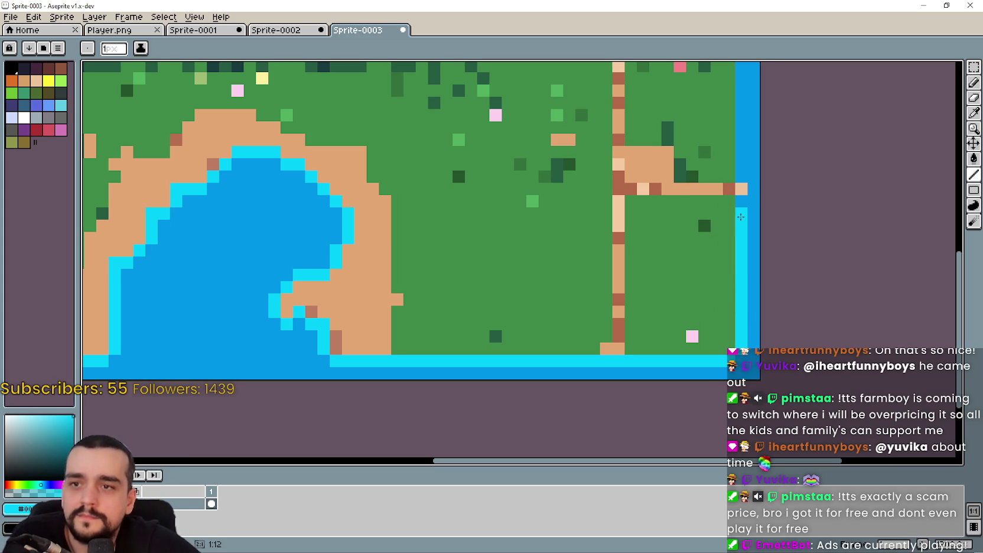
pyautogui.scroll(-3, 737, 211)
pyautogui.scroll(2, 679, 254)
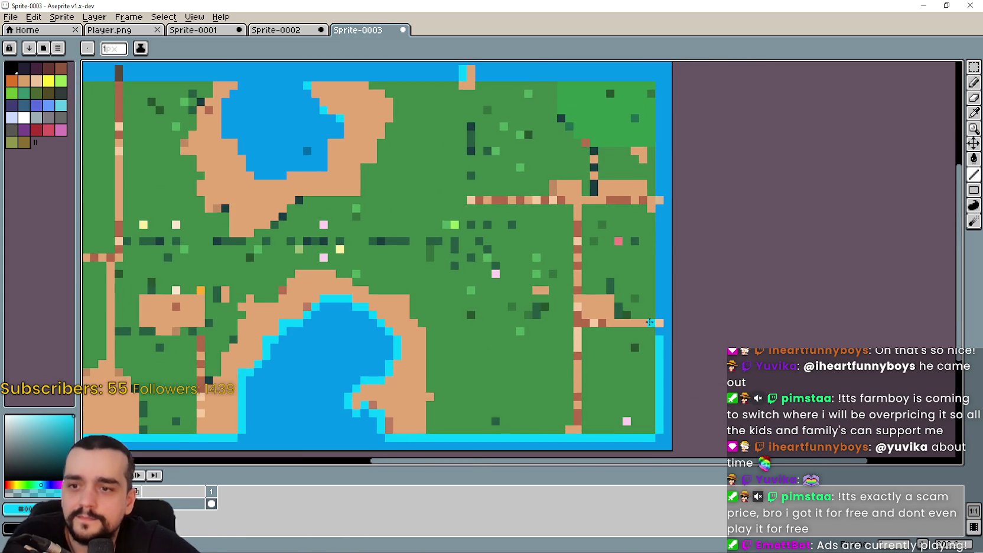
pyautogui.scroll(1, 656, 349)
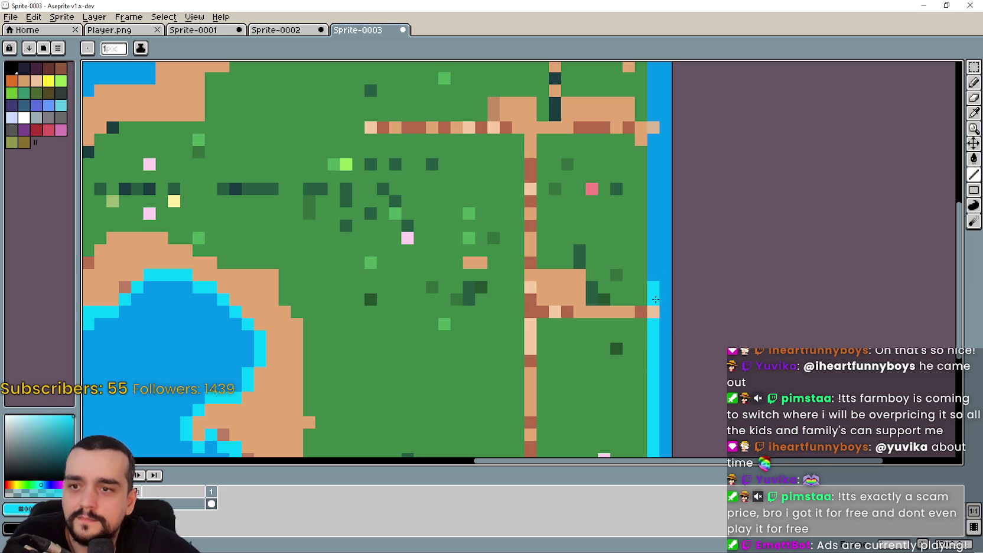
# Extend the cyan line further up the map's right edge.
pyautogui.moveTo(652, 273); pyautogui.dragTo(654, 146)
pyautogui.scroll(-3, 655, 142)
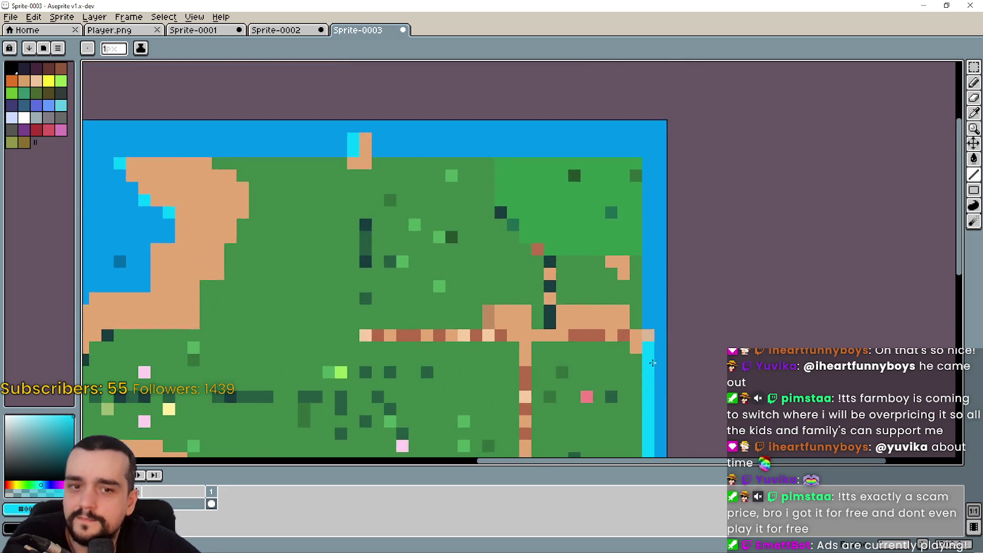
pyautogui.scroll(4, 647, 322)
pyautogui.moveTo(645, 323); pyautogui.dragTo(638, 120)
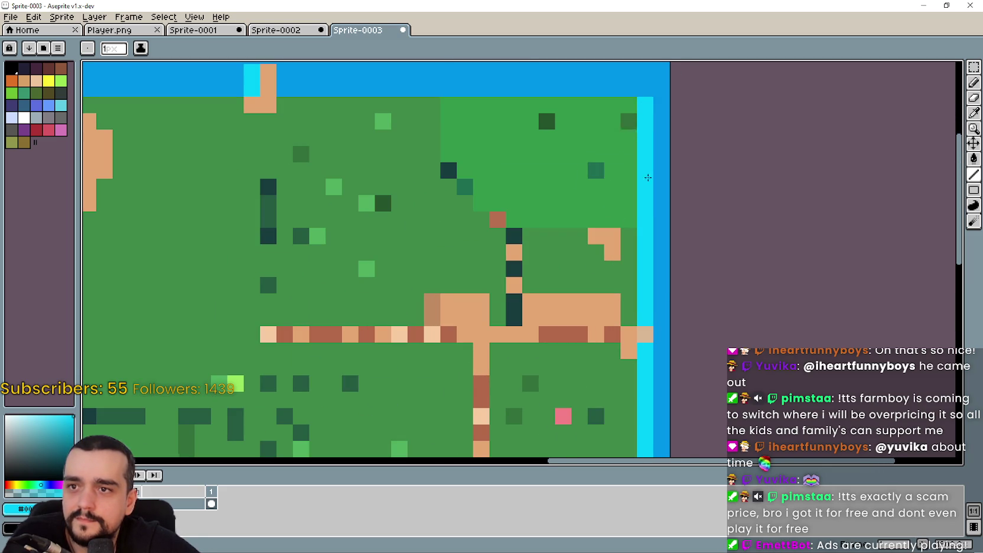
pyautogui.scroll(-3, 635, 137)
pyautogui.scroll(2, 712, 336)
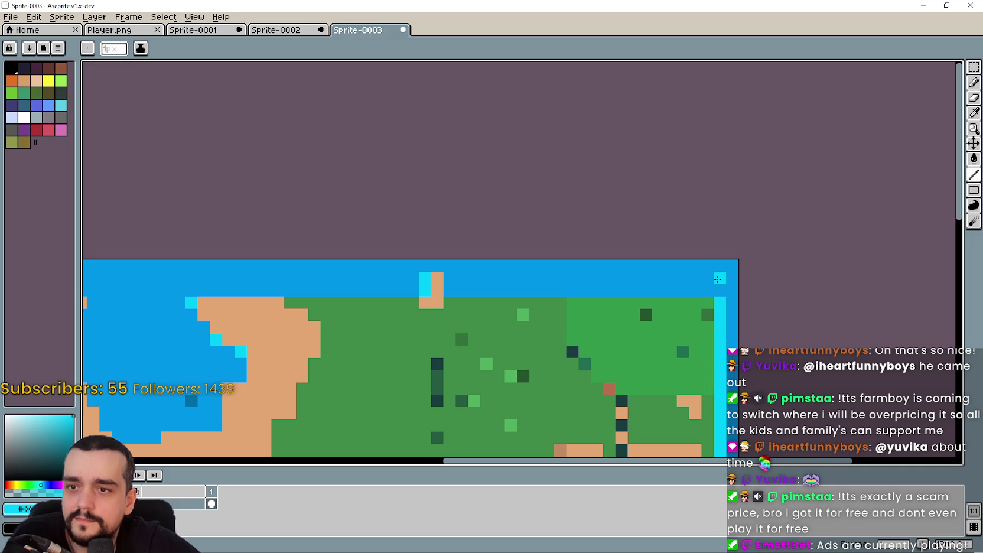
# Draw a cyan stripe across the map's top edge.
pyautogui.moveTo(716, 279); pyautogui.dragTo(463, 275)
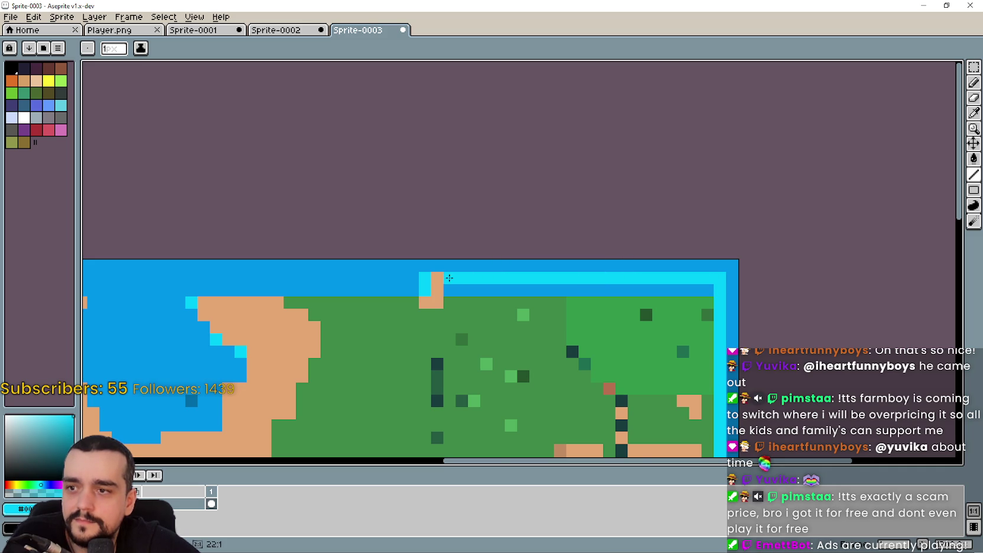
pyautogui.hscroll(-4, 449, 278)
pyautogui.click(706, 294)
pyautogui.moveTo(638, 281); pyautogui.dragTo(435, 275)
pyautogui.hscroll(-2, 479, 268)
pyautogui.scroll(2, 532, 278)
pyautogui.scroll(-3, 603, 289)
pyautogui.scroll(-3, 602, 289)
pyautogui.moveTo(575, 157)
pyautogui.mouseDown()
pyautogui.moveTo(553, 99)
pyautogui.moveTo(569, 247)
pyautogui.moveTo(560, 133)
pyautogui.mouseUp()
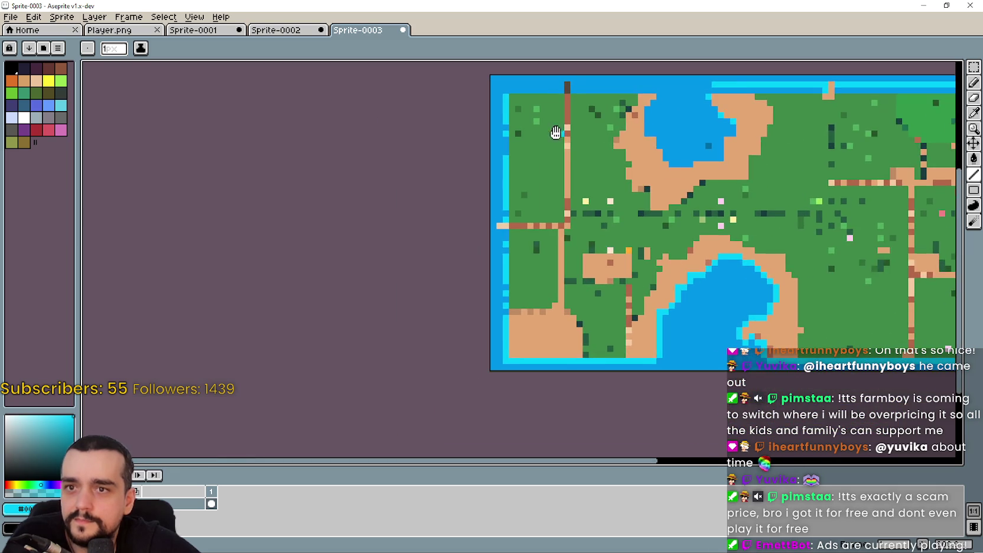
pyautogui.scroll(3, 559, 132)
pyautogui.moveTo(644, 163); pyautogui.dragTo(306, 159)
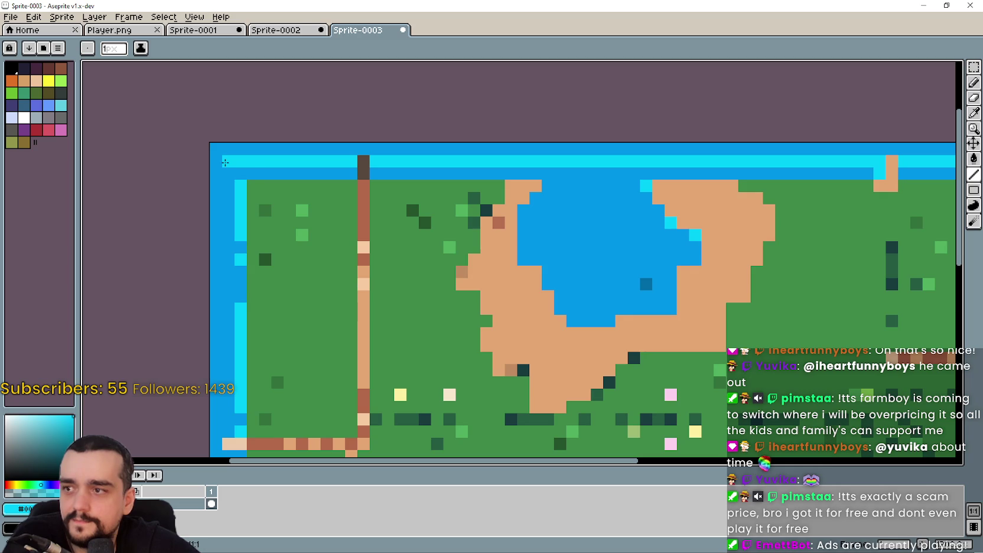
# Paint a cyan stripe up the map's left edge in two strokes.
pyautogui.scroll(-3, 228, 172)
pyautogui.scroll(3, 272, 363)
pyautogui.scroll(-1, 288, 349)
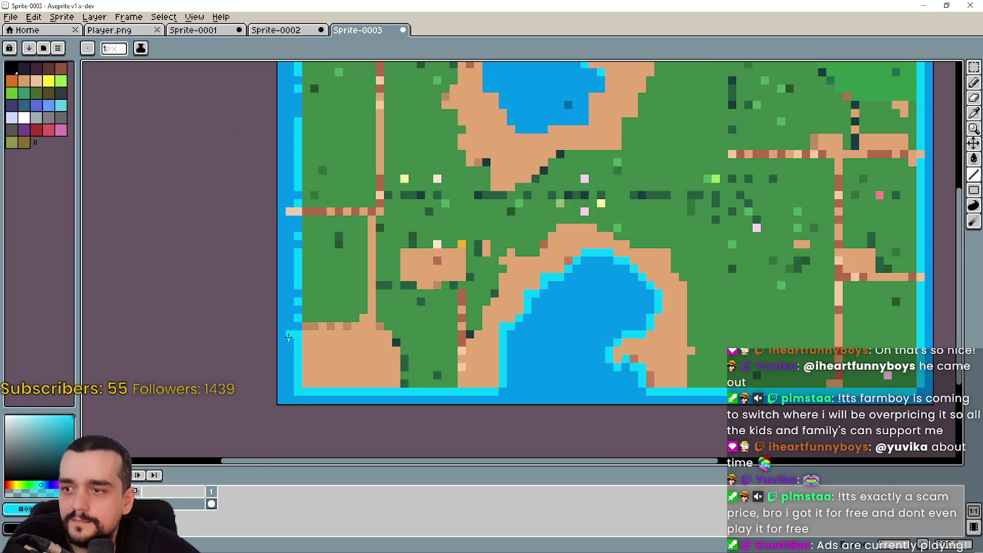
pyautogui.moveTo(288, 322); pyautogui.dragTo(286, 214)
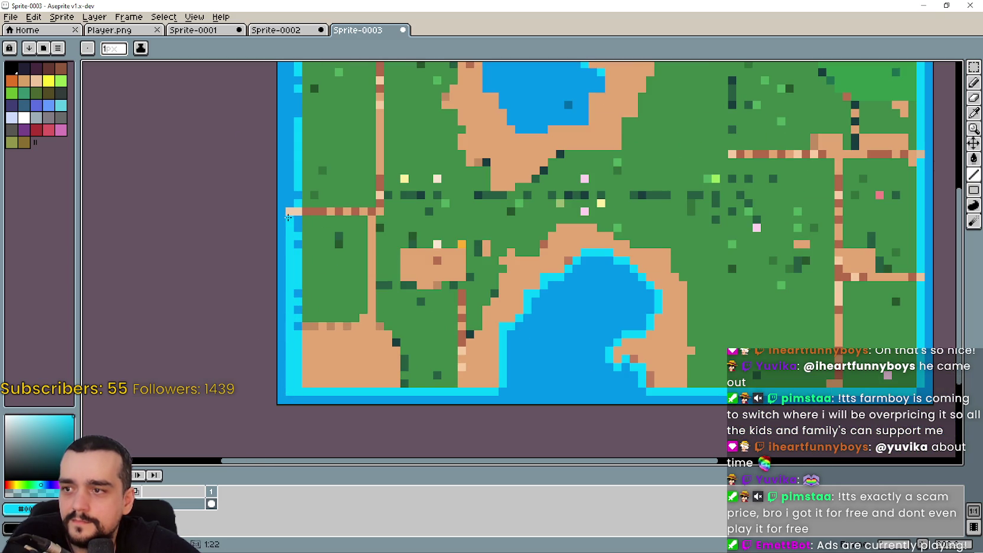
pyautogui.scroll(-1, 325, 286)
pyautogui.scroll(1, 338, 365)
pyautogui.moveTo(339, 374); pyautogui.dragTo(339, 198)
pyautogui.scroll(-1, 567, 172)
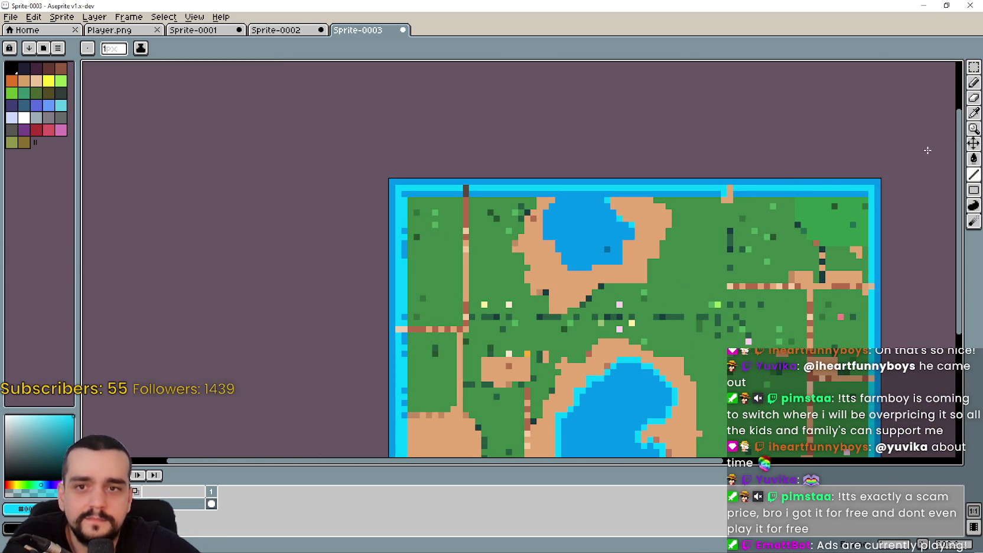
pyautogui.click(973, 113)
pyautogui.scroll(1, 658, 249)
# Pick the sand colour and paint a sand row along the top edge to the brown path.
pyautogui.click(657, 249)
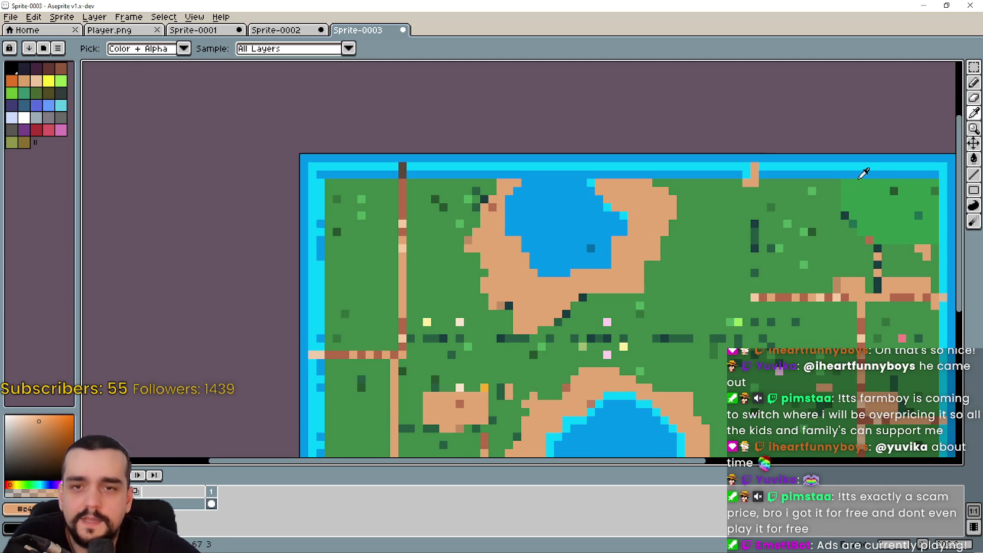
pyautogui.click(974, 189)
pyautogui.scroll(1, 731, 190)
pyautogui.scroll(1, 731, 190)
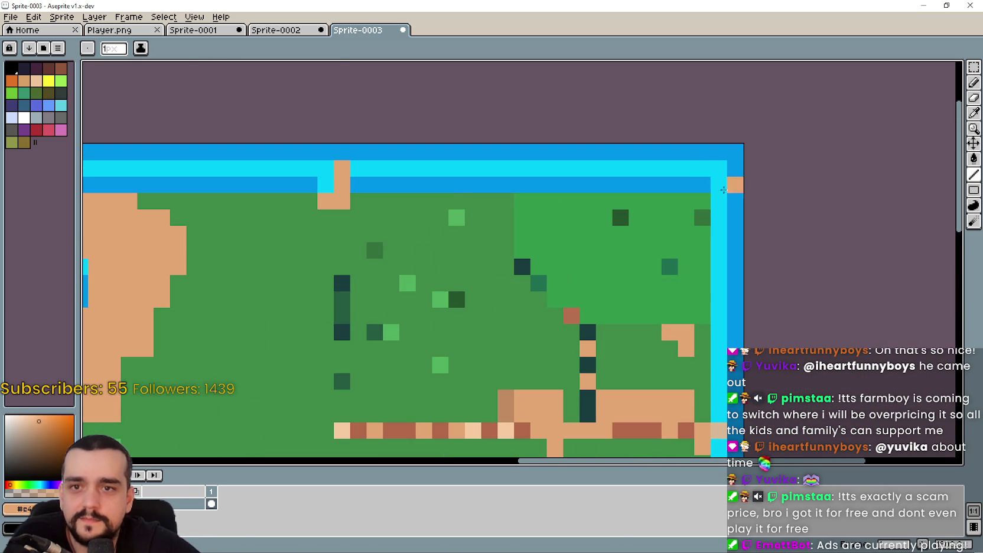
pyautogui.moveTo(707, 186)
pyautogui.mouseDown()
pyautogui.moveTo(350, 186)
pyautogui.moveTo(669, 231)
pyautogui.moveTo(447, 243)
pyautogui.mouseUp()
pyautogui.hscroll(-2, 532, 254)
pyautogui.hscroll(-3, 532, 254)
pyautogui.click(494, 242)
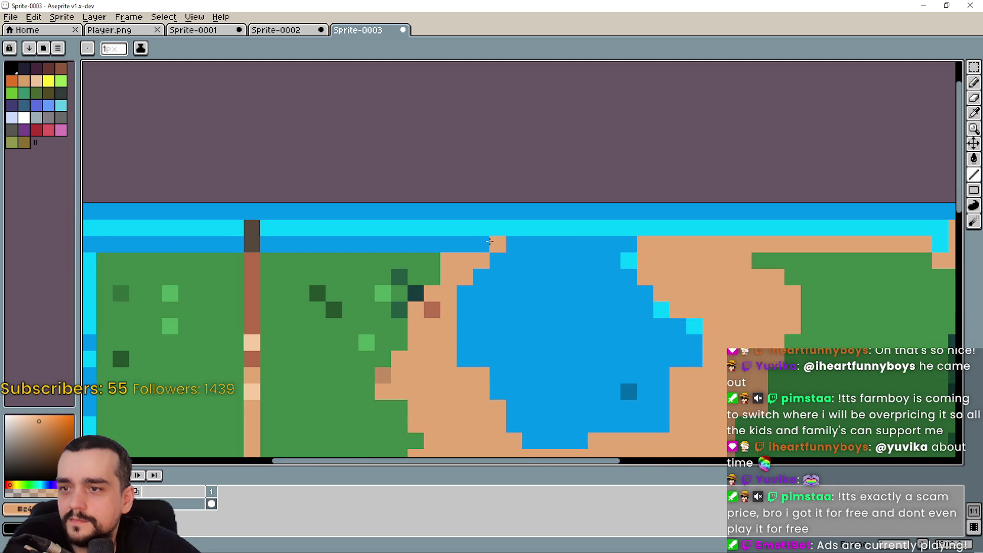
pyautogui.moveTo(431, 248); pyautogui.dragTo(266, 245)
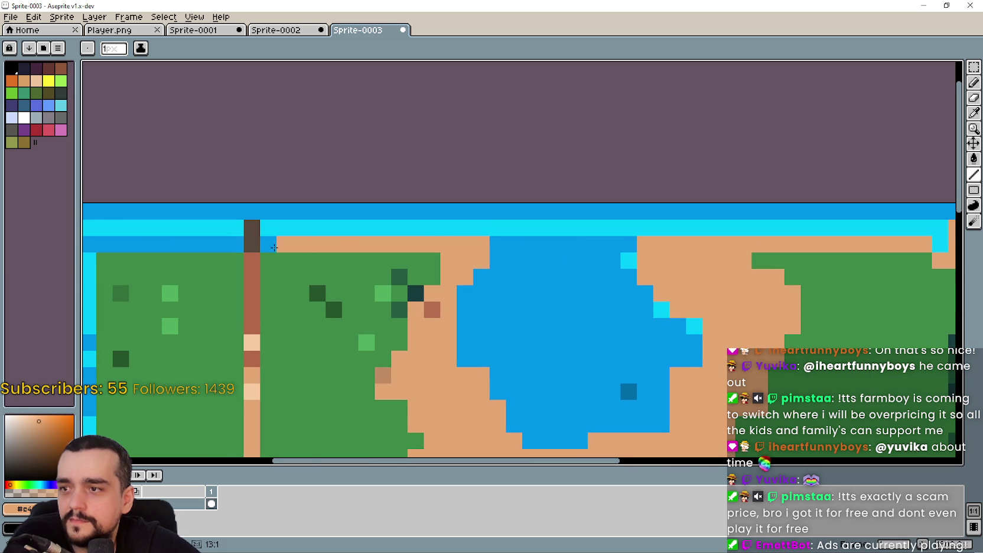
# Continue the top sand row and paint a sand strip down the edge, undoing stray strokes.
pyautogui.hscroll(-3, 525, 238)
pyautogui.hscroll(-3, 525, 238)
pyautogui.click(530, 258)
pyautogui.moveTo(530, 258); pyautogui.dragTo(427, 264)
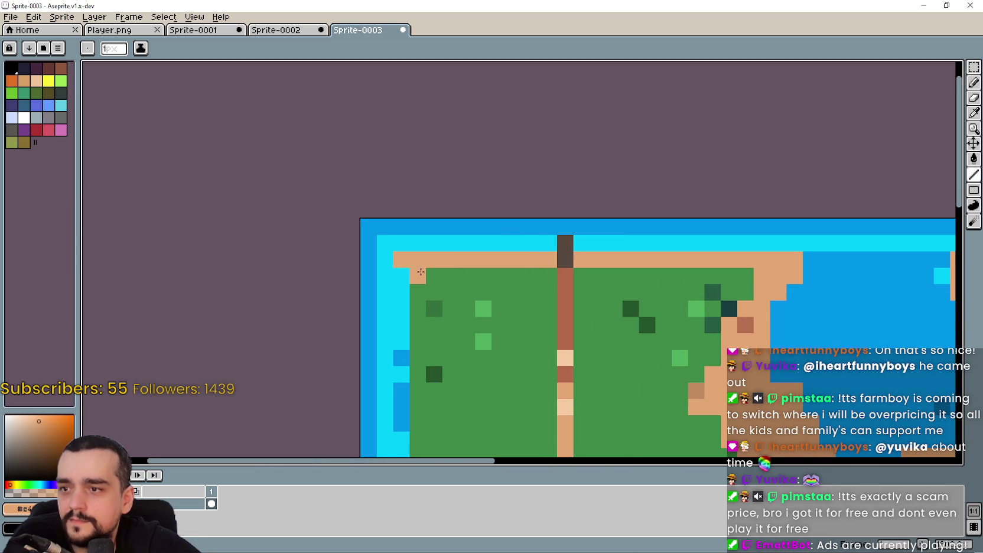
pyautogui.scroll(-2, 419, 270)
pyautogui.scroll(-3, 455, 293)
pyautogui.hotkey('ctrl', 'z')
pyautogui.moveTo(448, 189); pyautogui.dragTo(448, 210)
pyautogui.hotkey('ctrl', 'z')
pyautogui.moveTo(449, 284); pyautogui.dragTo(453, 391)
# Paint a sand strip up the island's east shore to the top.
pyautogui.scroll(-1, 538, 342)
pyautogui.scroll(1, 539, 344)
pyautogui.scroll(2, 542, 347)
pyautogui.scroll(1, 542, 347)
pyautogui.hscroll(5, 488, 339)
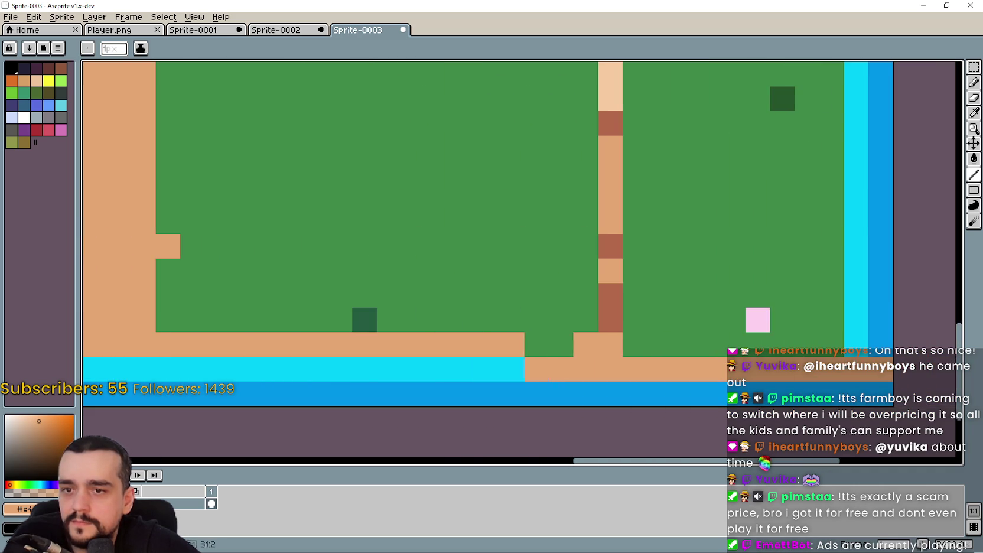
pyautogui.scroll(-2, 488, 339)
pyautogui.scroll(1, 488, 338)
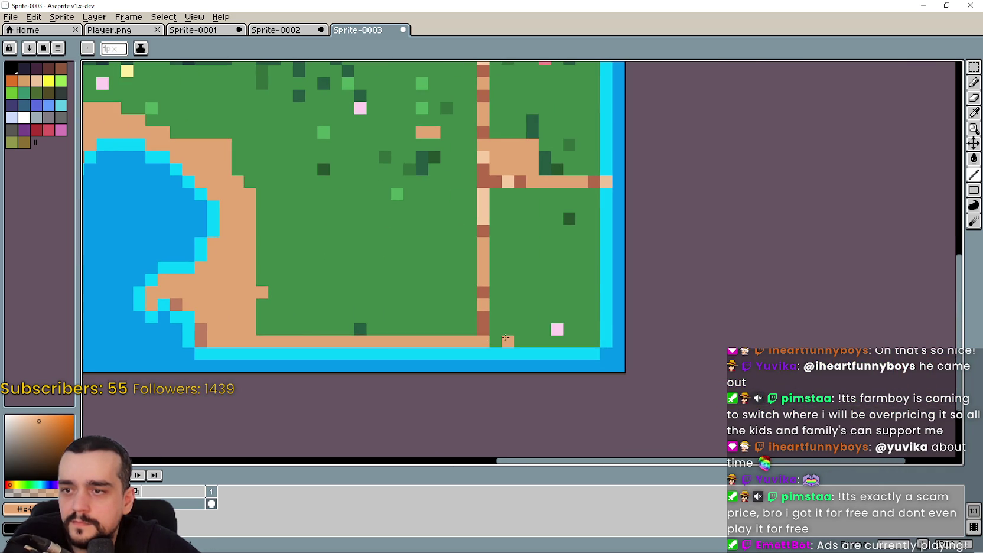
pyautogui.moveTo(593, 337); pyautogui.dragTo(593, 190)
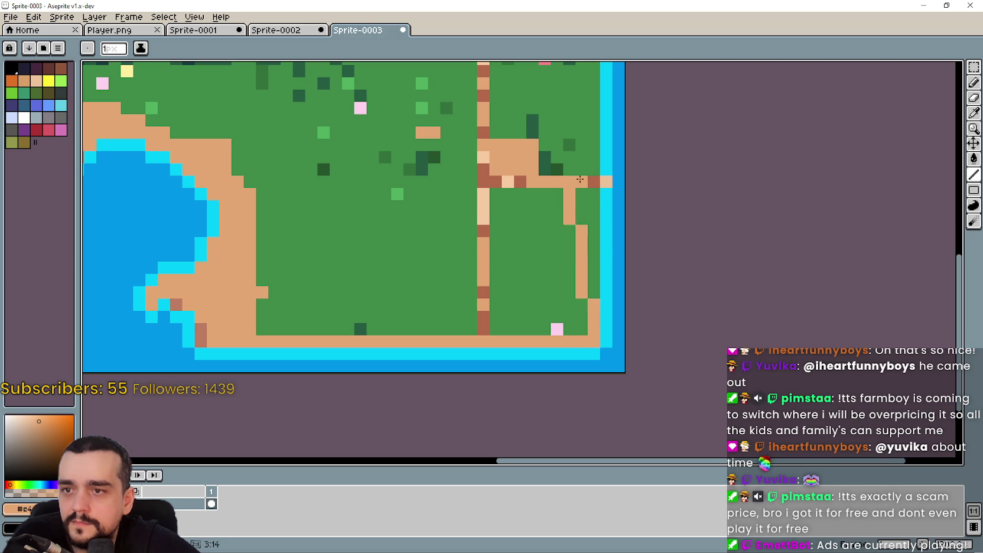
pyautogui.scroll(3, 591, 195)
pyautogui.moveTo(580, 333); pyautogui.dragTo(579, 177)
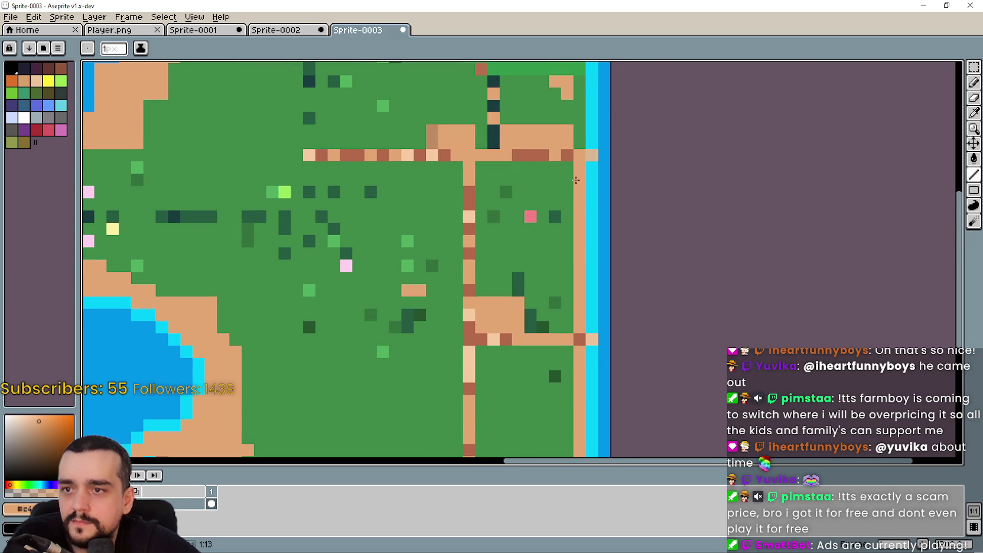
pyautogui.scroll(3, 553, 340)
pyautogui.moveTo(551, 302); pyautogui.dragTo(545, 172)
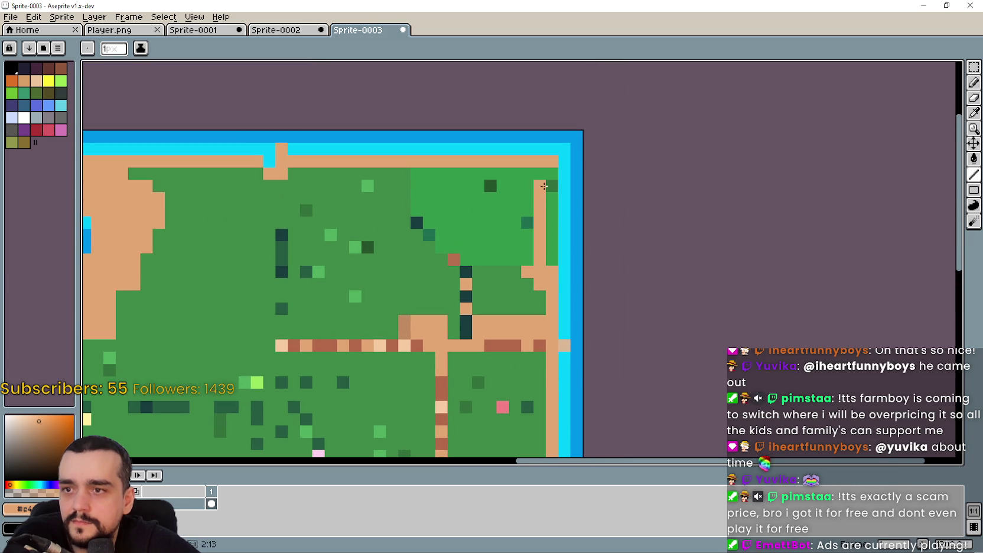
pyautogui.scroll(-2, 545, 178)
pyautogui.moveTo(441, 336); pyautogui.dragTo(589, 227)
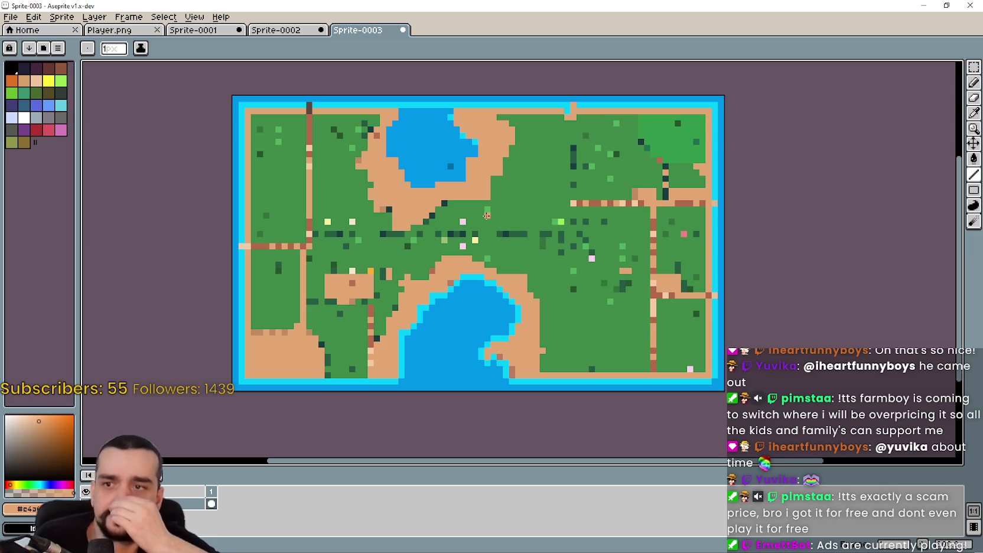
# Pick the cyan shallows colour and add a cyan pixel to the lake's diagonal edge.
pyautogui.scroll(3, 547, 326)
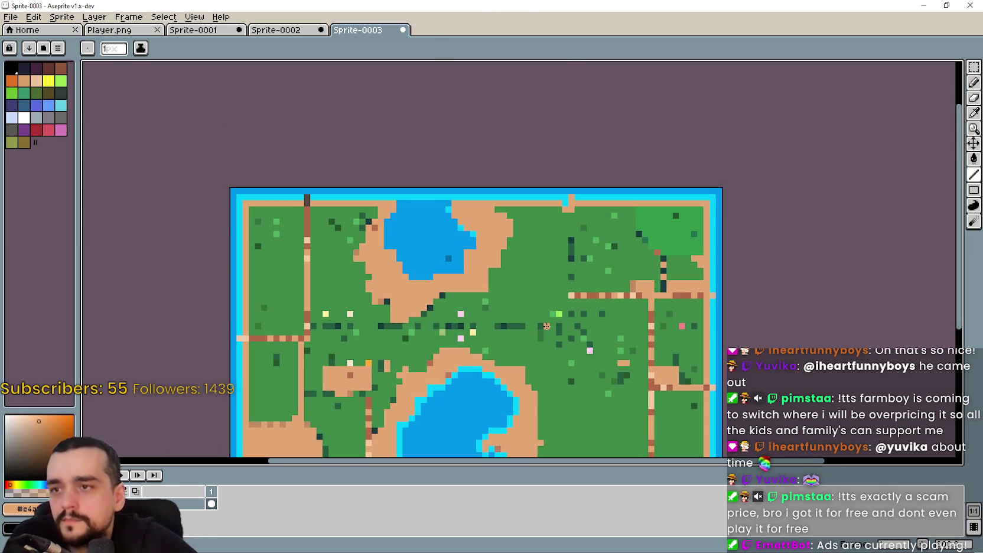
pyautogui.scroll(1, 877, 100)
pyautogui.click(980, 113)
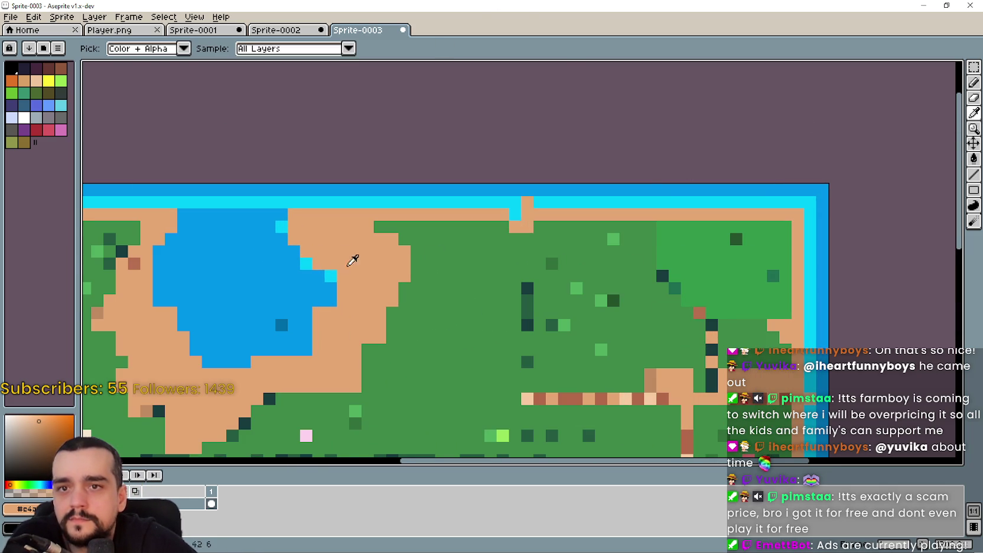
pyautogui.scroll(1, 441, 248)
pyautogui.scroll(1, 446, 219)
pyautogui.click(447, 198)
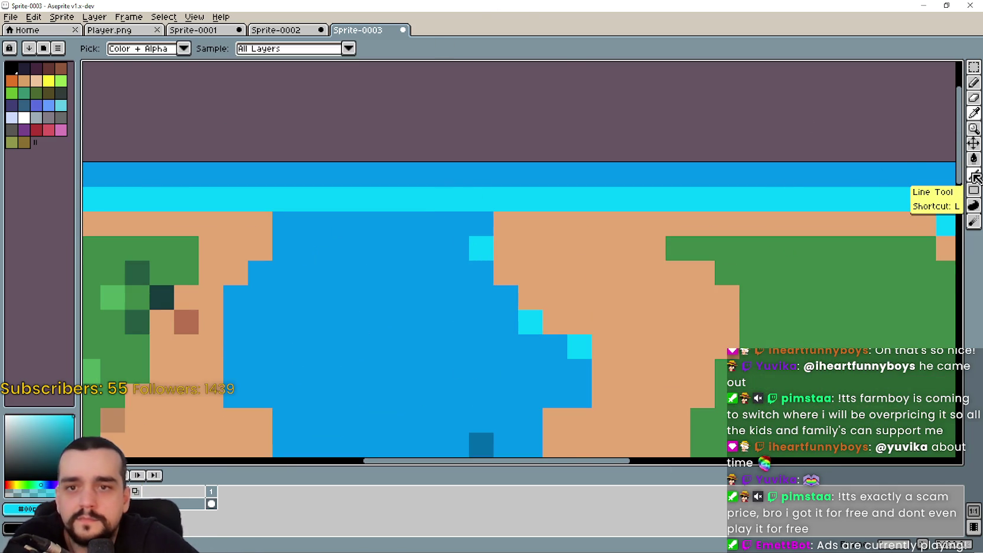
pyautogui.click(973, 174)
pyautogui.click(499, 294)
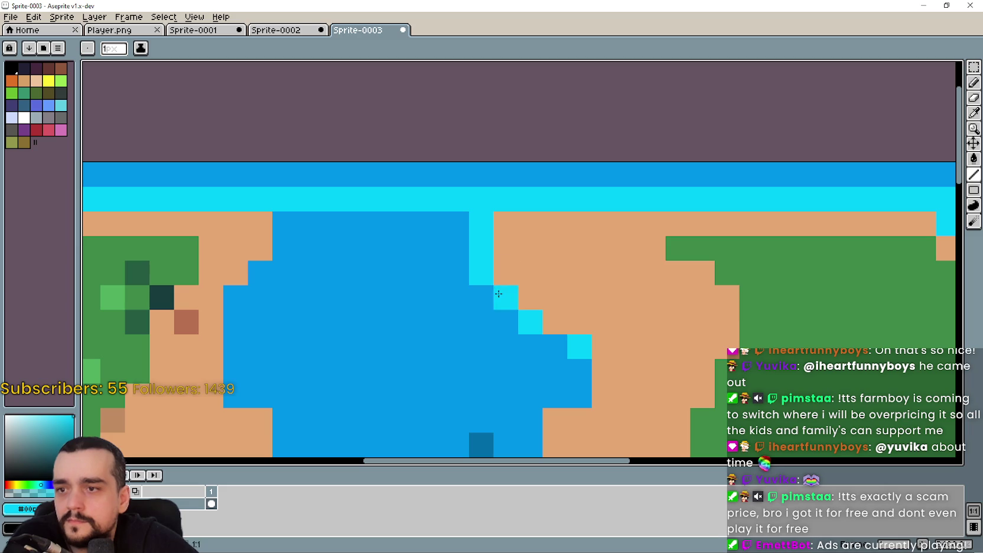
# Outline the top lake's right and bottom edges in cyan, redrawing the bottom row shorter.
pyautogui.moveTo(531, 421); pyautogui.dragTo(531, 445)
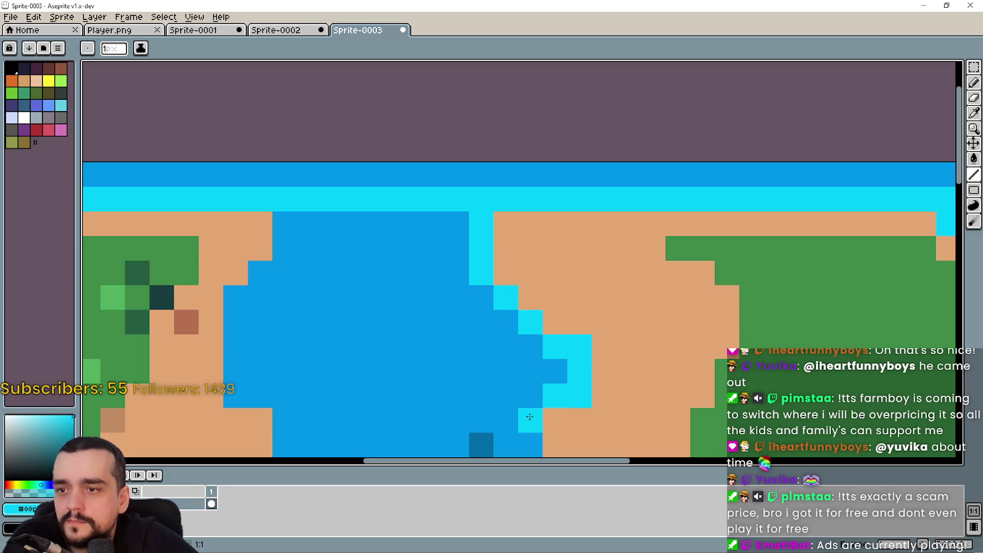
pyautogui.scroll(-3, 553, 295)
pyautogui.scroll(2, 554, 289)
pyautogui.scroll(1, 554, 288)
pyautogui.moveTo(554, 289)
pyautogui.mouseDown()
pyautogui.moveTo(553, 346)
pyautogui.moveTo(419, 349)
pyautogui.mouseUp()
pyautogui.hotkey('ctrl', 'z')
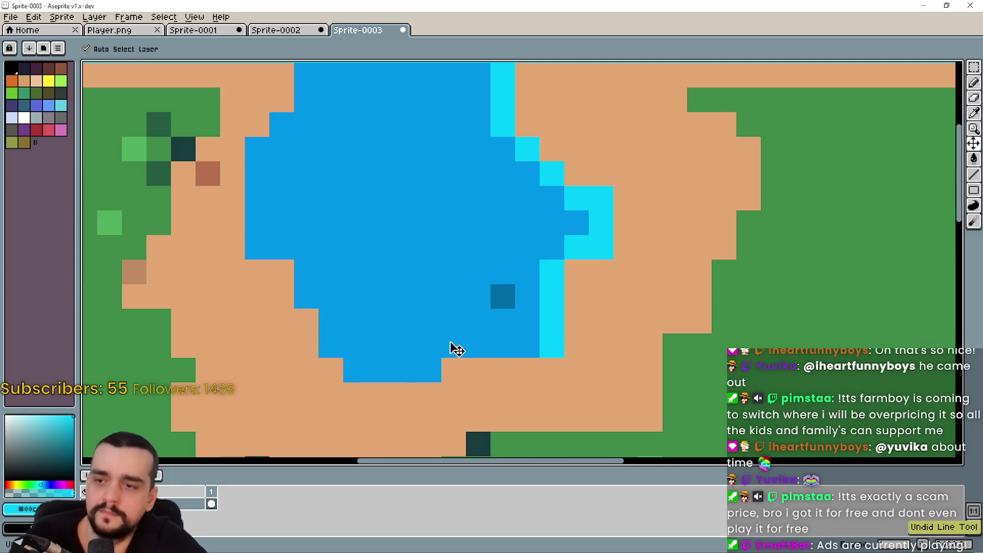
pyautogui.moveTo(540, 345)
pyautogui.mouseDown()
pyautogui.moveTo(466, 345)
pyautogui.moveTo(368, 373)
pyautogui.mouseUp()
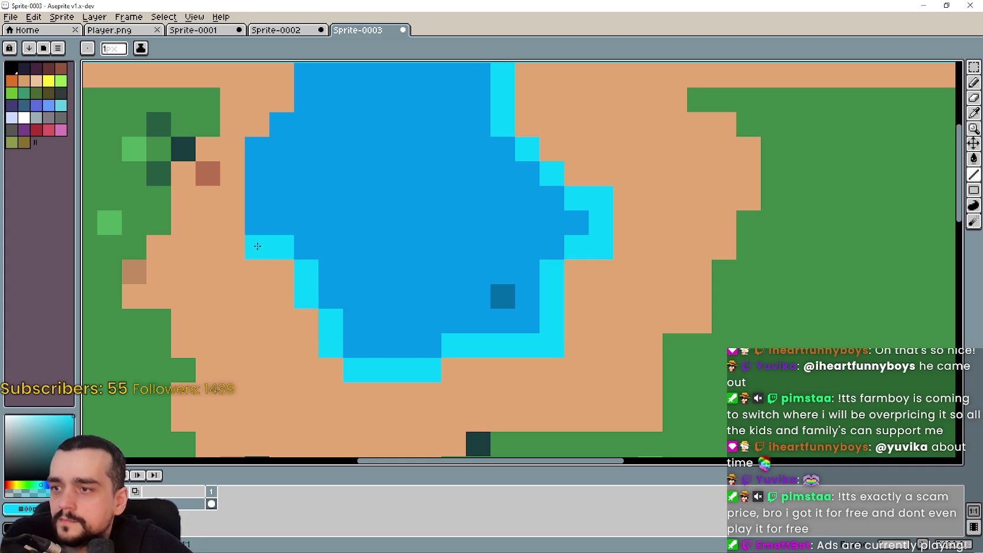
# Edge the top lake's left shore with cyan stair-step pixels.
pyautogui.moveTo(251, 217)
pyautogui.mouseDown()
pyautogui.moveTo(257, 148)
pyautogui.moveTo(382, 257)
pyautogui.moveTo(433, 198)
pyautogui.mouseUp()
pyautogui.click(974, 113)
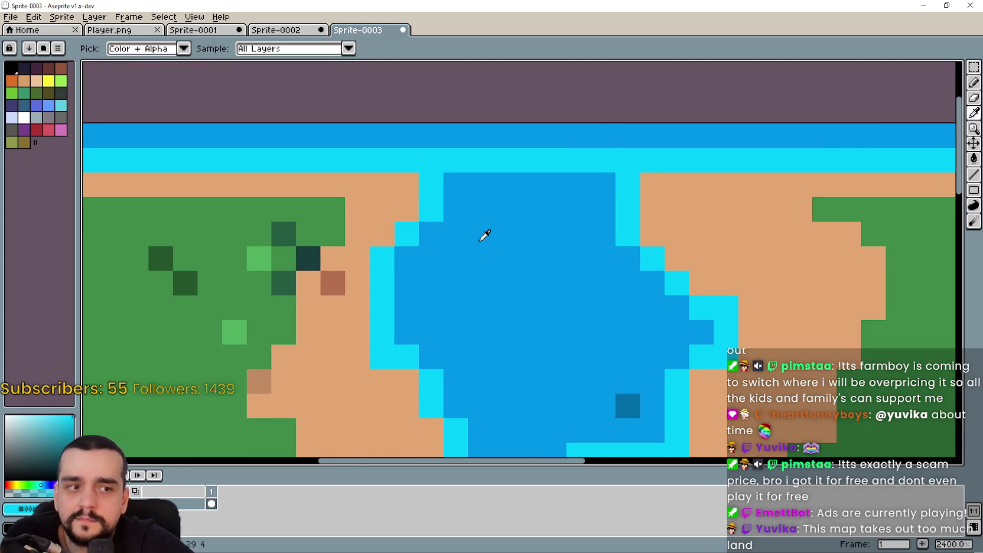
pyautogui.scroll(-1, 524, 230)
pyautogui.scroll(1, 529, 281)
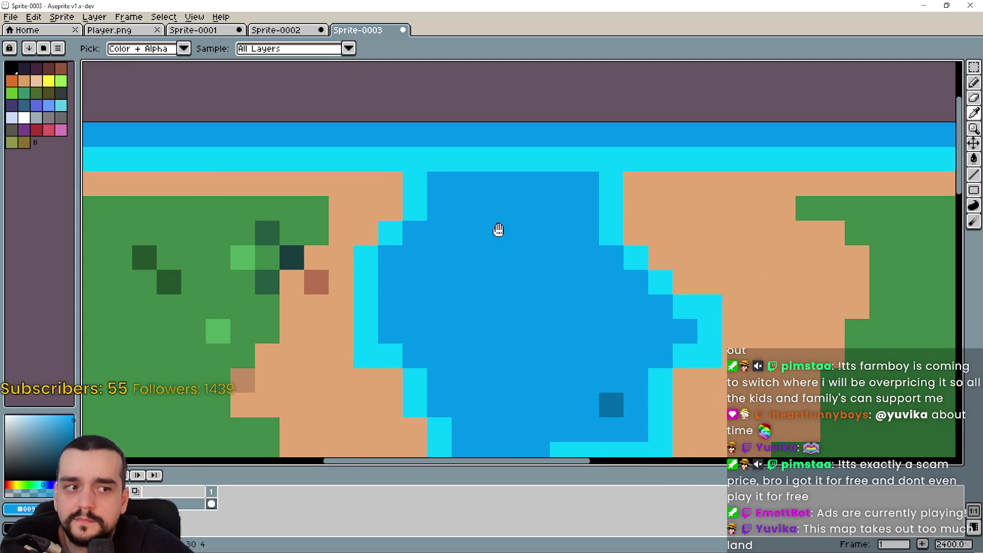
pyautogui.click(974, 82)
# Paint part of the cyan band on the island map deep blue.
pyautogui.moveTo(591, 157); pyautogui.dragTo(427, 158)
pyautogui.scroll(-5, 511, 234)
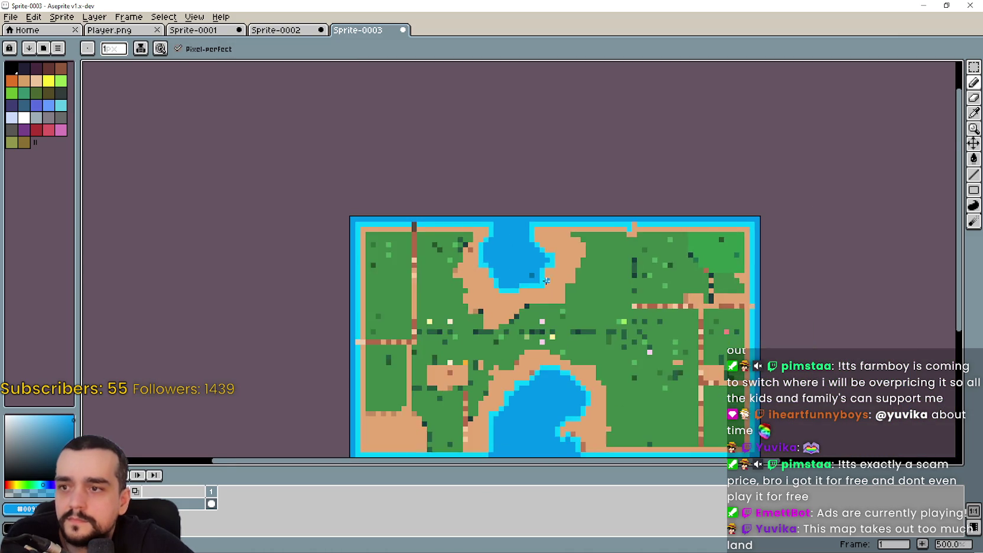
pyautogui.scroll(-2, 524, 191)
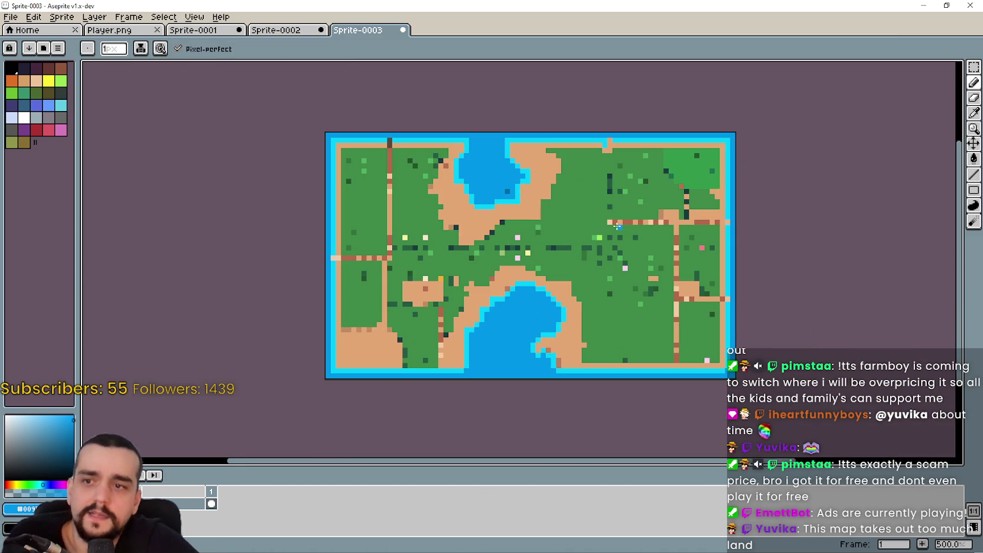
pyautogui.scroll(1, 644, 268)
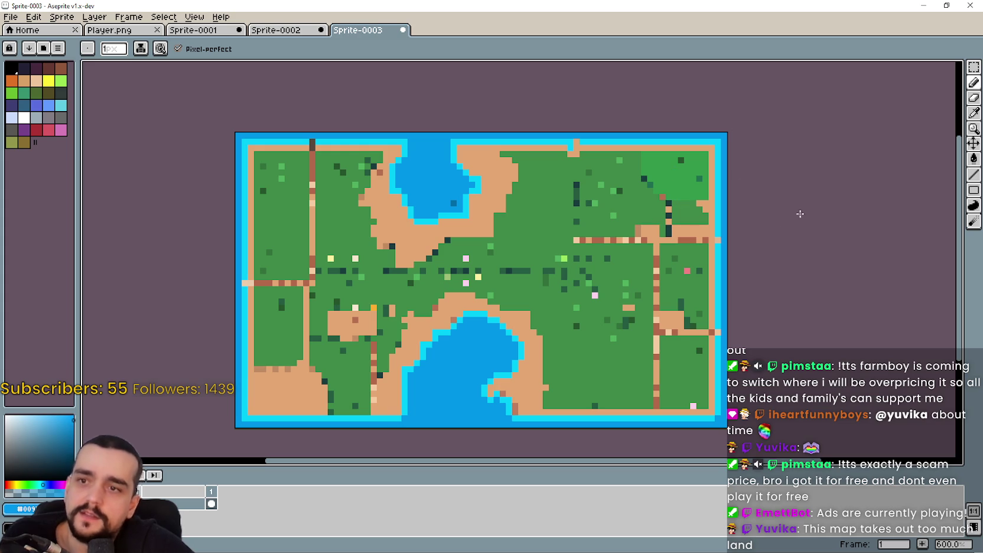
pyautogui.scroll(3, 673, 190)
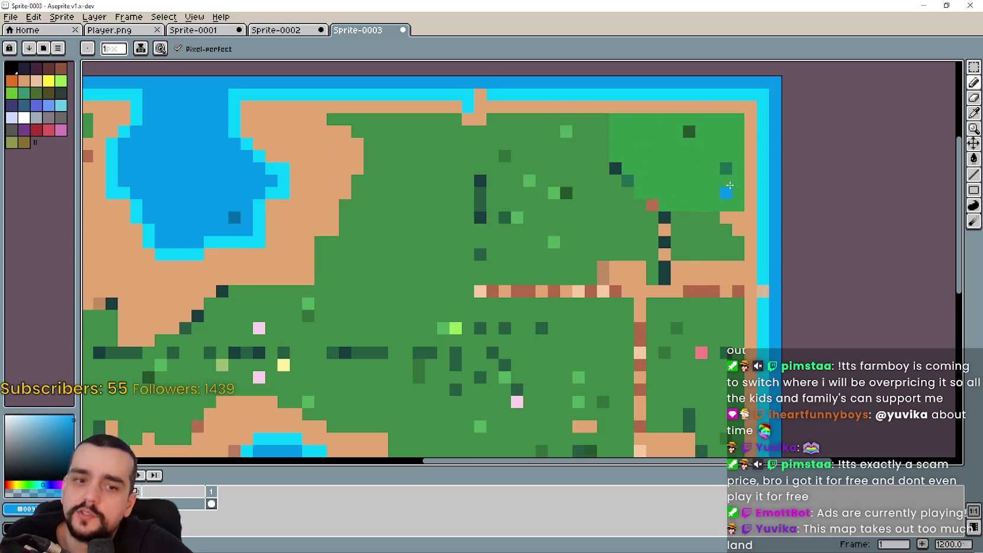
pyautogui.scroll(-3, 703, 188)
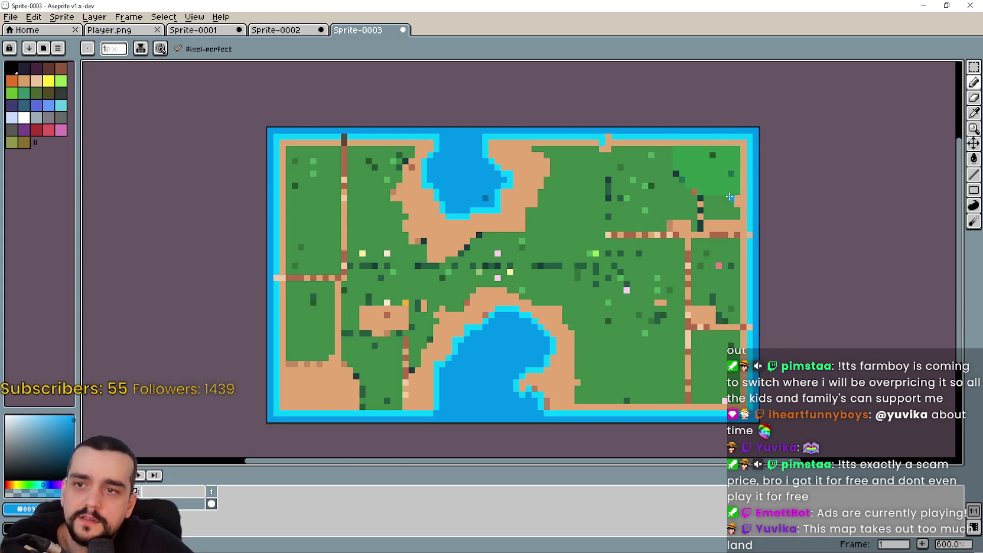
pyautogui.scroll(1, 634, 259)
pyautogui.scroll(1, 597, 290)
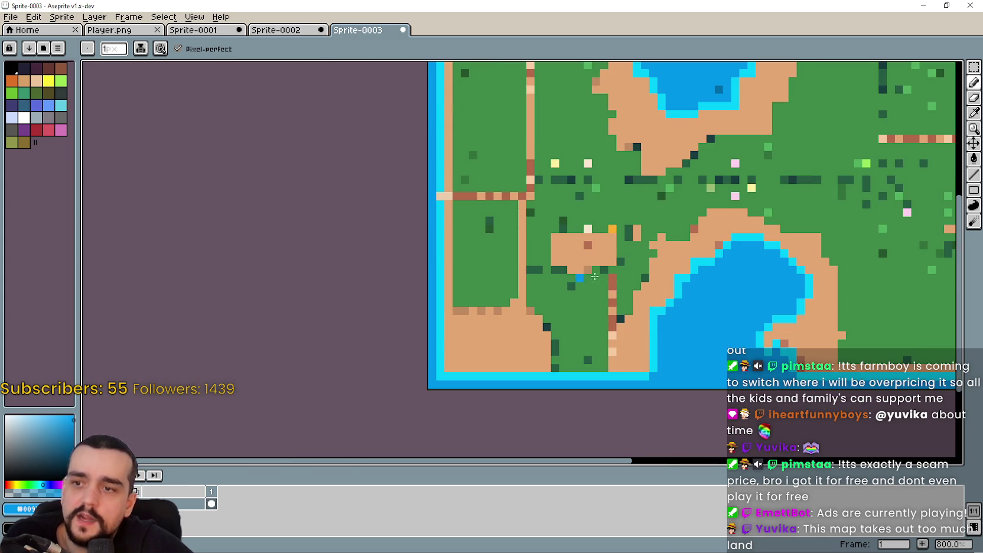
pyautogui.scroll(1, 581, 309)
pyautogui.scroll(-3, 508, 294)
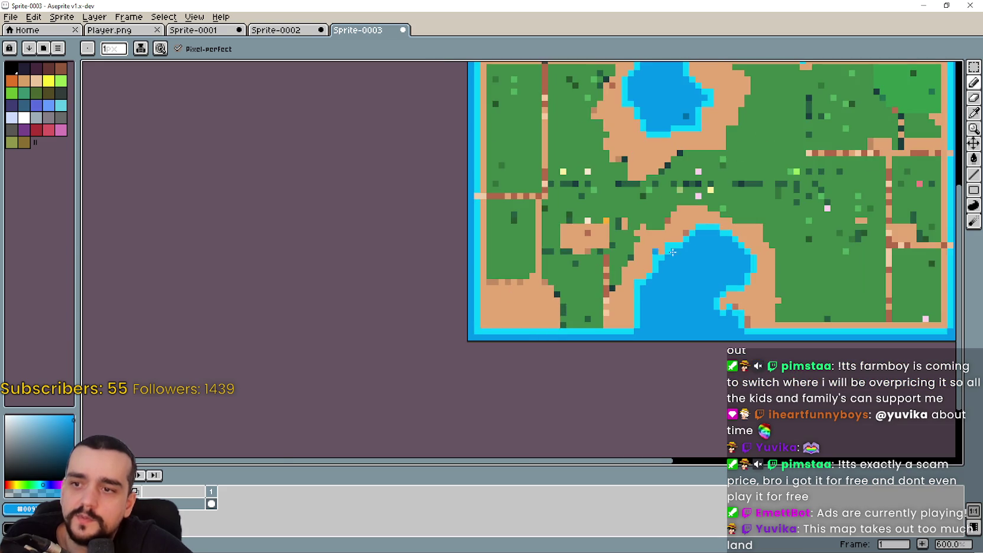
pyautogui.scroll(1, 547, 188)
pyautogui.scroll(-1, 547, 188)
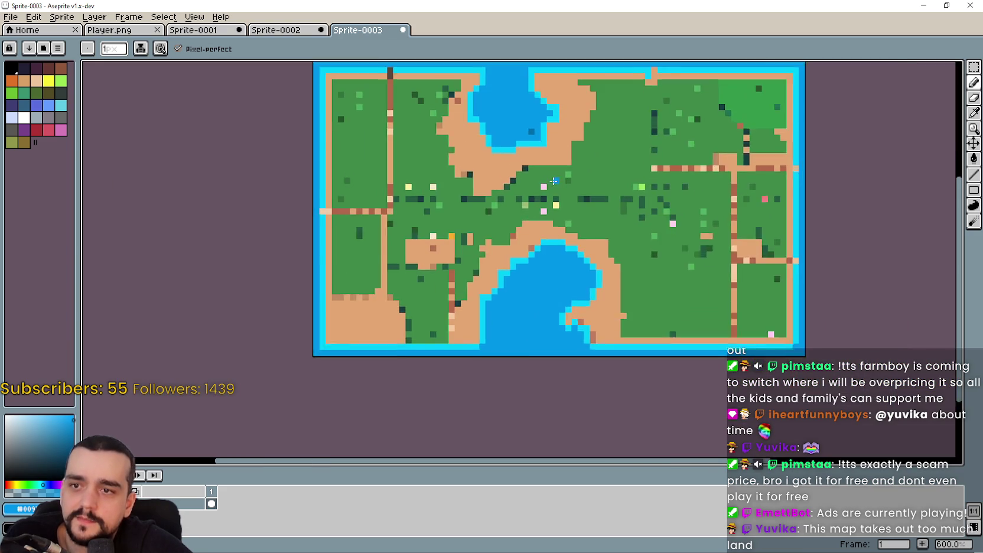
# Pan across the island map, then bring up the Sprite-0002 reference map.
pyautogui.moveTo(547, 188); pyautogui.dragTo(609, 201)
pyautogui.scroll(1, 620, 312)
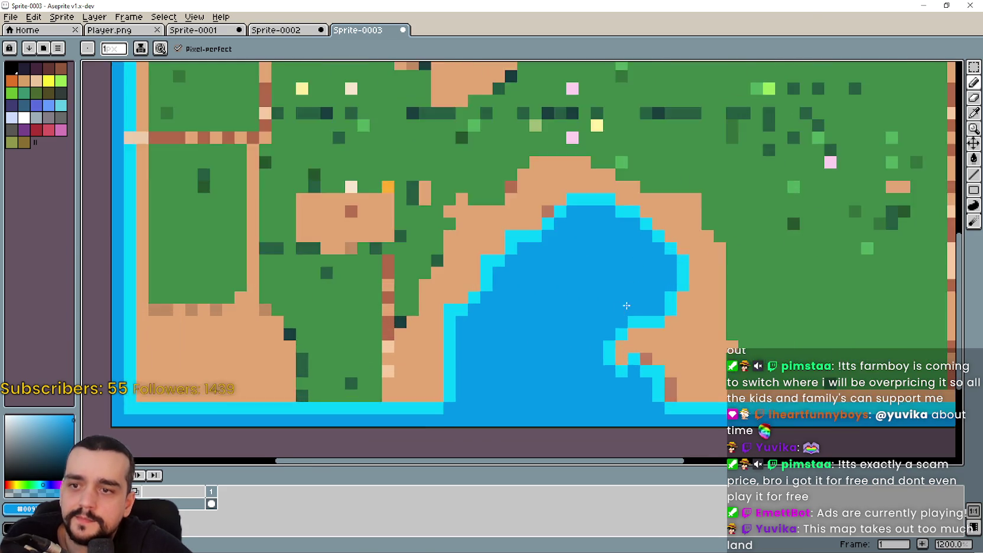
pyautogui.scroll(-1, 621, 312)
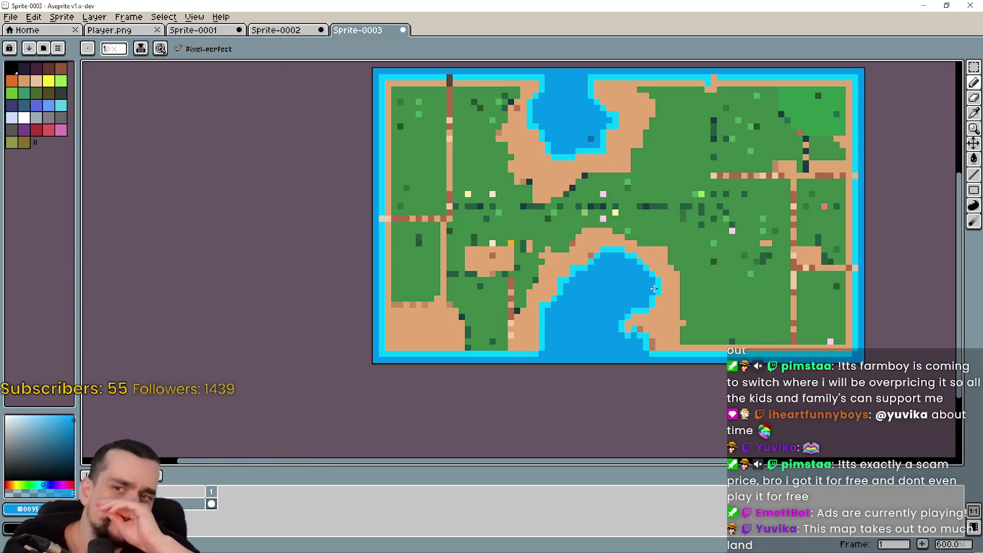
pyautogui.scroll(1, 651, 148)
pyautogui.scroll(-1, 570, 217)
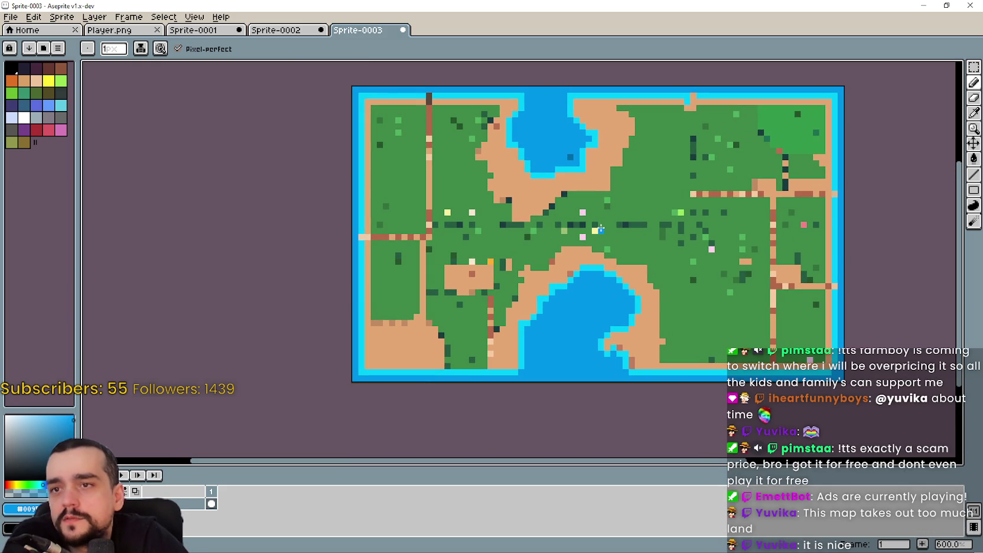
pyautogui.moveTo(669, 72); pyautogui.dragTo(626, 117)
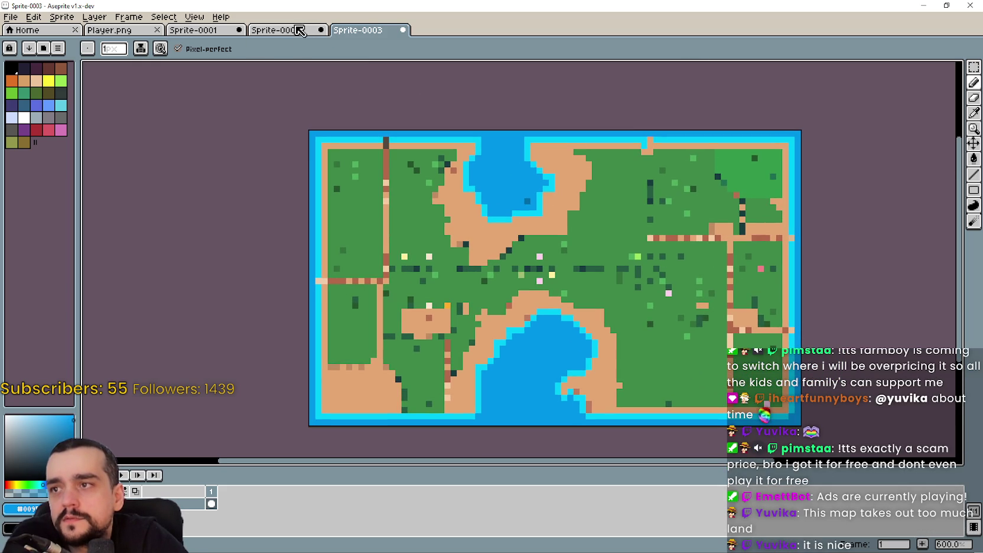
pyautogui.click(276, 31)
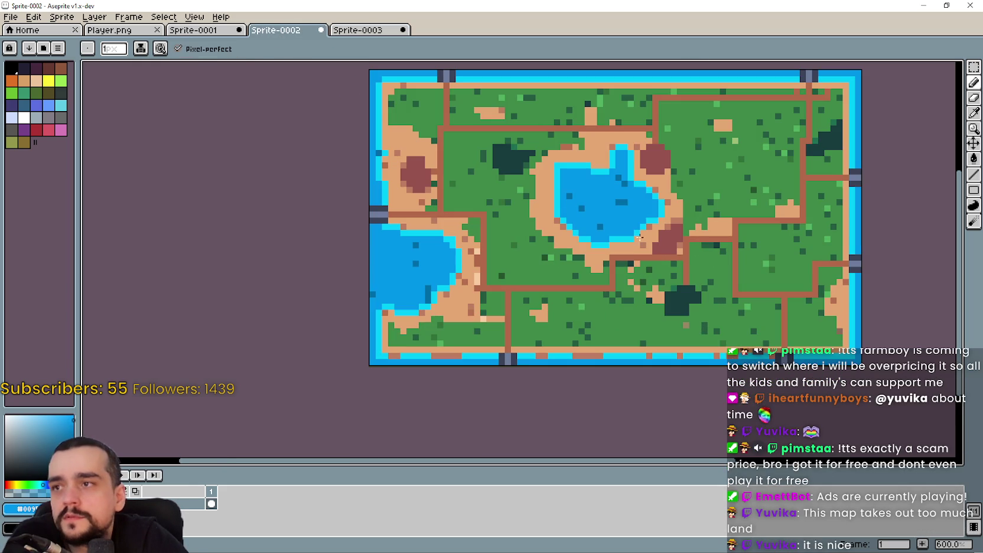
# Copy the dark gate piece from Sprite-0002's top edge and paste it into Sprite-0003.
pyautogui.click(974, 67)
pyautogui.scroll(2, 566, 194)
pyautogui.scroll(2, 472, 183)
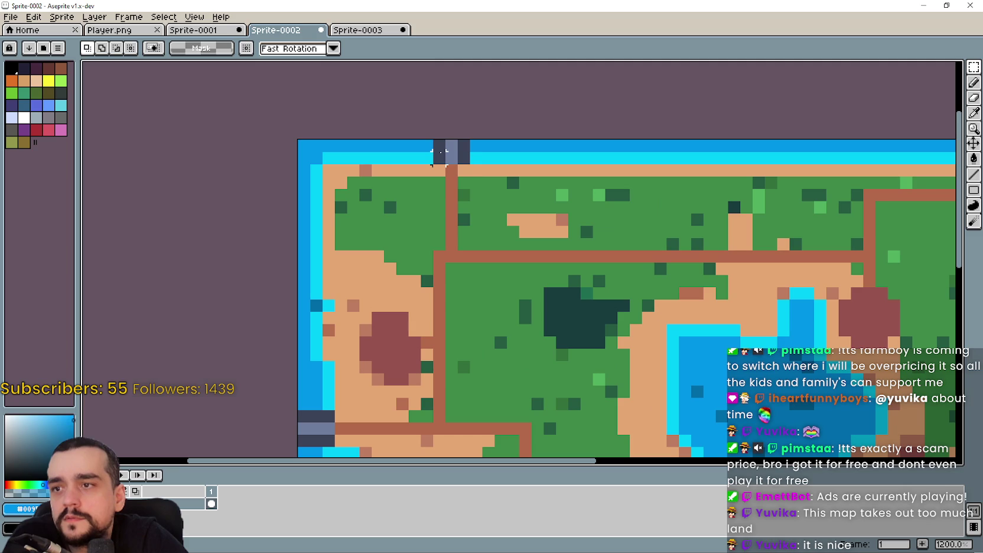
pyautogui.moveTo(482, 189); pyautogui.dragTo(472, 178)
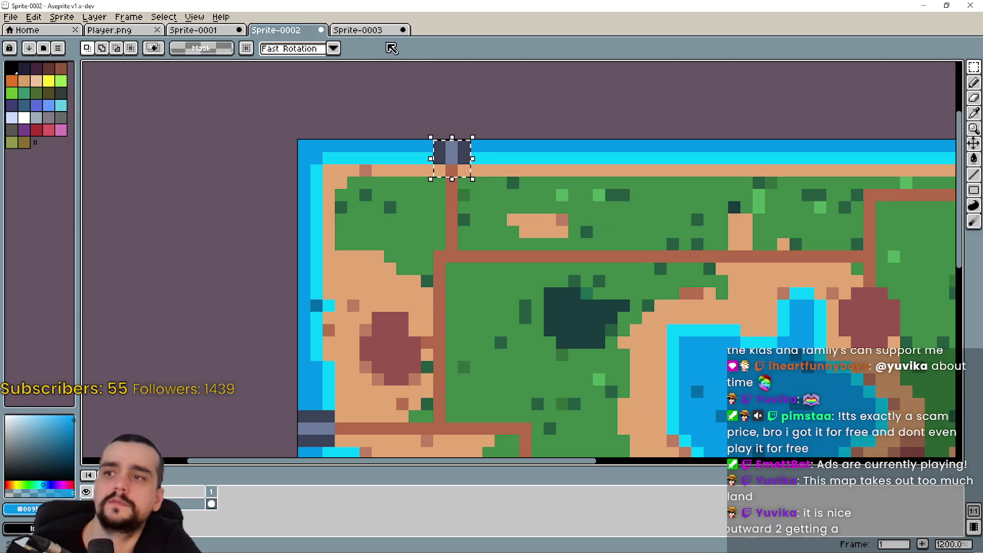
pyautogui.hotkey('ctrl', 'c')
pyautogui.click(380, 30)
pyautogui.scroll(2, 414, 177)
pyautogui.hotkey('ctrl', 'v')
pyautogui.press('Return')
# Look back at the Sprite-0002 map to check the gate piece.
pyautogui.press('i')
pyautogui.hscroll(3, 487, 201)
pyautogui.scroll(1, 487, 201)
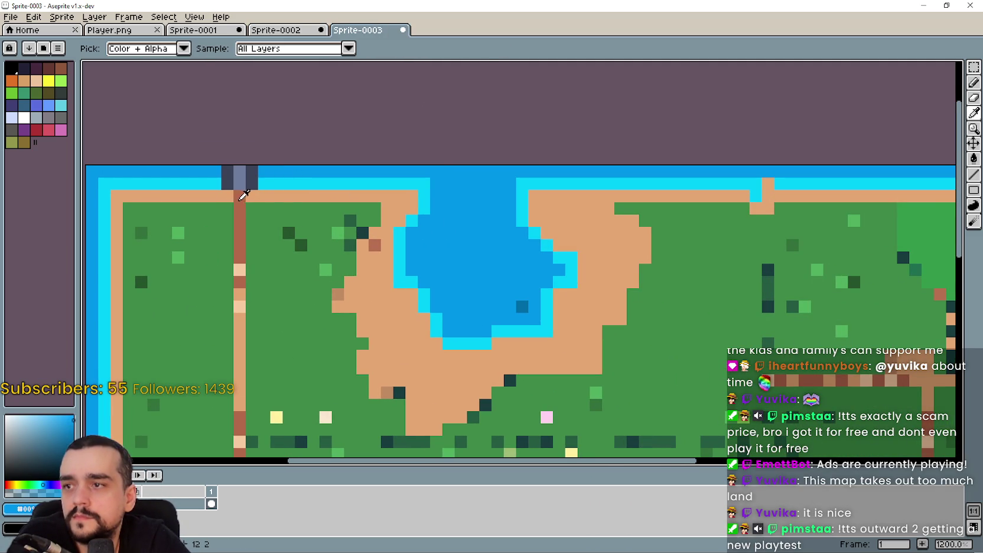
pyautogui.scroll(-2, 324, 181)
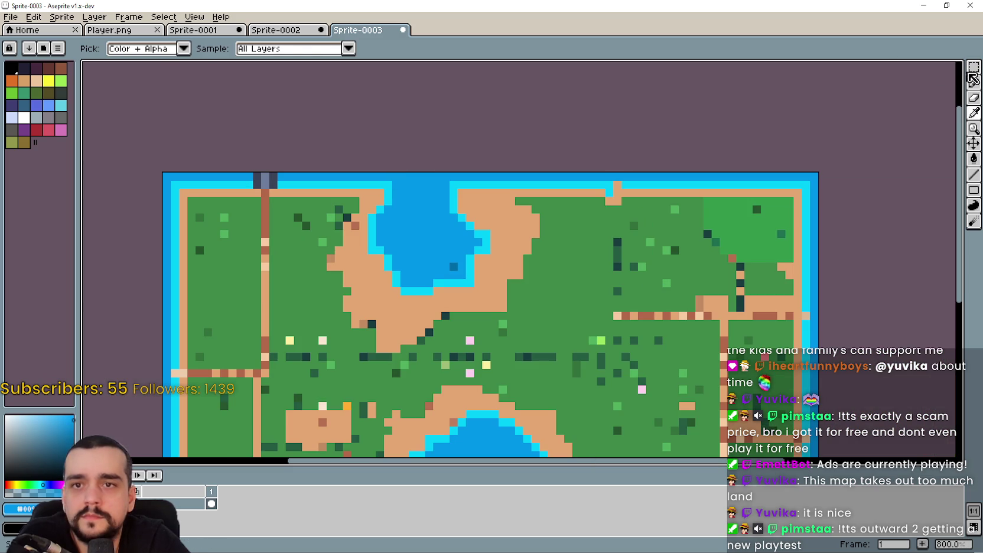
pyautogui.click(974, 67)
pyautogui.click(290, 33)
pyautogui.hscroll(3, 591, 213)
pyautogui.hscroll(3, 577, 212)
# Select the two dark gate pixels atop the path in Sprite-0003, then switch to Steam.
pyautogui.click(360, 30)
pyautogui.scroll(2, 265, 172)
pyautogui.moveTo(314, 164); pyautogui.dragTo(366, 197)
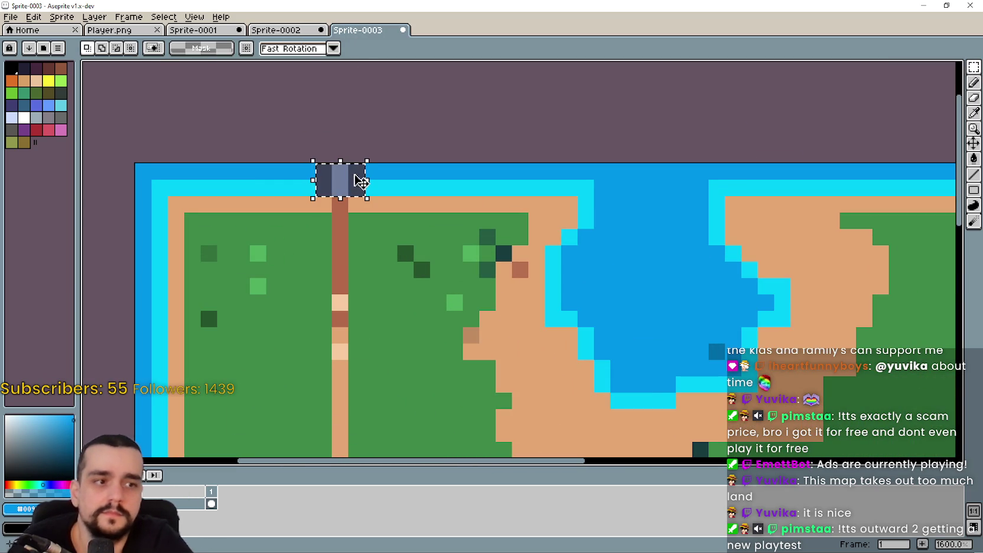
pyautogui.hscroll(5, 378, 201)
pyautogui.hscroll(3, 402, 215)
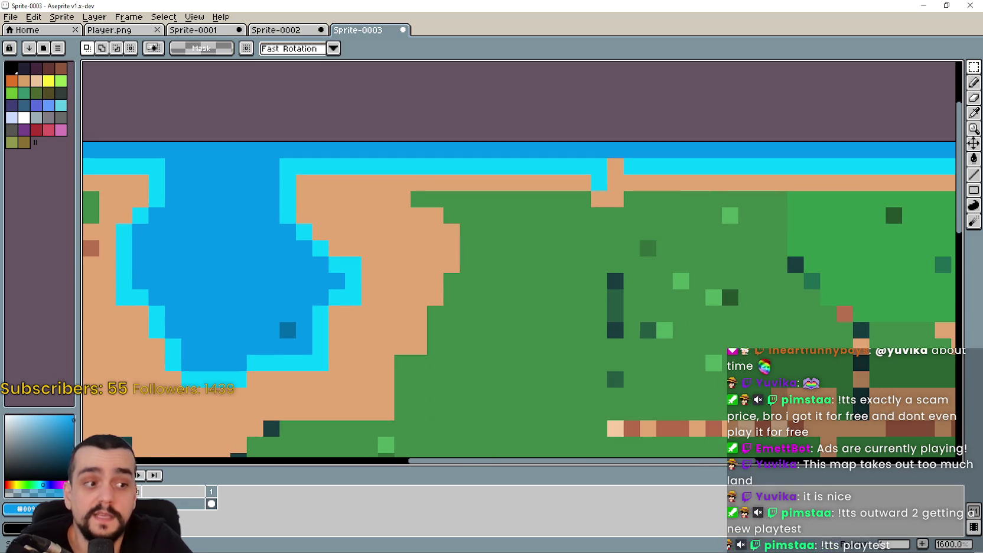
pyautogui.hotkey('alt', 'Tab')
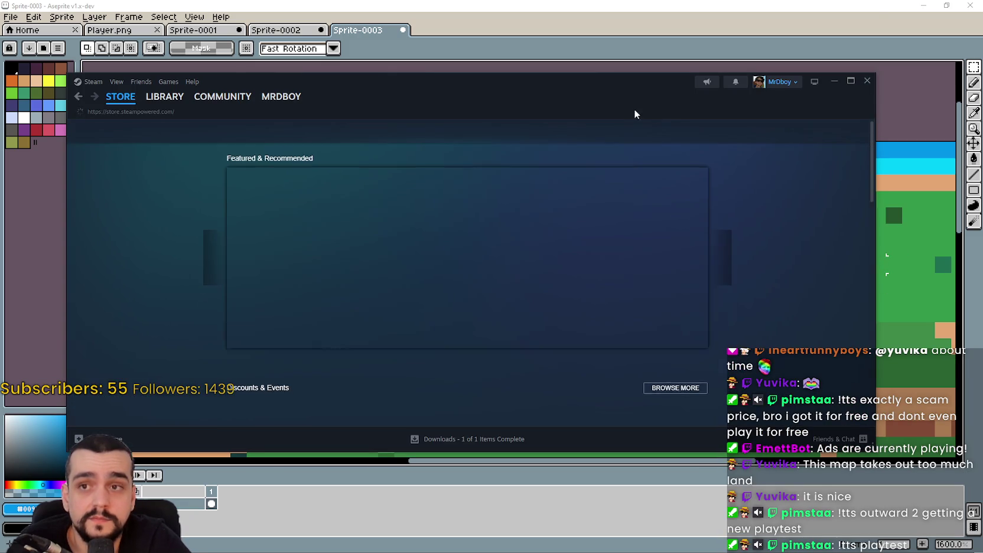
# Search the Steam store for 'outward 2' and open the Outward 2 store page.
pyautogui.click(653, 132)
pyautogui.write('outward 2')
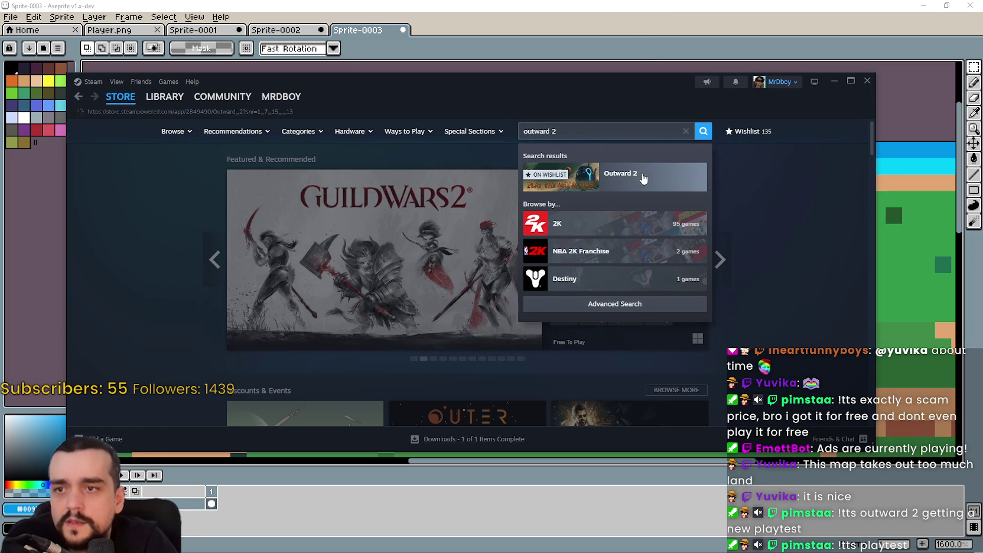
pyautogui.click(644, 179)
pyautogui.moveTo(589, 96); pyautogui.dragTo(688, 55)
pyautogui.scroll(-5, 466, 278)
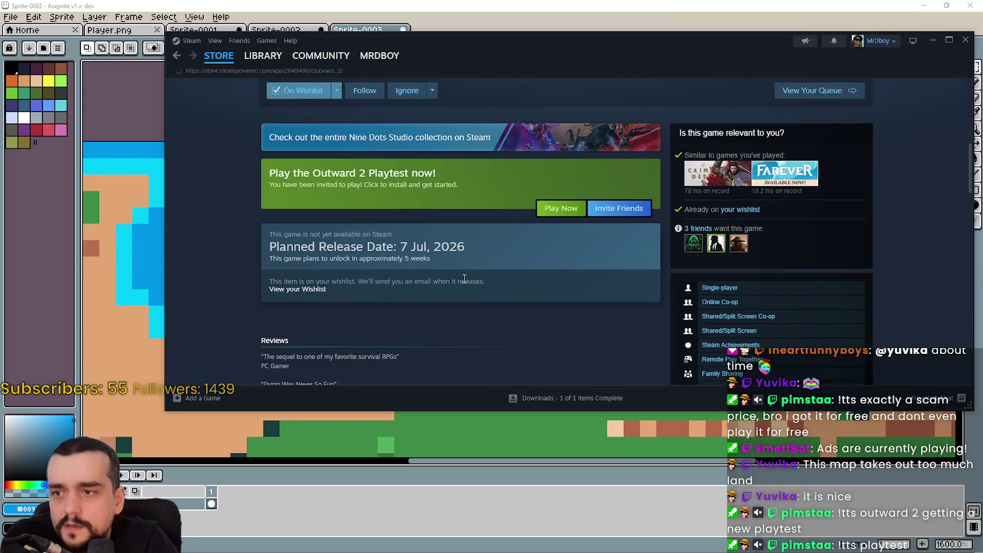
pyautogui.scroll(1, 578, 294)
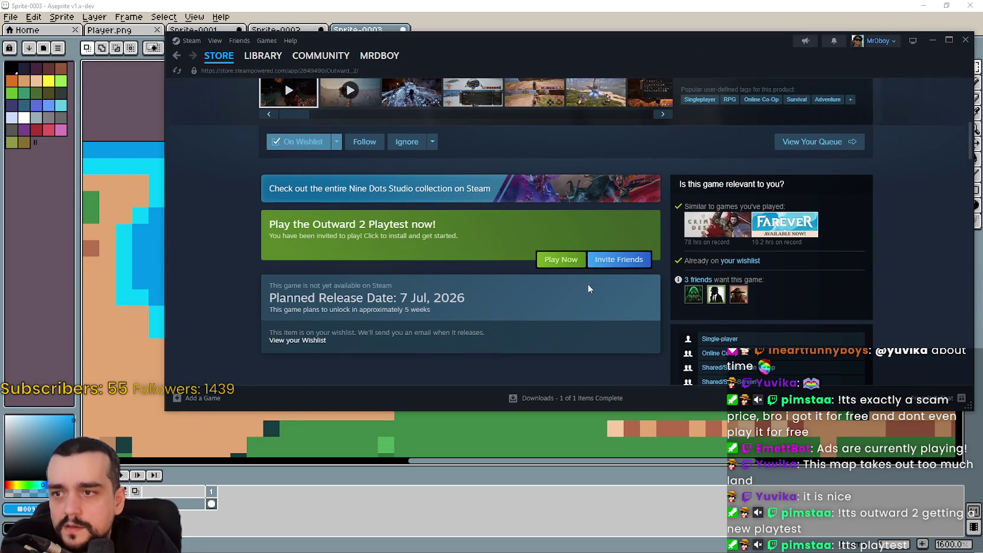
# Install the Outward 2 Playtest to Local Drive (C:).
pyautogui.click(575, 267)
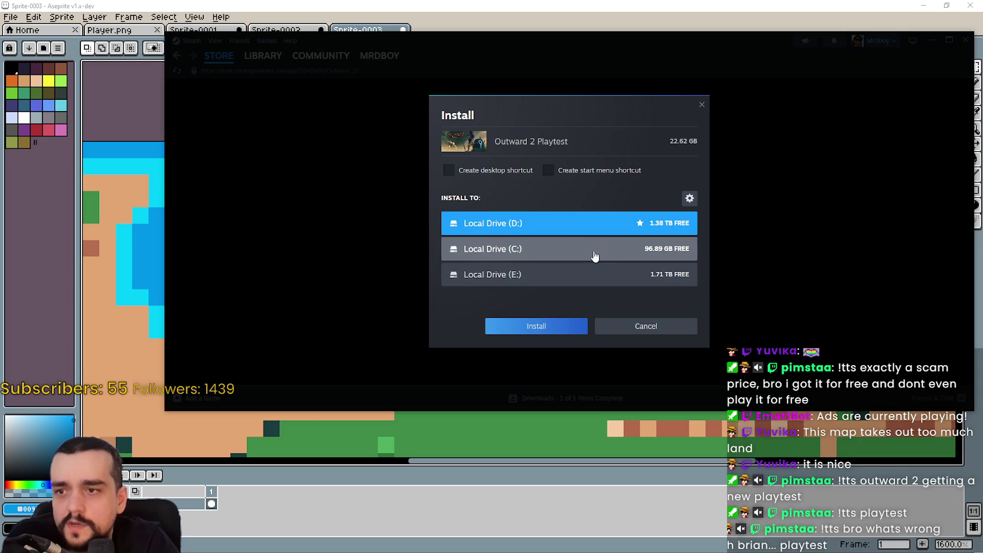
pyautogui.click(592, 255)
pyautogui.click(542, 332)
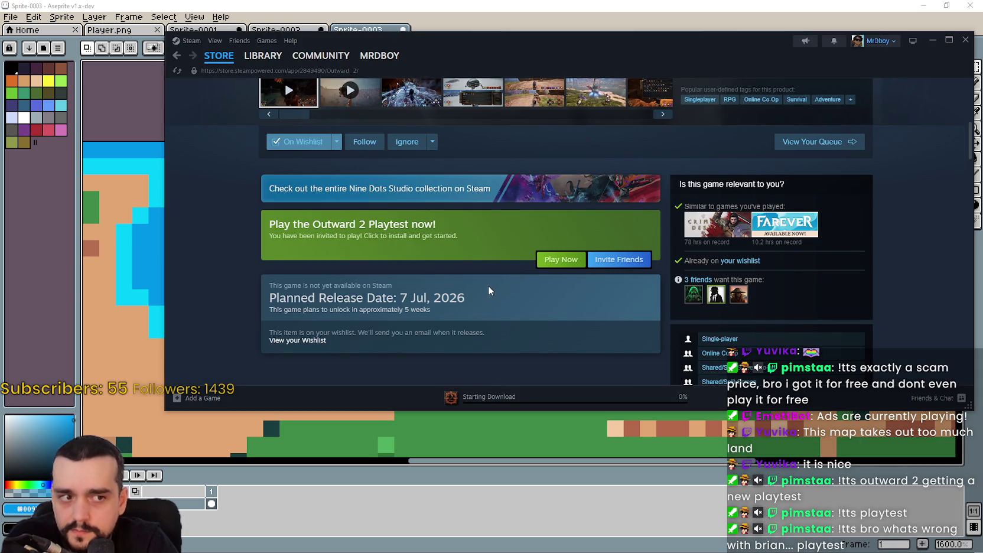
pyautogui.scroll(2, 486, 290)
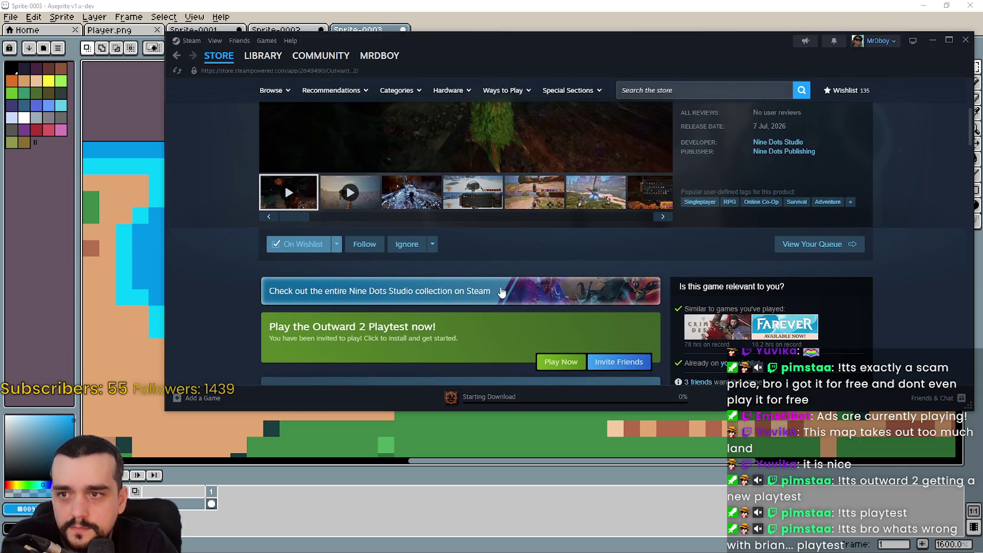
pyautogui.scroll(2, 501, 292)
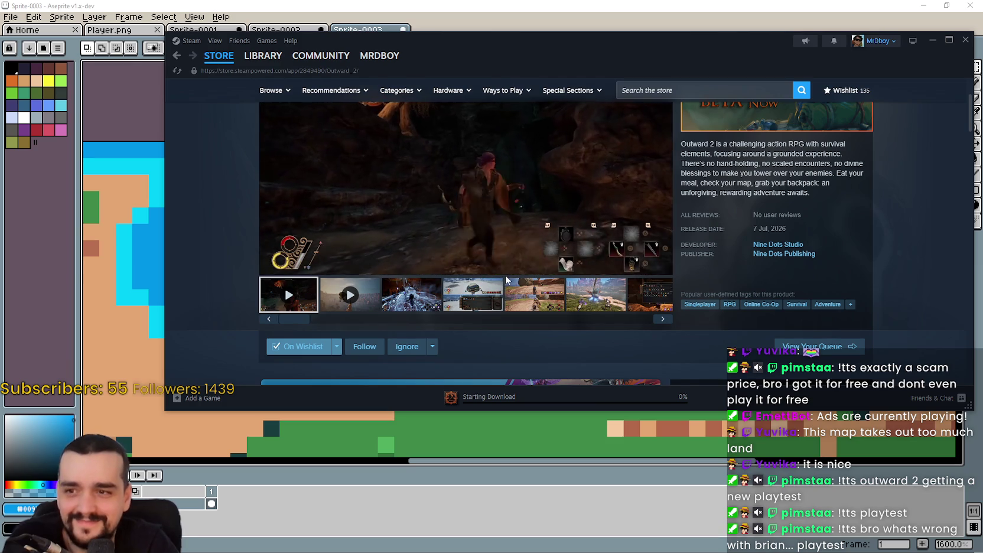
pyautogui.scroll(2, 440, 351)
pyautogui.scroll(-2, 457, 337)
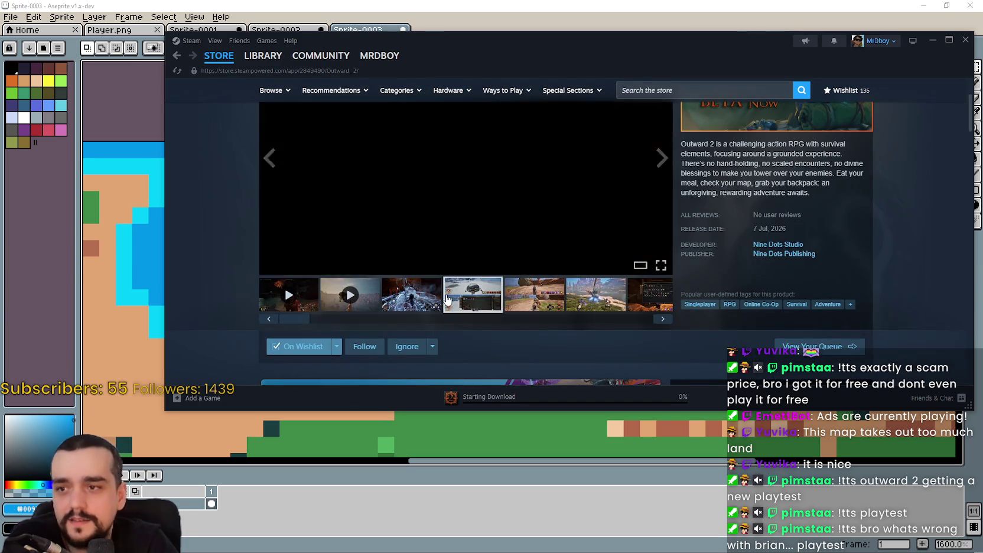
# View the snow screenshot, open the Outward 2 Community Hub, then the download progress.
pyautogui.click(472, 295)
pyautogui.scroll(2, 689, 269)
pyautogui.click(838, 129)
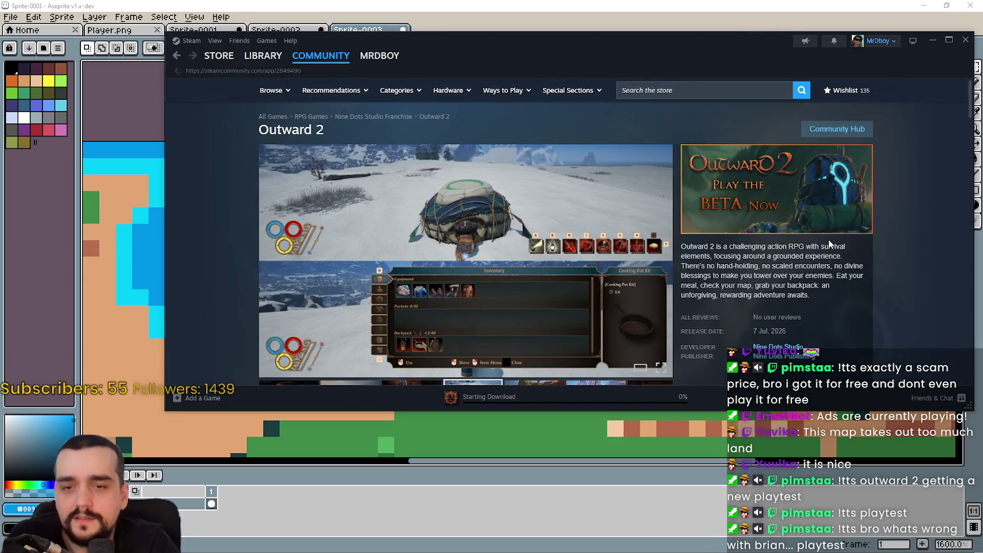
pyautogui.scroll(-3, 584, 324)
pyautogui.scroll(-4, 544, 354)
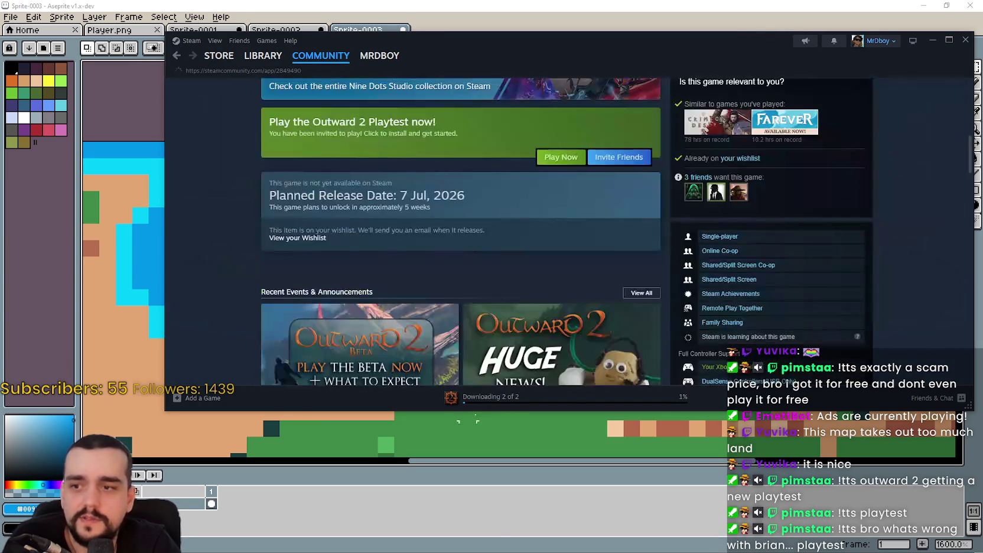
pyautogui.click(506, 396)
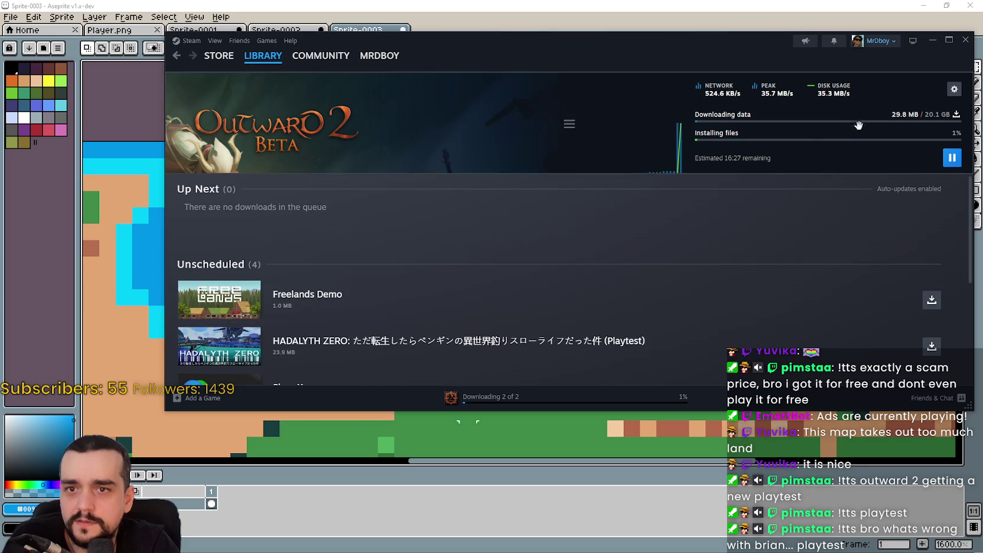
# From the library home, open the Outward 2 Playtest page and its community hub.
pyautogui.scroll(-2, 823, 280)
pyautogui.scroll(-3, 709, 283)
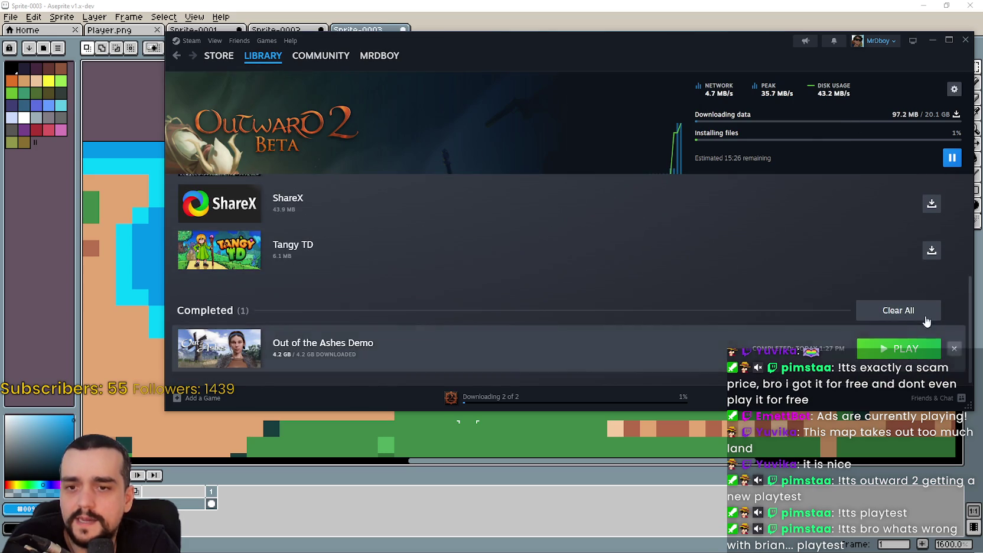
pyautogui.scroll(2, 683, 283)
pyautogui.click(263, 72)
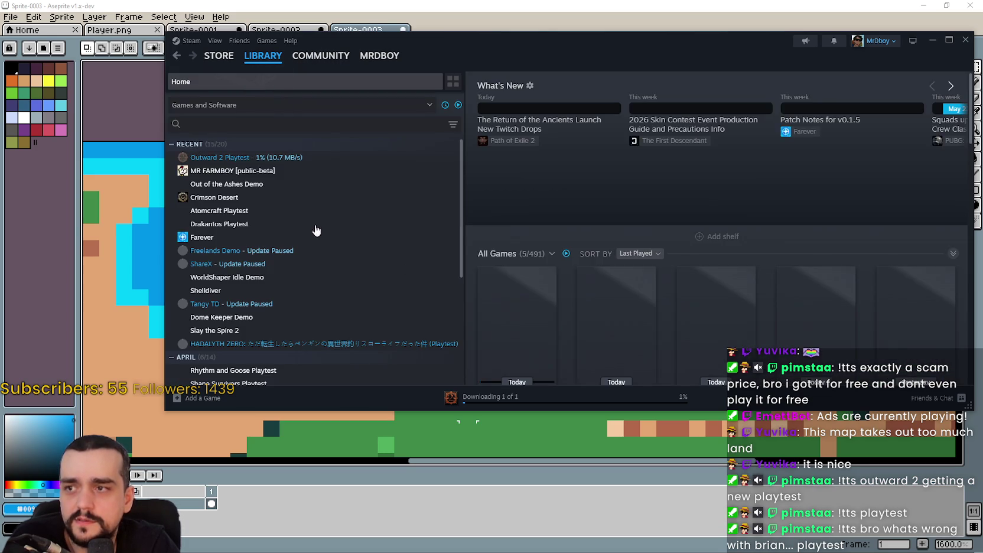
pyautogui.click(301, 159)
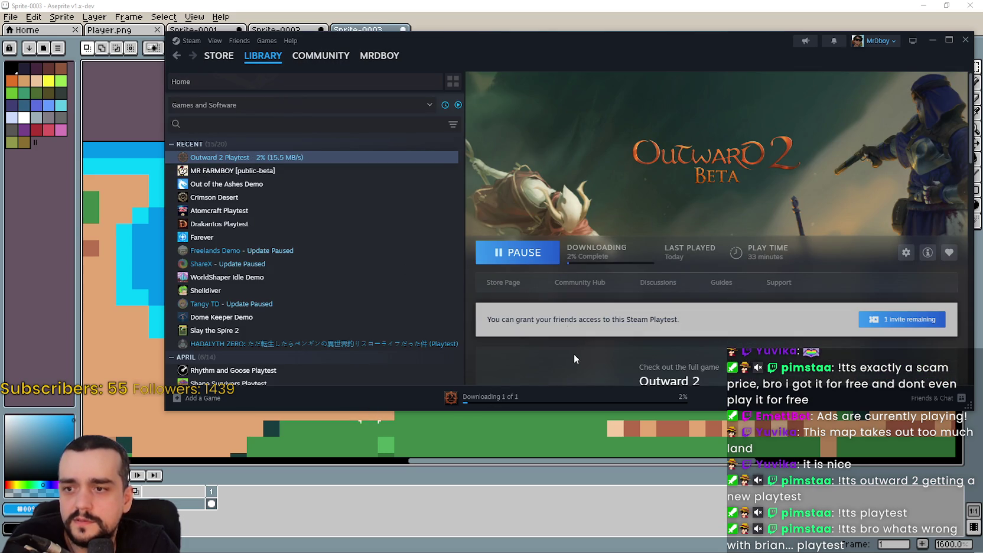
pyautogui.click(575, 284)
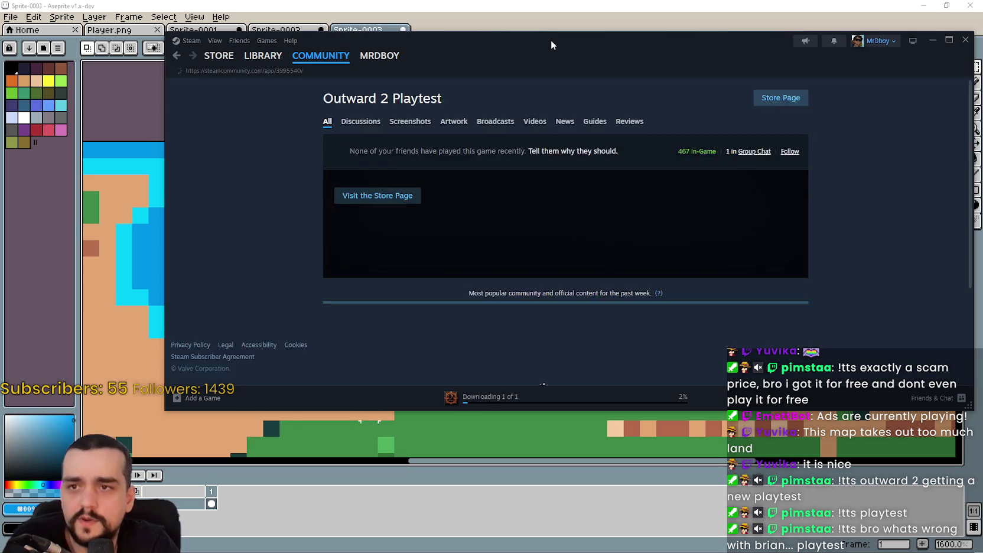
# Read the Outward 2 beta announcement post, then return to the download progress page.
pyautogui.moveTo(550, 41); pyautogui.dragTo(535, 31)
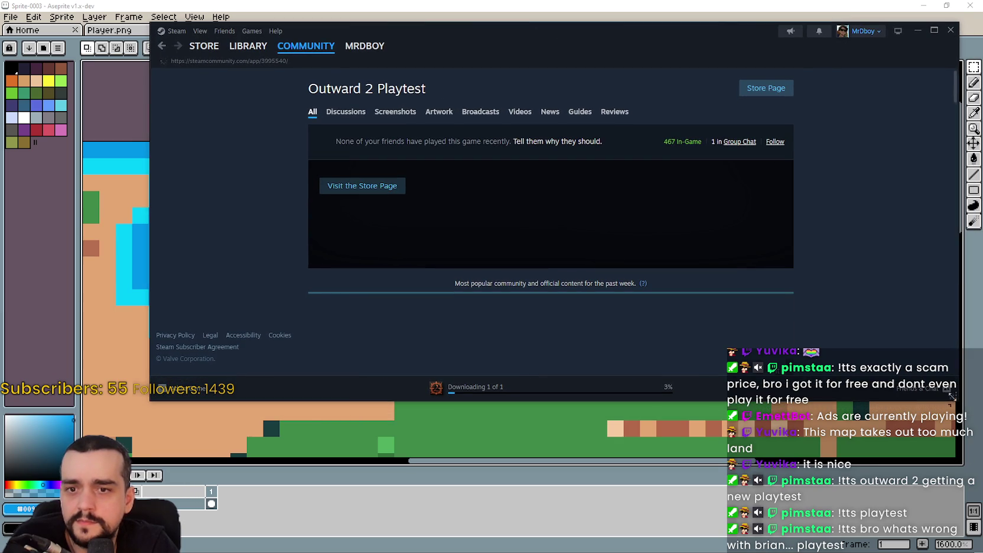
pyautogui.moveTo(952, 397); pyautogui.dragTo(919, 453)
pyautogui.scroll(-3, 717, 352)
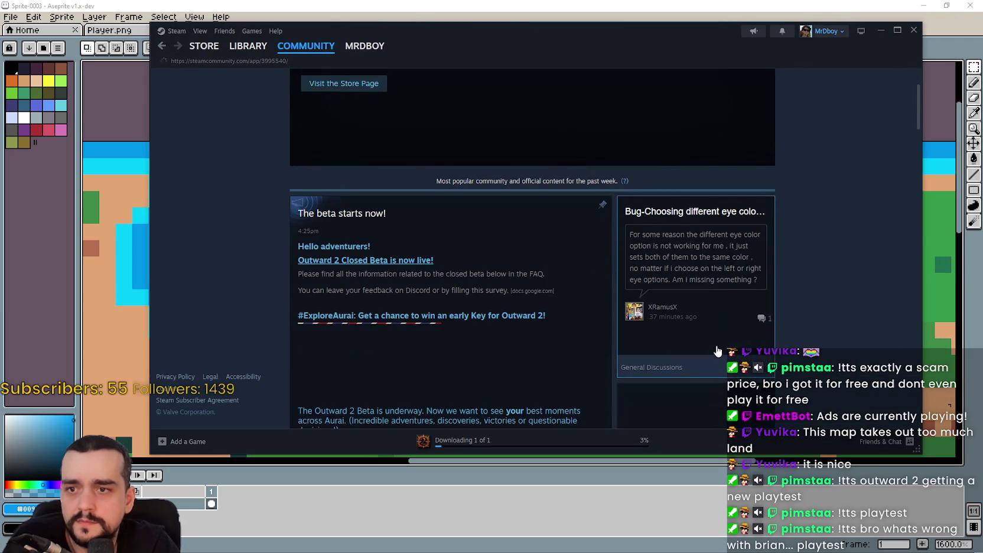
pyautogui.scroll(-3, 618, 262)
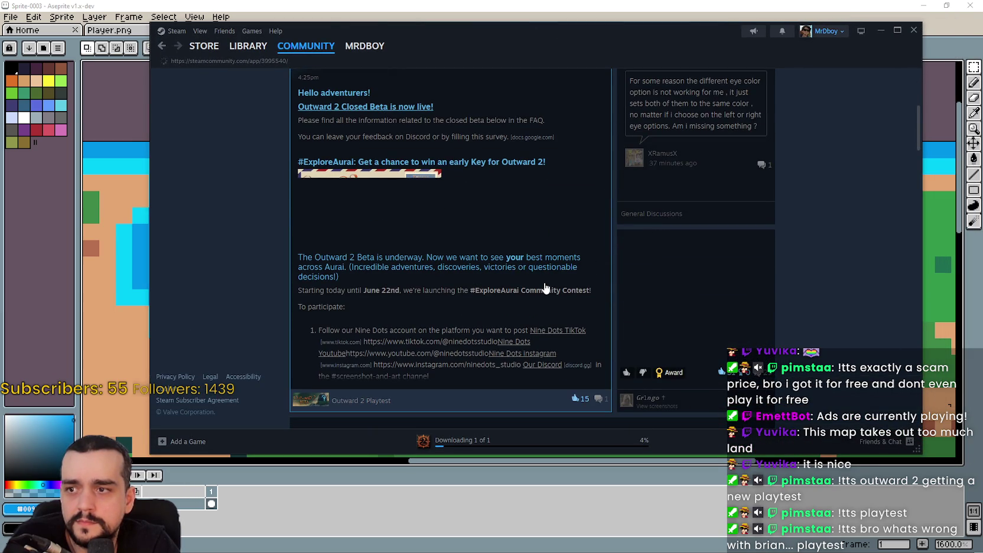
pyautogui.click(545, 289)
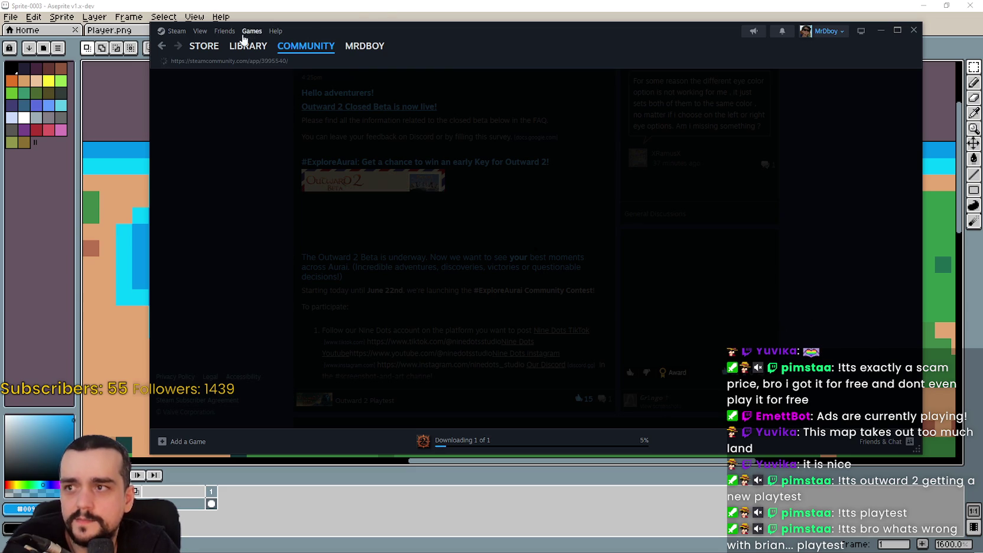
pyautogui.click(501, 443)
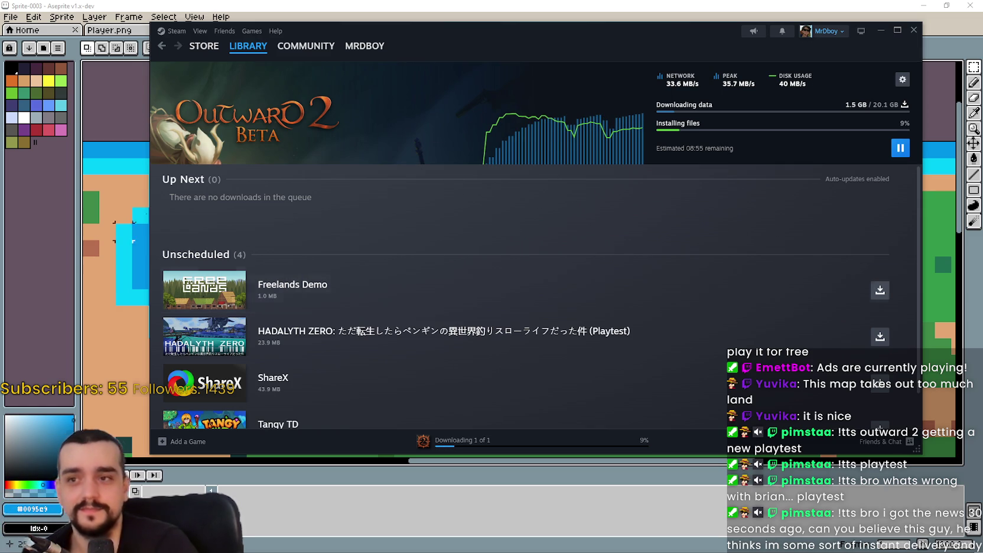
# Leave Steam downloading and return to the Sprite-0003 island map in Aseprite.
pyautogui.hotkey('alt', 'Tab')
pyautogui.scroll(-2, 502, 225)
pyautogui.scroll(-1, 502, 225)
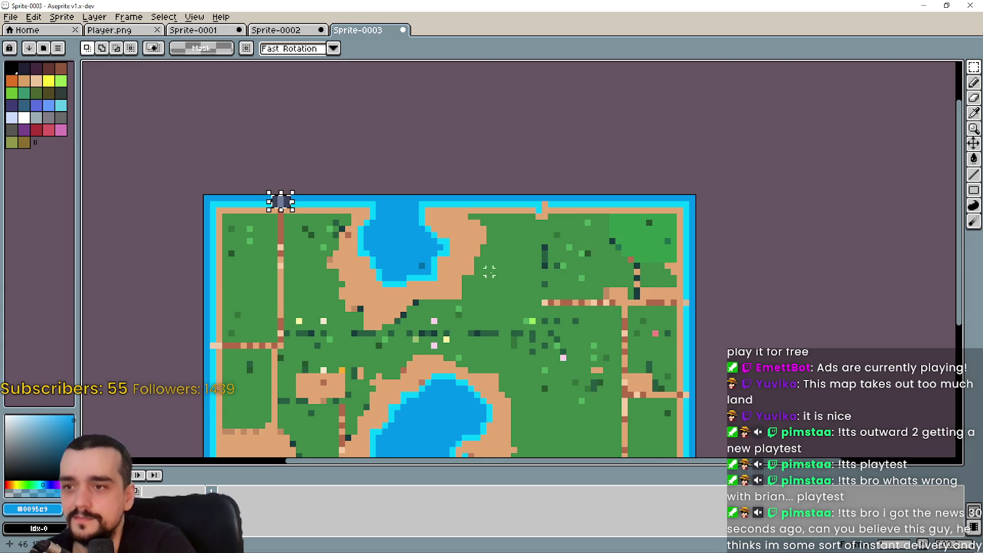
# Slide the floating gate piece right along the top shoreline to 54,0 and drop it.
pyautogui.scroll(-1, 508, 230)
pyautogui.scroll(2, 520, 236)
pyautogui.scroll(2, 528, 241)
pyautogui.moveTo(134, 153)
pyautogui.mouseDown()
pyautogui.moveTo(571, 167)
pyautogui.moveTo(655, 153)
pyautogui.mouseUp()
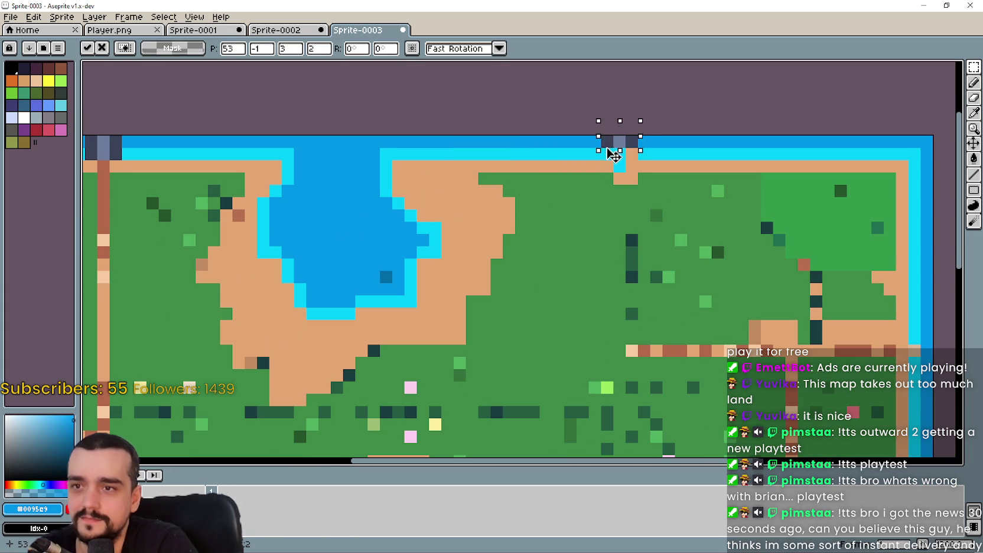
pyautogui.scroll(-1, 579, 303)
pyautogui.scroll(1, 618, 247)
pyautogui.scroll(-2, 617, 247)
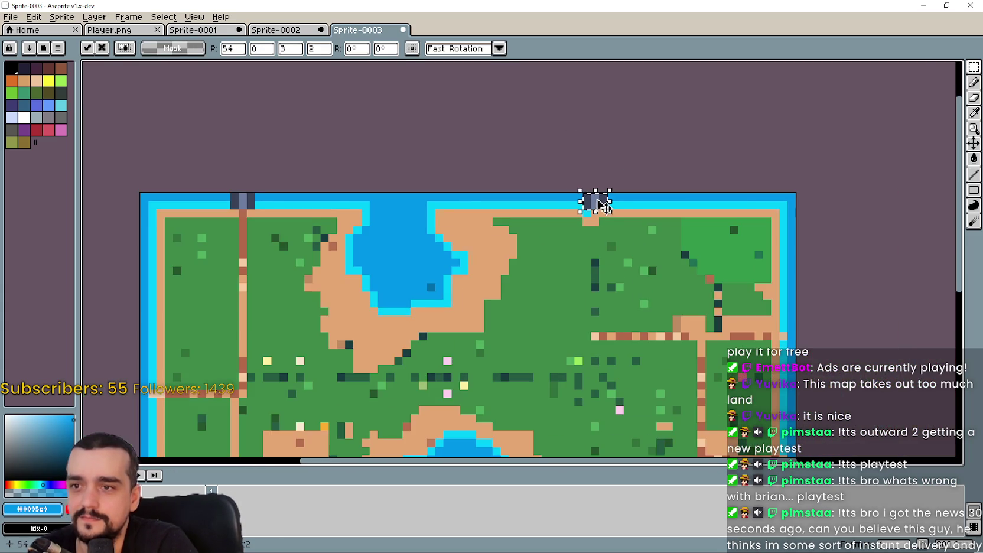
pyautogui.hotkey('alt', 'Tab')
pyautogui.hotkey('alt', 'Tab')
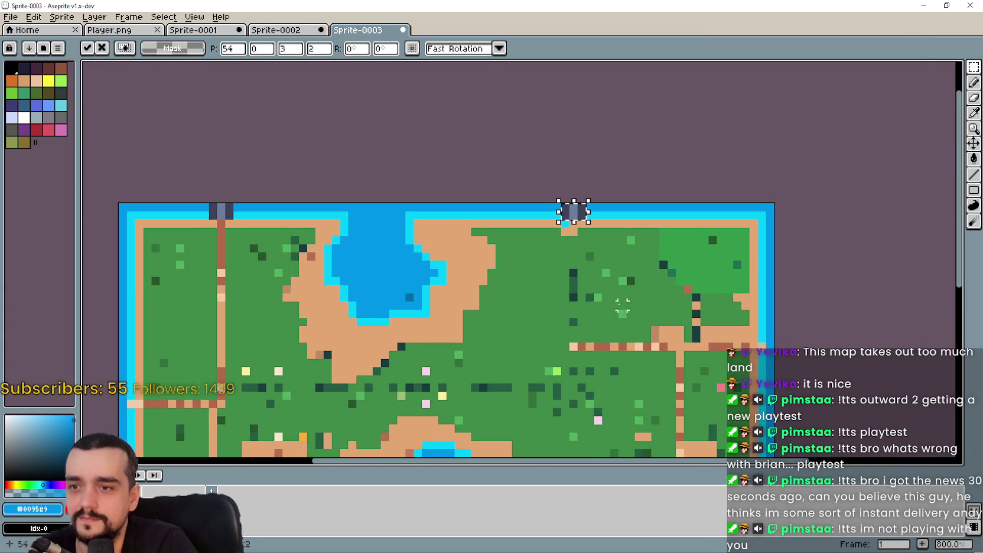
pyautogui.scroll(1, 646, 270)
pyautogui.scroll(-1, 604, 227)
pyautogui.scroll(-1, 584, 237)
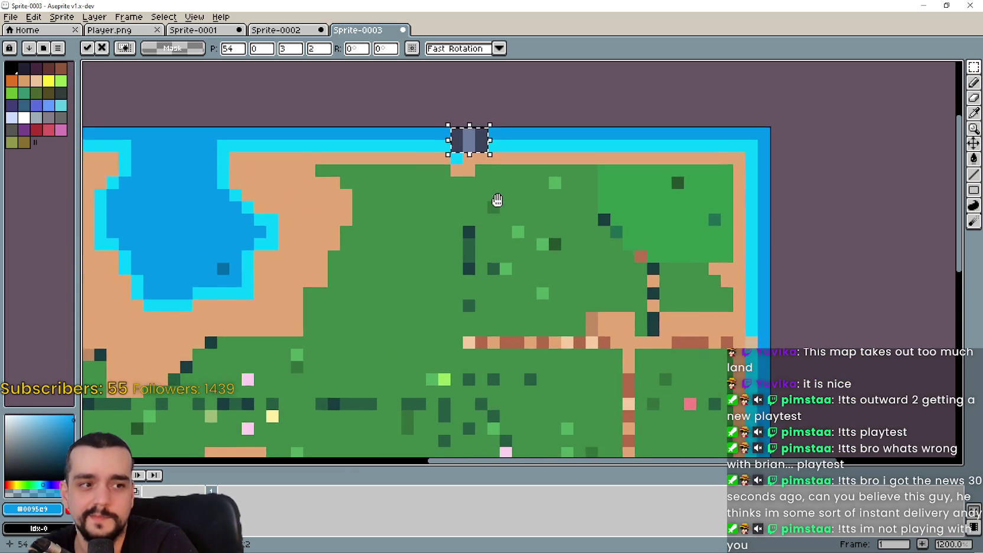
pyautogui.scroll(-1, 566, 265)
pyautogui.press('Return')
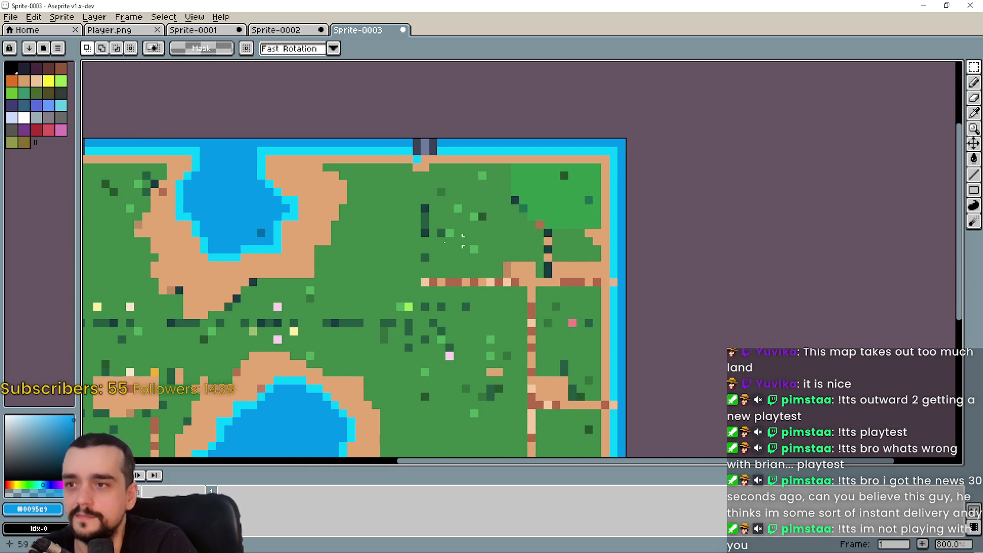
pyautogui.scroll(1, 511, 233)
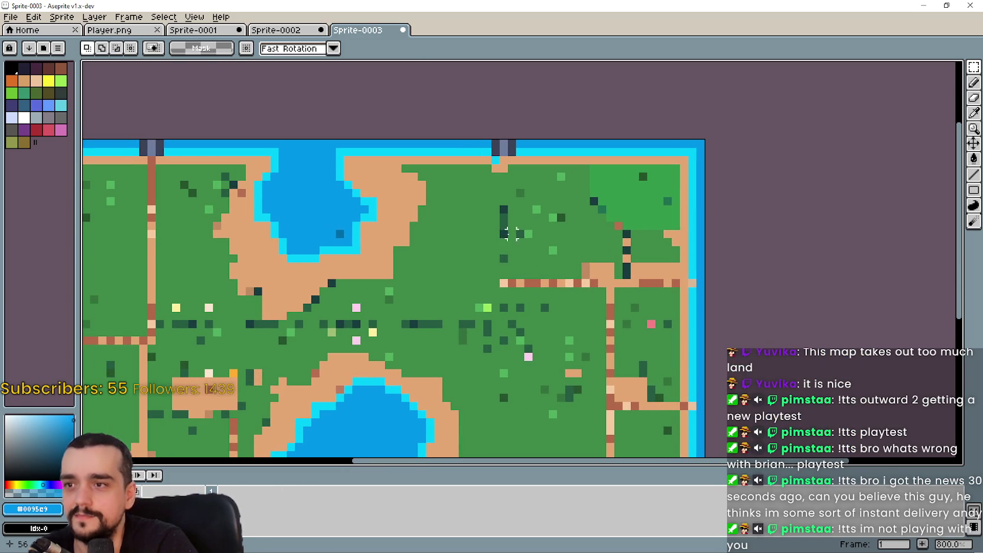
pyautogui.click(974, 112)
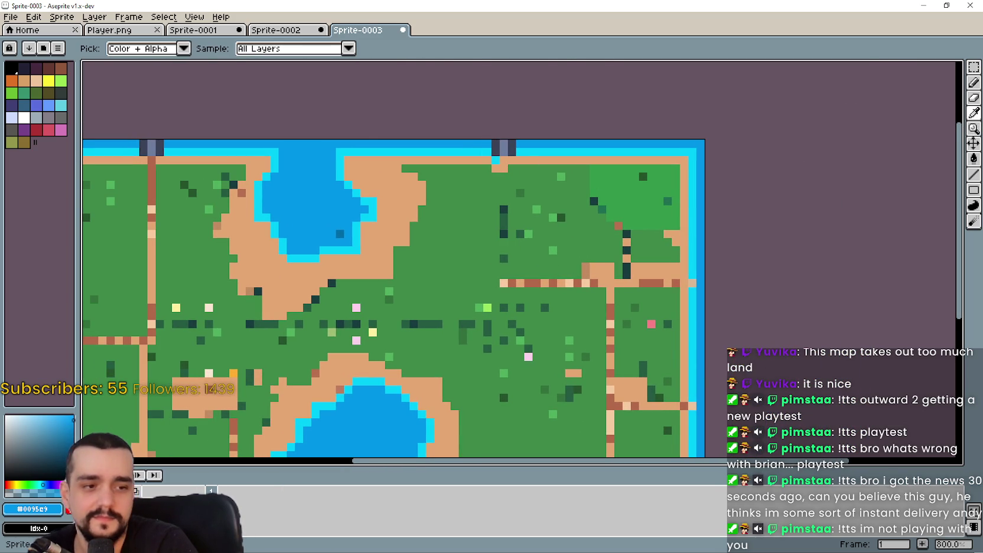
# Compare the pixel map with the island map in Godot and reframe the view.
pyautogui.hotkey('alt', 'Tab')
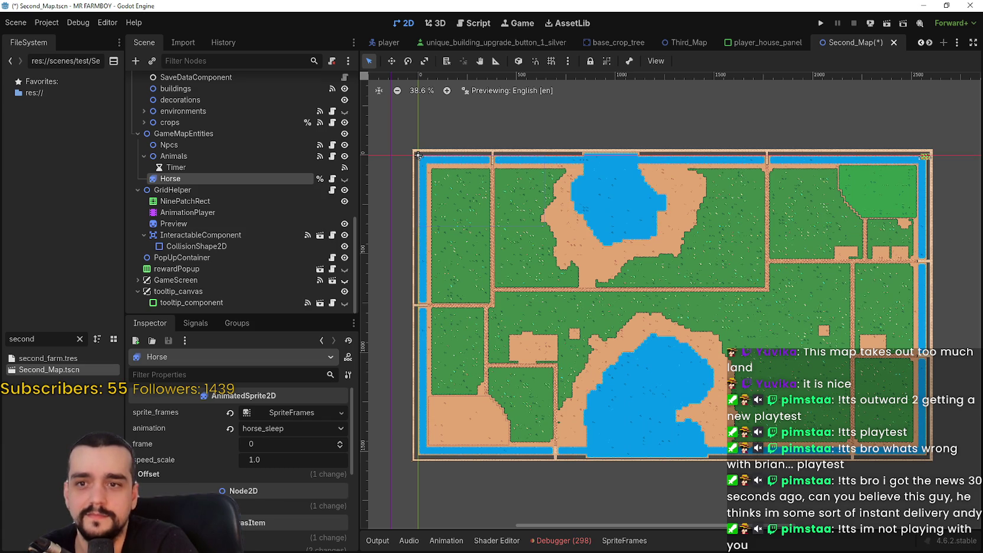
pyautogui.hotkey('alt', 'Tab')
pyautogui.hotkey('alt', 'Tab')
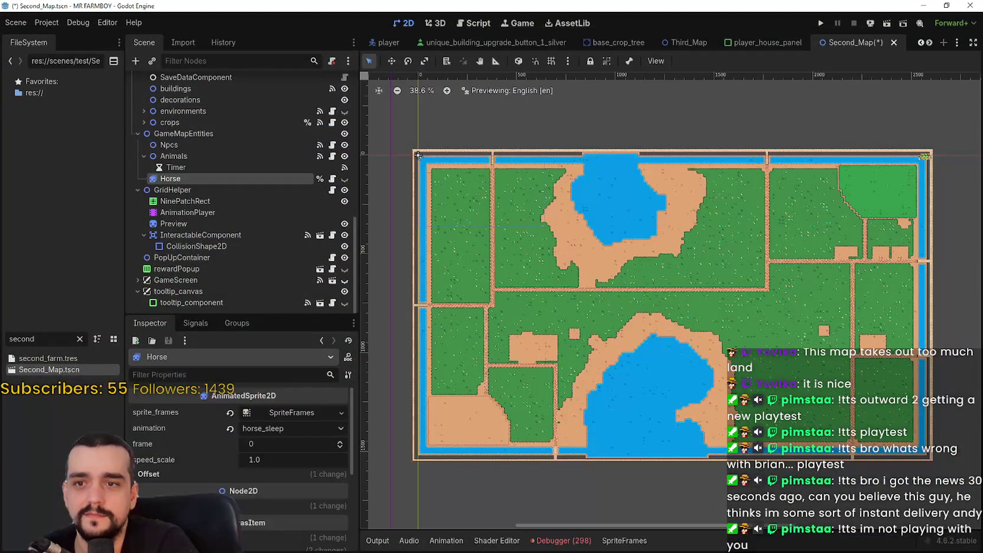
pyautogui.hotkey('alt', 'Tab')
pyautogui.hotkey('alt', 'Tab')
pyautogui.hotkey('alt', 'Tab')
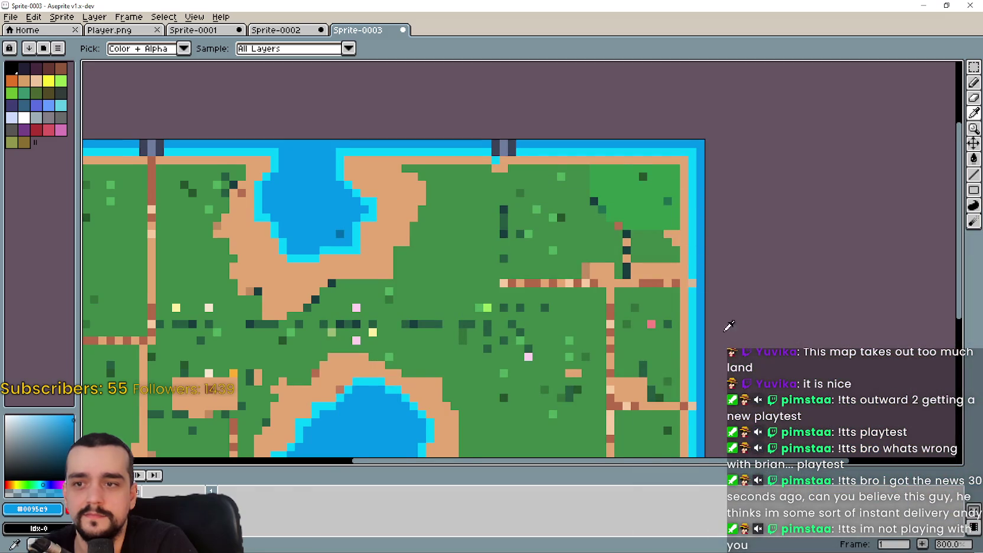
pyautogui.moveTo(738, 331); pyautogui.dragTo(754, 312)
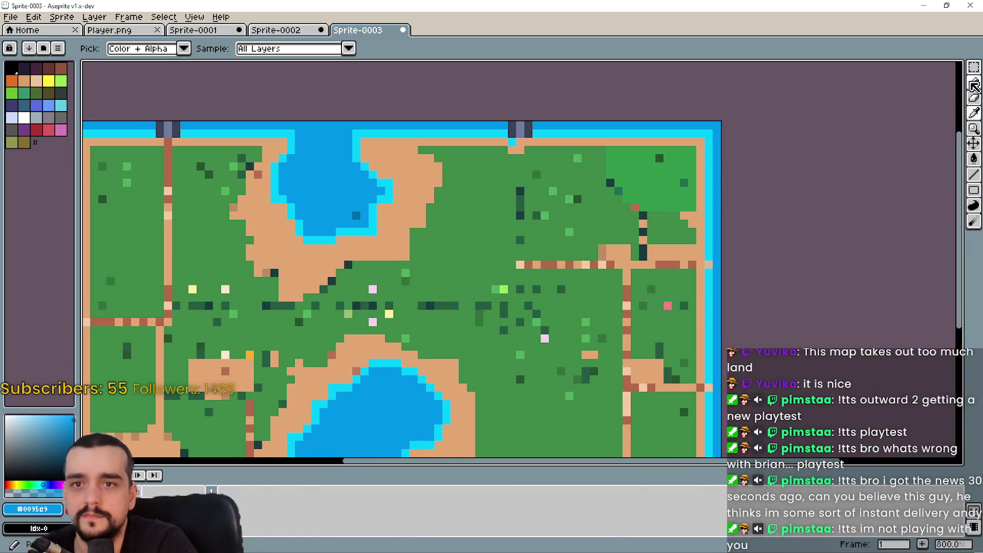
pyautogui.scroll(1, 526, 124)
pyautogui.scroll(-3, 554, 128)
pyautogui.scroll(1, 668, 178)
# After checking shoreline exits in Godot, draw a dock marker line on the bottom-left shoreline.
pyautogui.click(974, 175)
pyautogui.scroll(1, 672, 304)
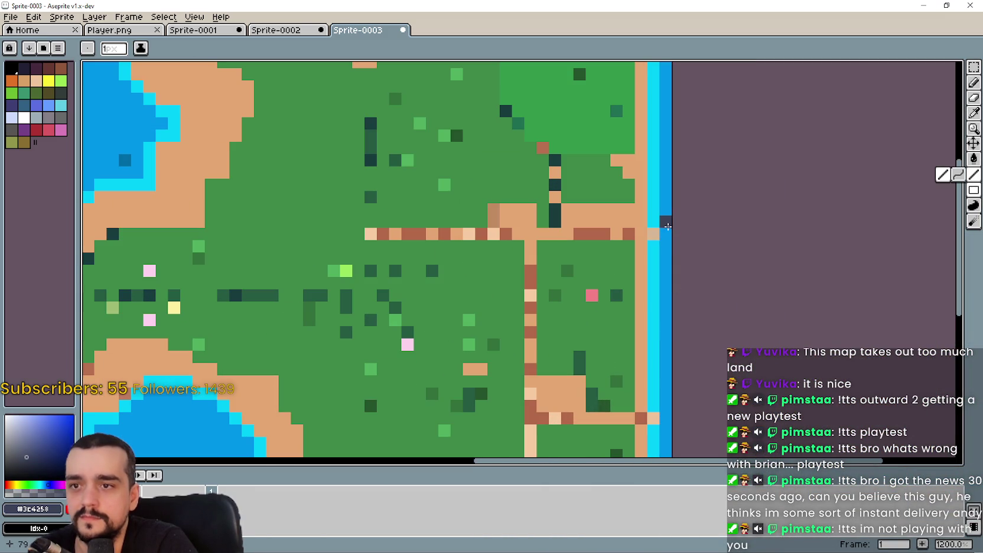
pyautogui.scroll(-3, 651, 247)
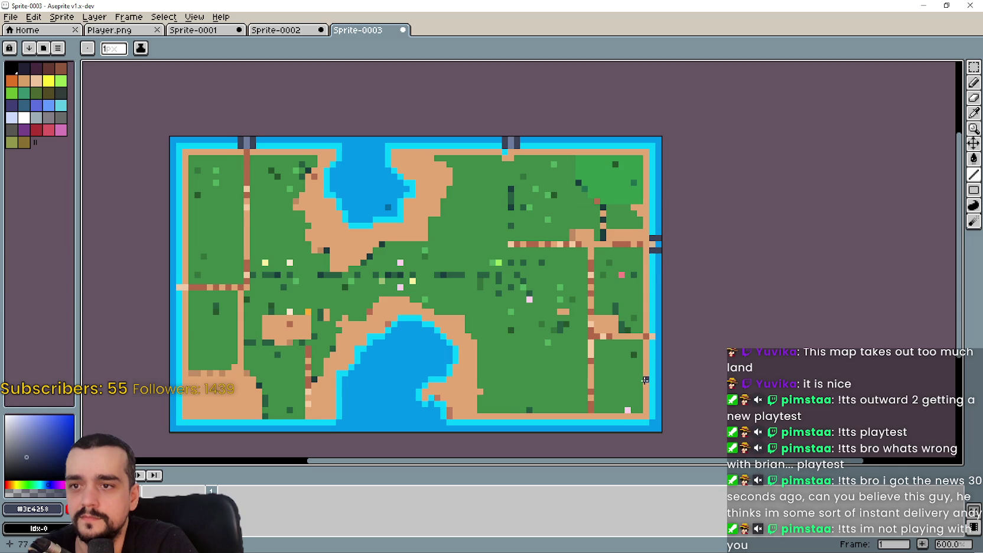
pyautogui.scroll(3, 667, 314)
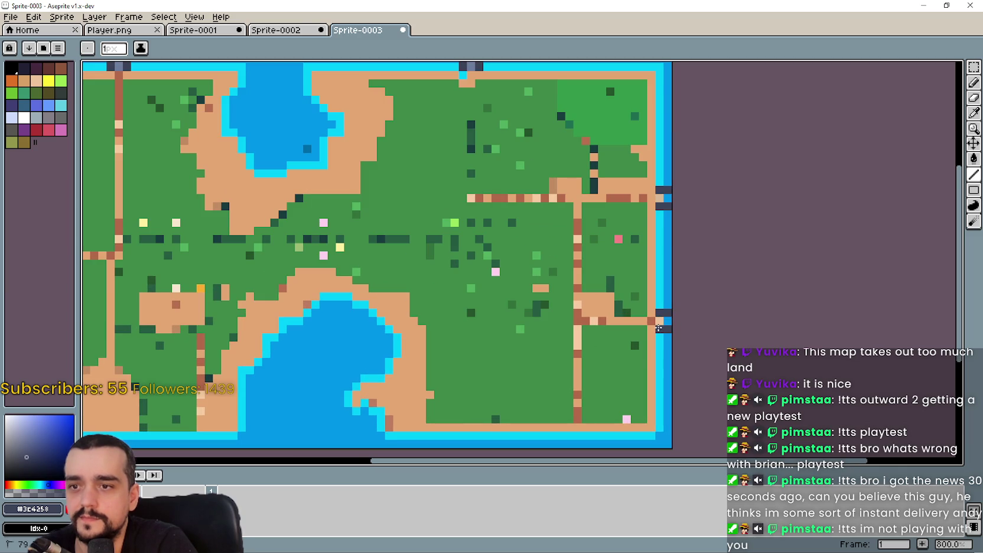
pyautogui.scroll(-3, 659, 328)
pyautogui.scroll(-1, 693, 329)
pyautogui.hotkey('alt', 'Tab')
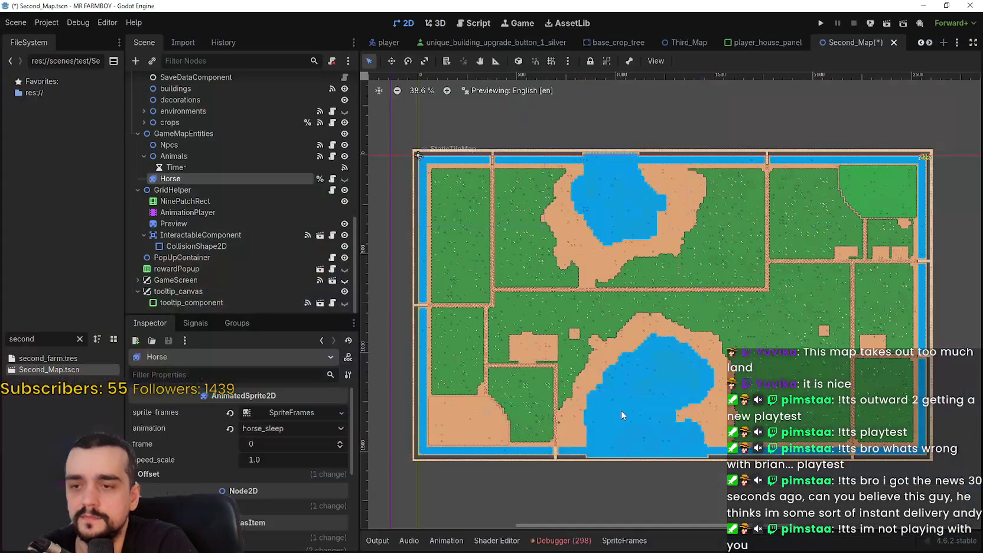
pyautogui.hotkey('alt', 'Tab')
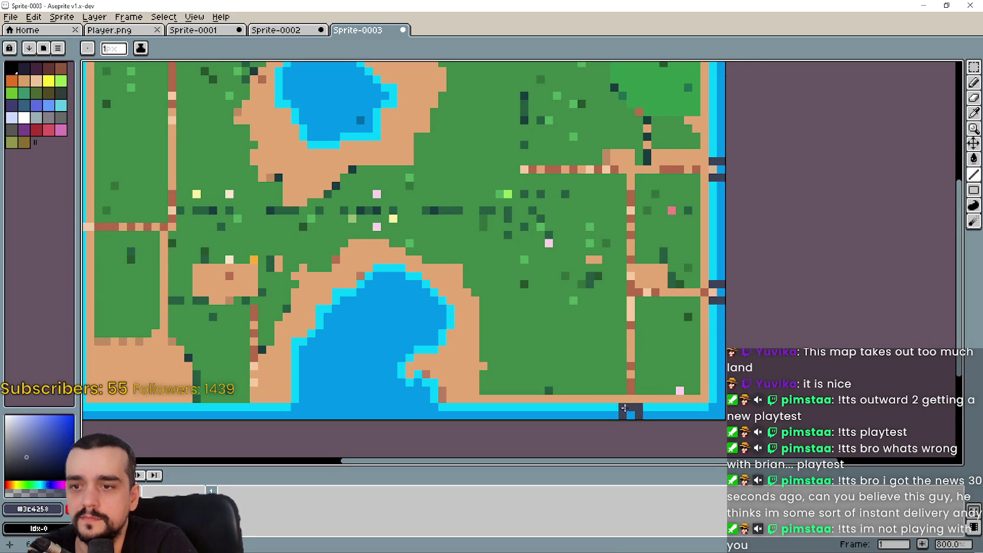
pyautogui.scroll(-2, 634, 409)
pyautogui.hotkey('alt', 'Tab')
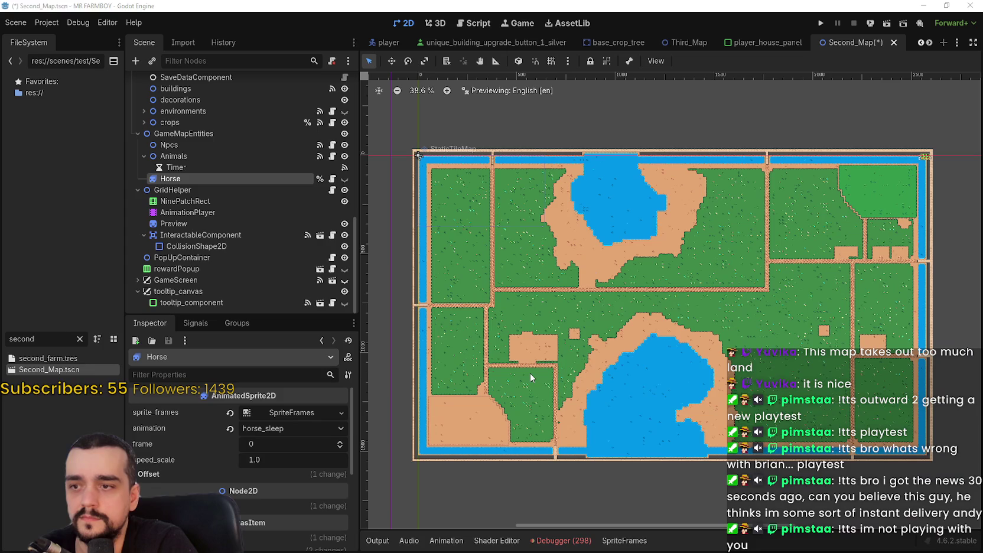
pyautogui.hotkey('alt', 'Tab')
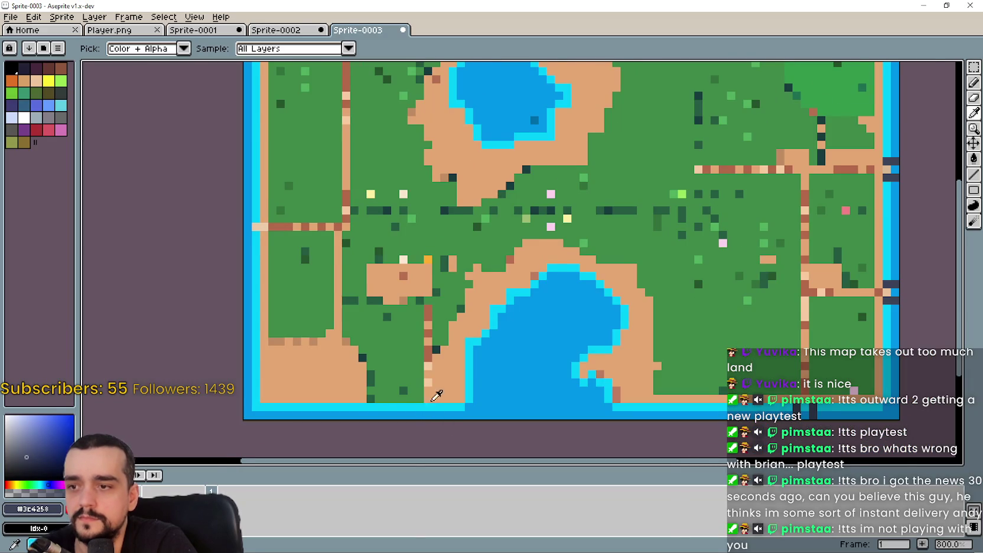
pyautogui.moveTo(433, 397); pyautogui.dragTo(470, 385)
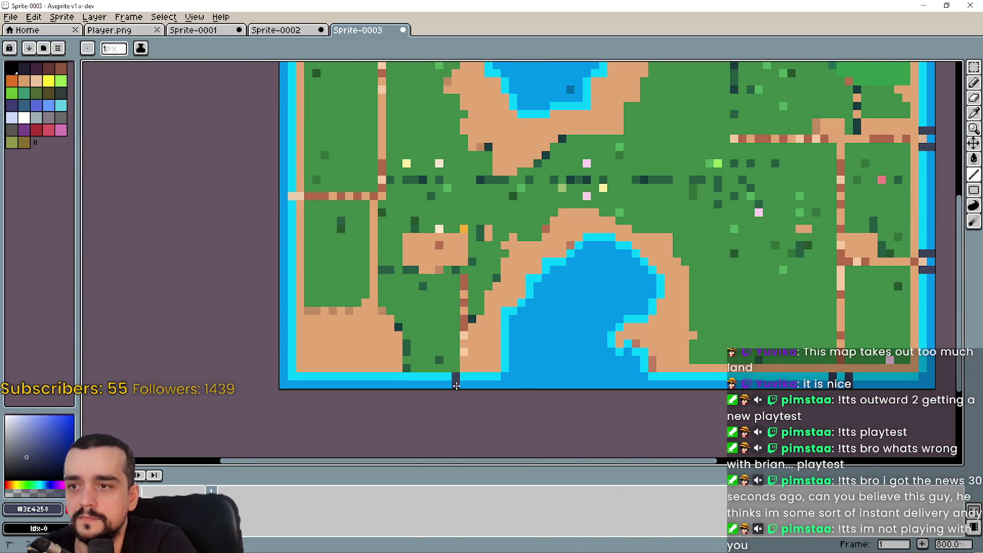
# Pencil in dark gate markers along the remaining east, west and southern shores.
pyautogui.moveTo(410, 285); pyautogui.dragTo(450, 303)
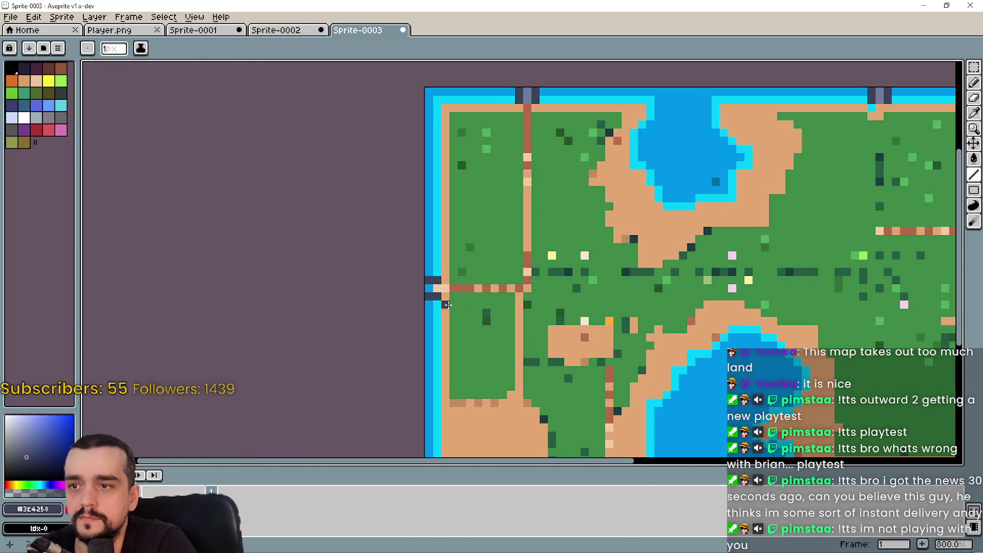
pyautogui.scroll(-2, 448, 304)
pyautogui.scroll(2, 709, 189)
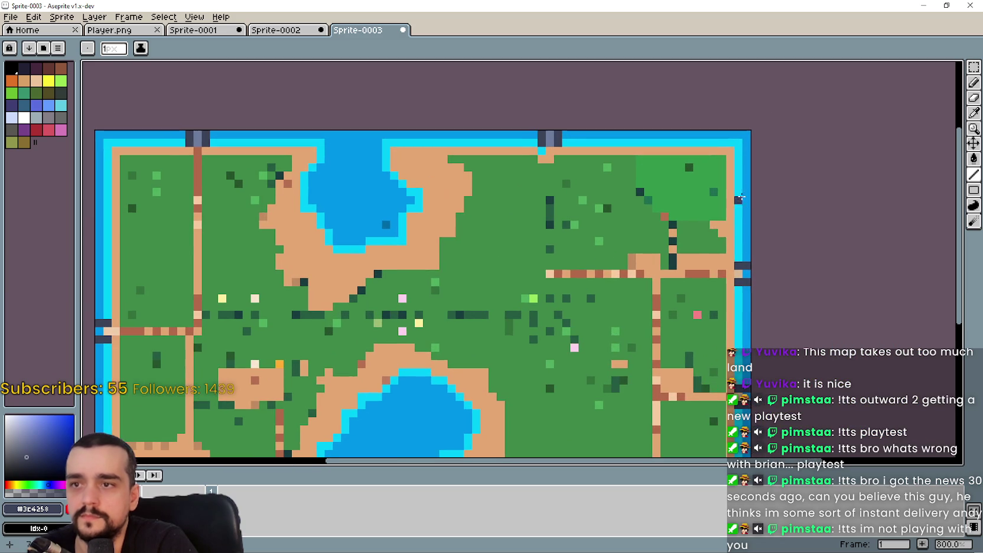
pyautogui.moveTo(775, 252); pyautogui.dragTo(731, 197)
pyautogui.scroll(2, 529, 81)
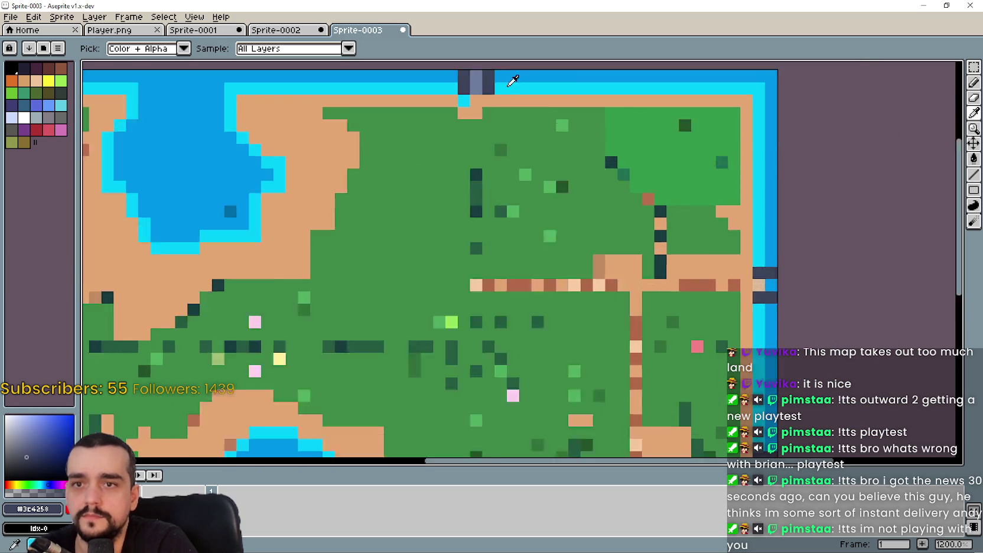
pyautogui.scroll(-2, 529, 81)
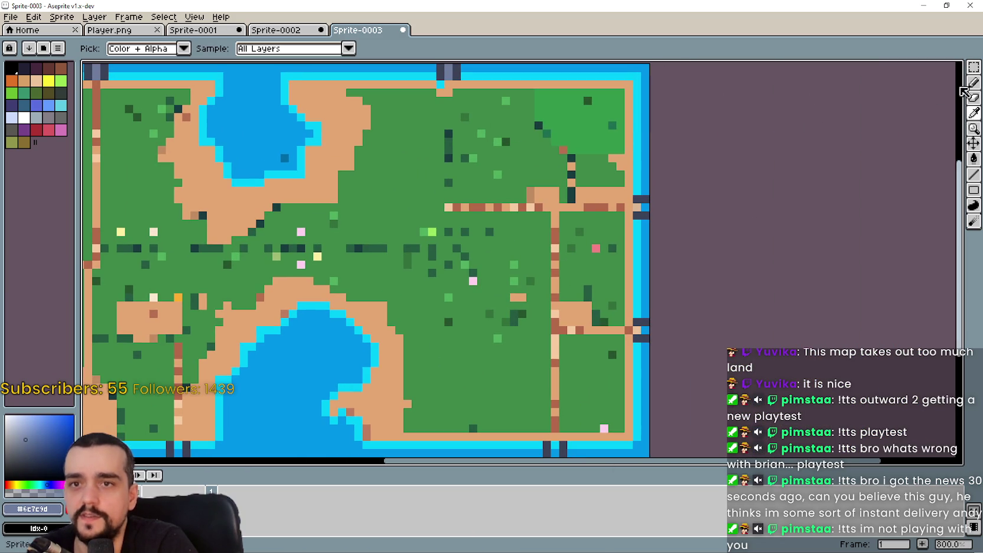
pyautogui.click(974, 83)
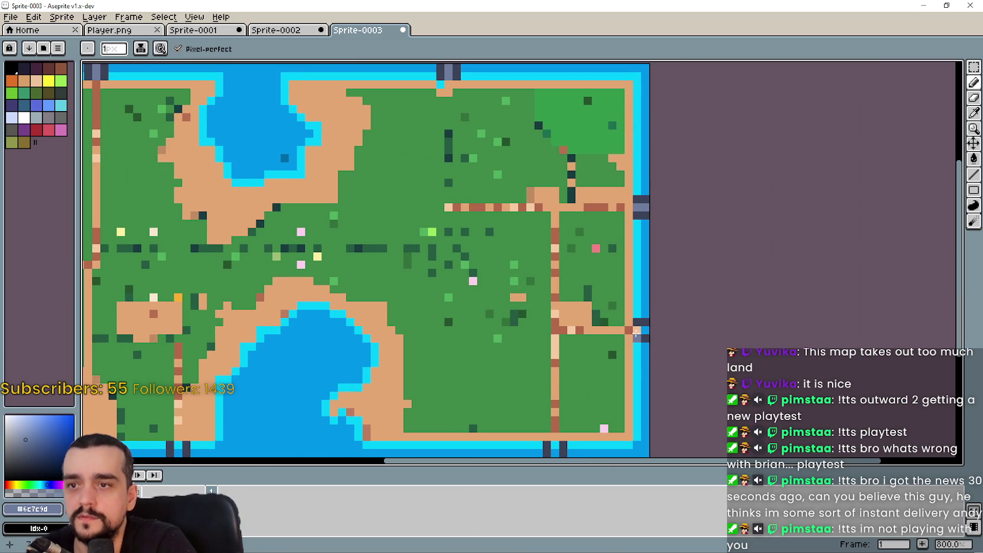
pyautogui.moveTo(596, 373); pyautogui.dragTo(653, 341)
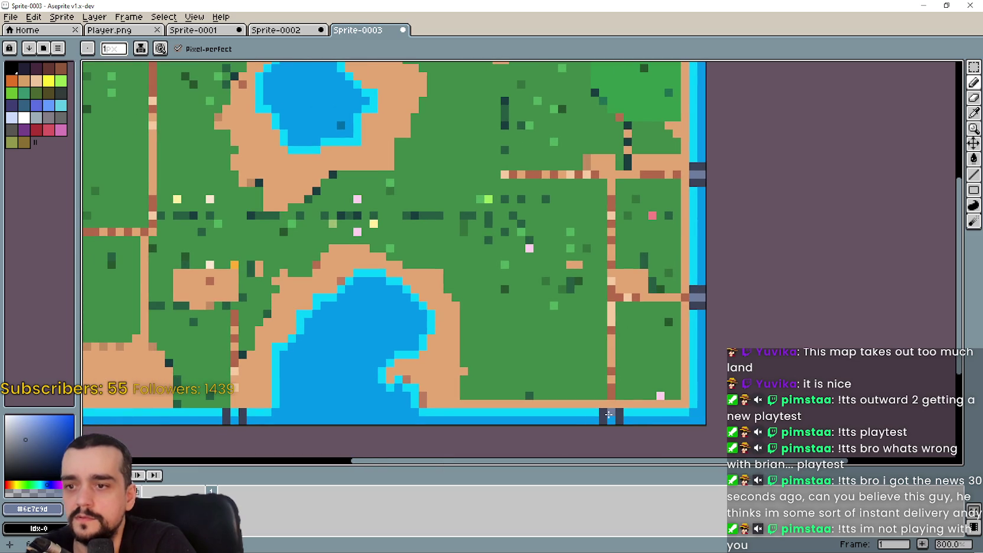
pyautogui.moveTo(448, 346); pyautogui.dragTo(580, 332)
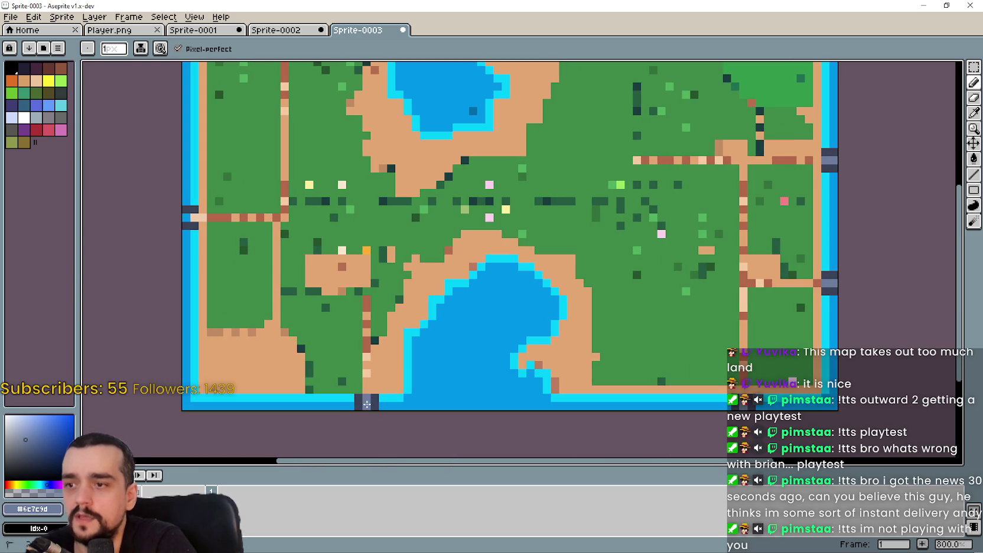
pyautogui.moveTo(588, 179); pyautogui.dragTo(552, 306)
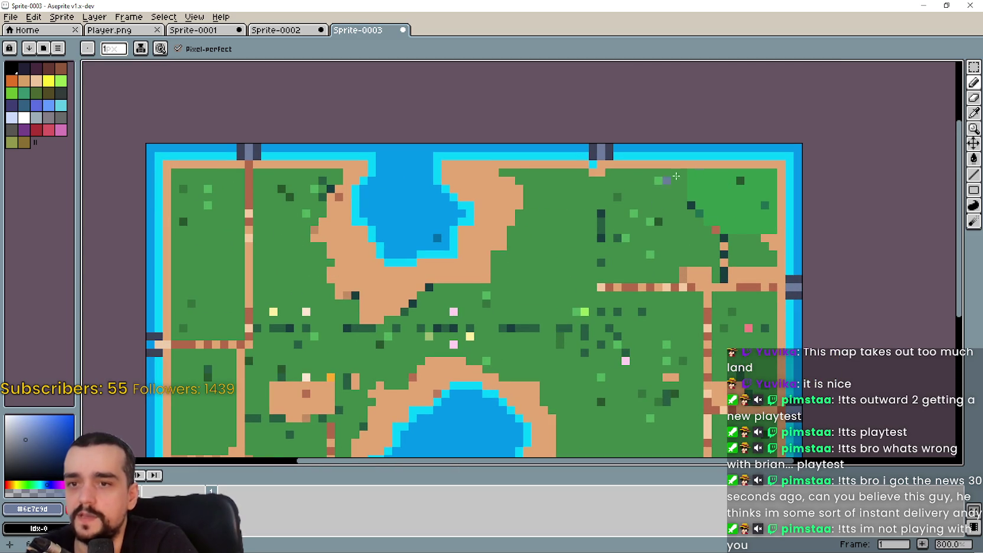
pyautogui.moveTo(707, 335); pyautogui.dragTo(620, 297)
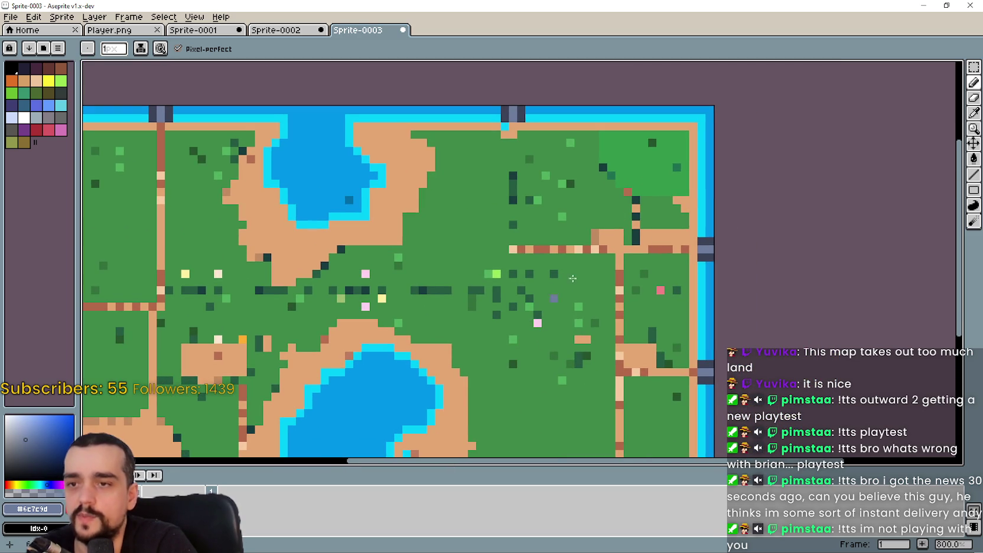
# Eyedrop the brown path colour from the map.
pyautogui.scroll(-3, 595, 282)
pyautogui.scroll(2, 361, 237)
pyautogui.scroll(1, 361, 237)
pyautogui.scroll(-1, 359, 245)
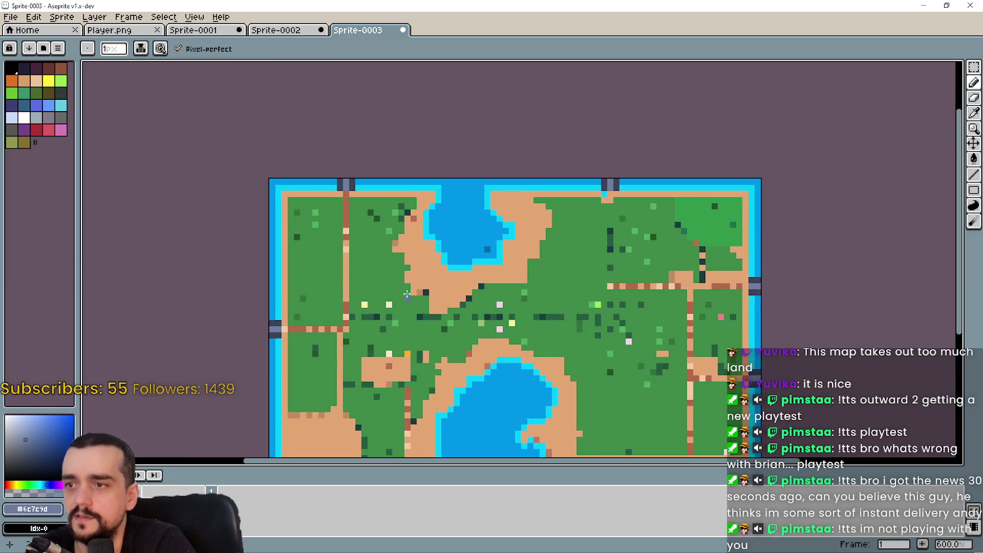
pyautogui.click(973, 115)
pyautogui.scroll(3, 354, 136)
pyautogui.click(363, 122)
pyautogui.scroll(-3, 362, 124)
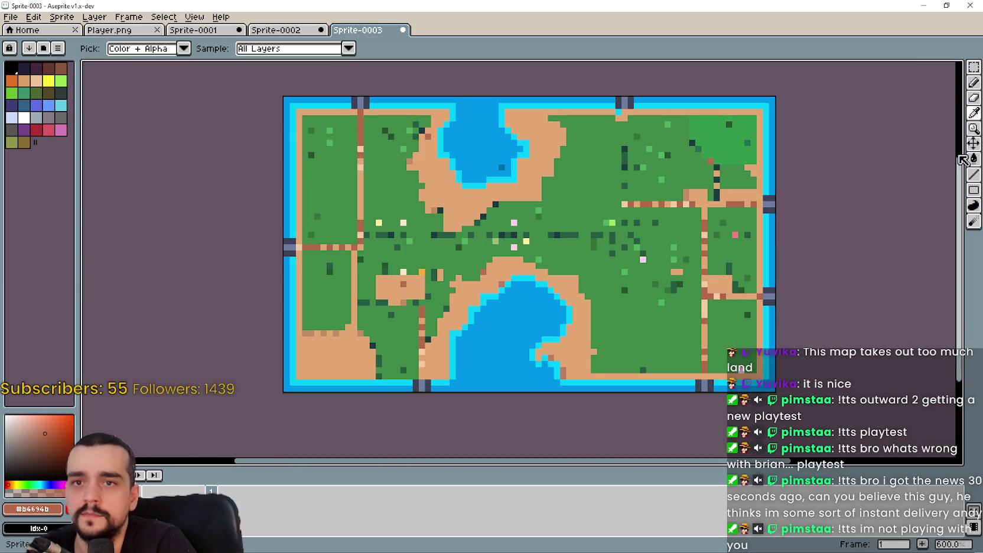
# Draw straight brown roads down to the central road and extend the central road east across the map.
pyautogui.click(974, 174)
pyautogui.moveTo(361, 111); pyautogui.dragTo(360, 248)
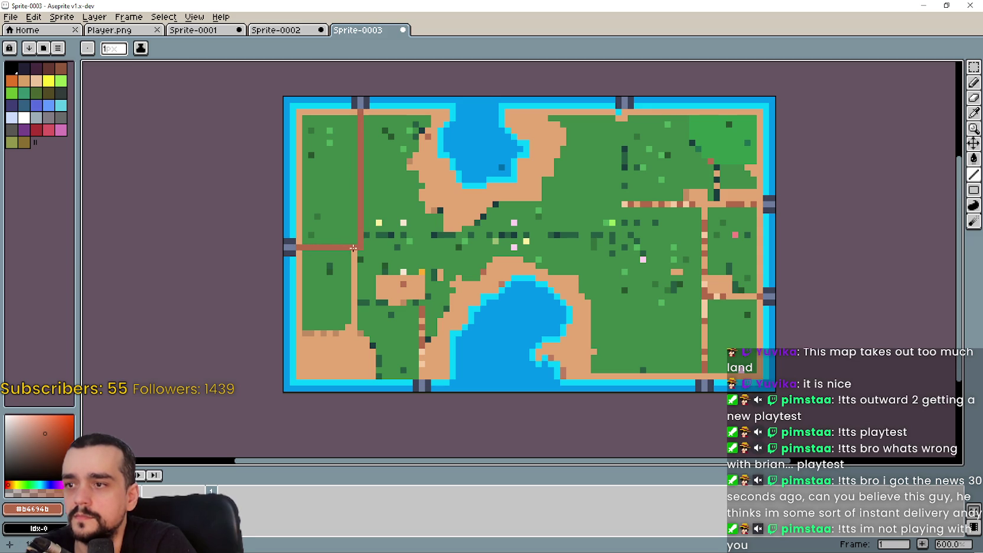
pyautogui.moveTo(349, 306); pyautogui.dragTo(353, 324)
pyautogui.moveTo(395, 237); pyautogui.dragTo(604, 236)
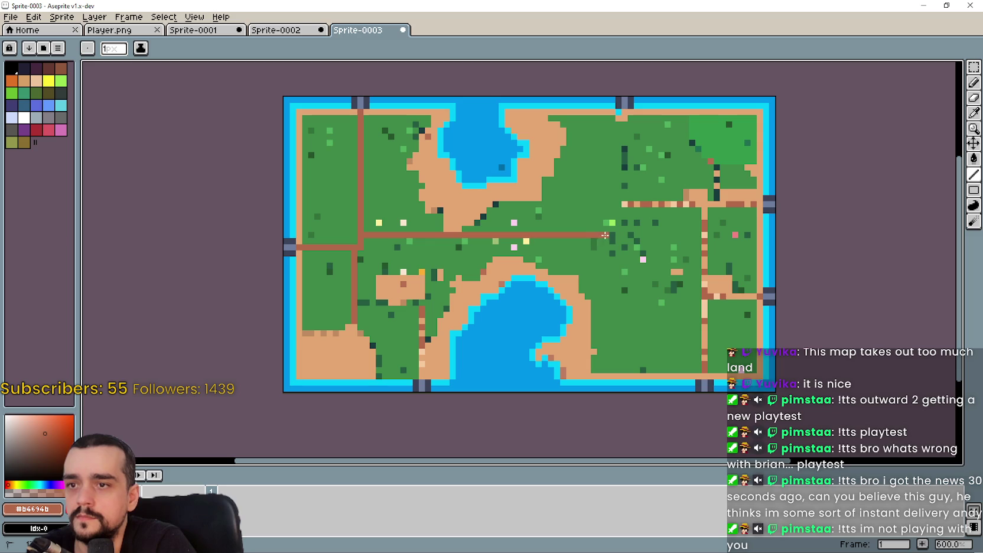
pyautogui.hotkey('alt', 'Tab')
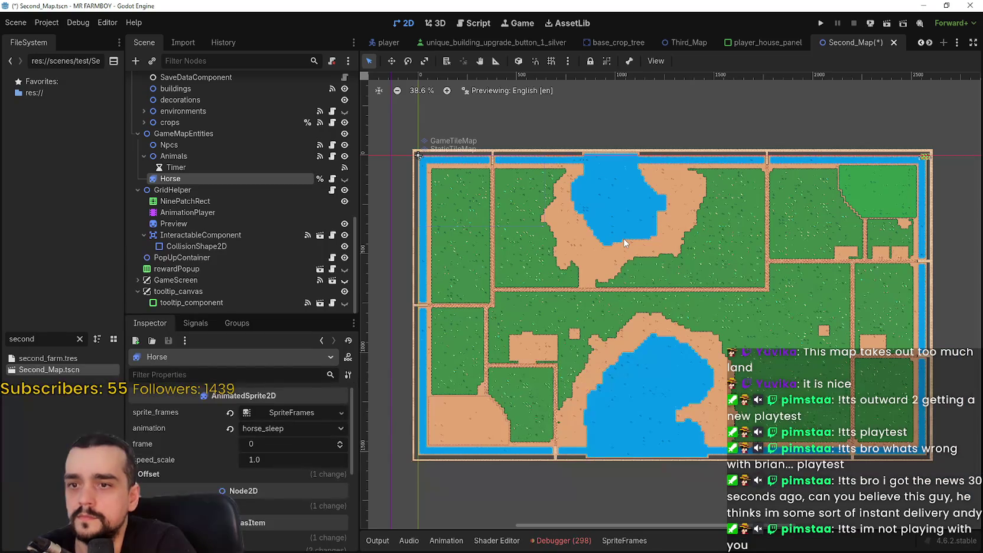
pyautogui.hotkey('alt', 'Tab')
# Straighten the upper vertical road, extend the upper-right road to the east shore, and add a vertical road.
pyautogui.moveTo(632, 125); pyautogui.dragTo(625, 114)
pyautogui.hotkey('alt', 'Tab')
pyautogui.hotkey('alt', 'Tab')
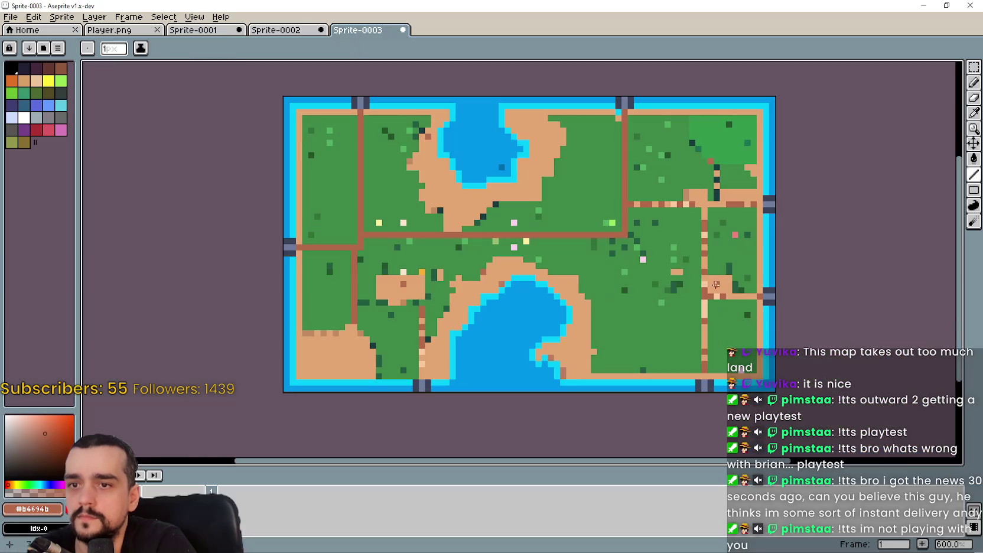
pyautogui.moveTo(695, 204); pyautogui.dragTo(762, 204)
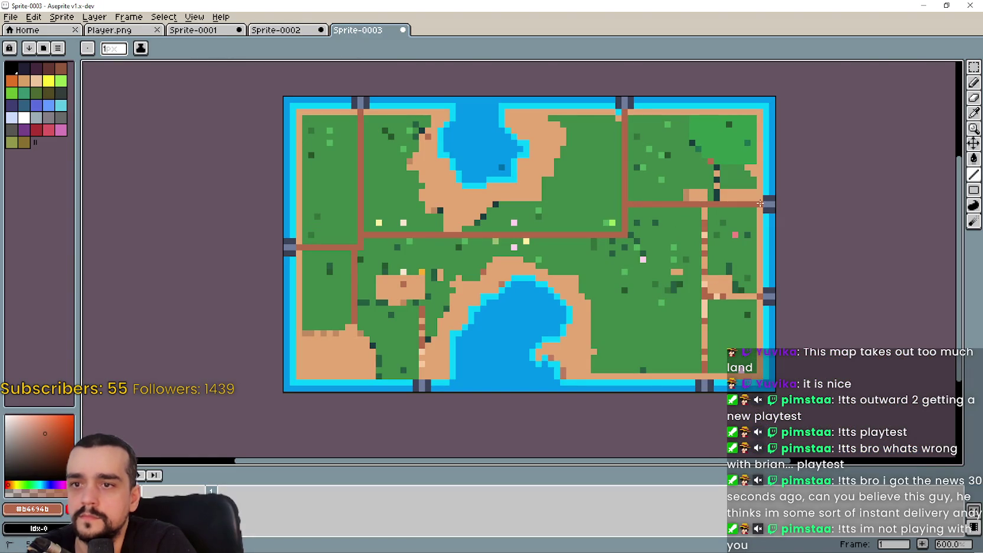
pyautogui.hotkey('alt', 'Tab')
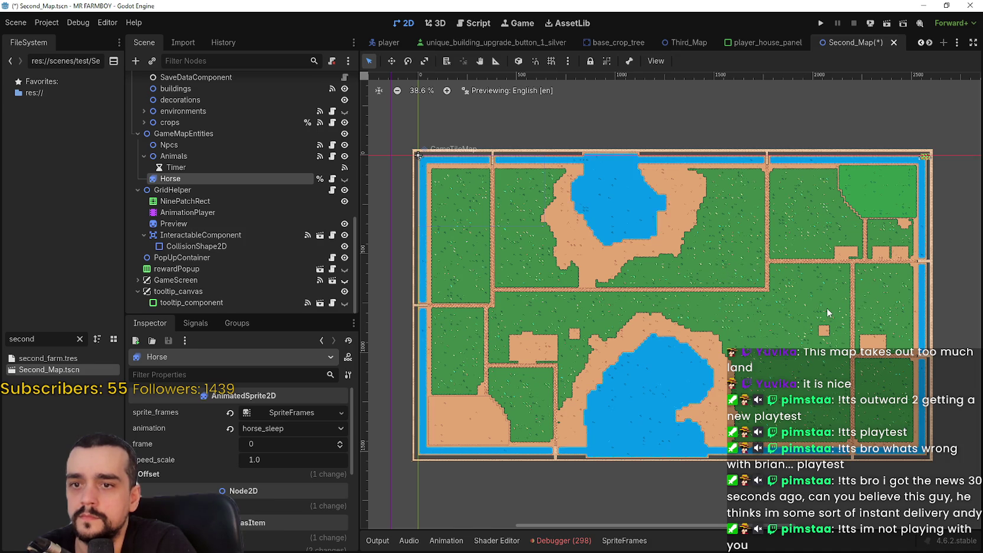
pyautogui.hotkey('alt', 'Tab')
pyautogui.moveTo(795, 277); pyautogui.dragTo(703, 233)
pyautogui.moveTo(606, 177); pyautogui.dragTo(607, 332)
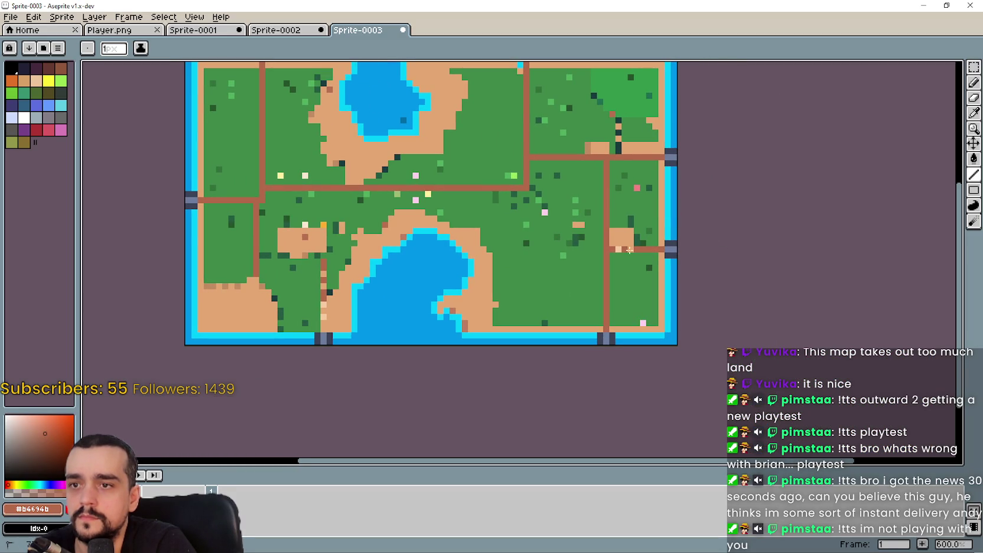
pyautogui.moveTo(603, 283); pyautogui.dragTo(620, 309)
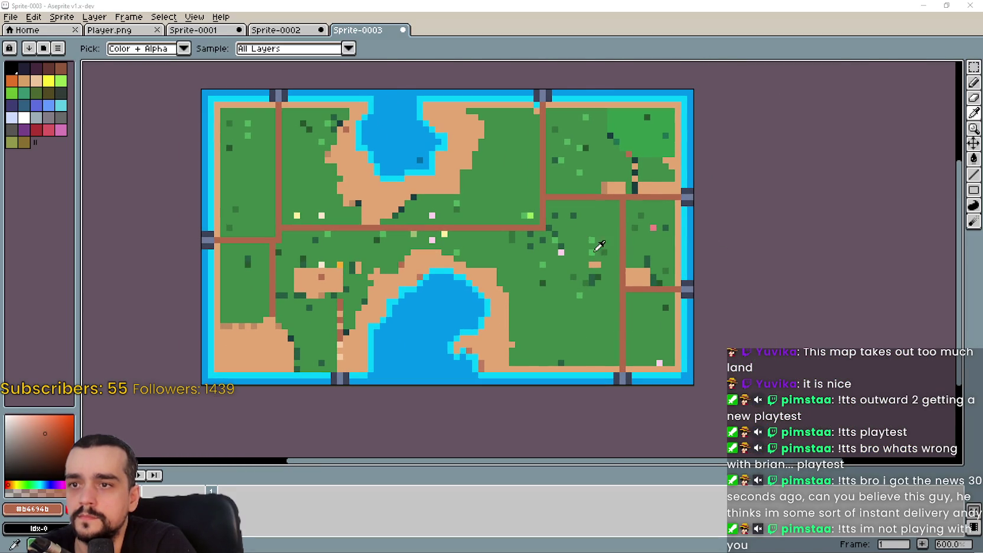
# Compare with the Godot map, then eyedrop the road brown from the island map.
pyautogui.hotkey('alt', 'Tab')
pyautogui.hotkey('alt', 'Tab')
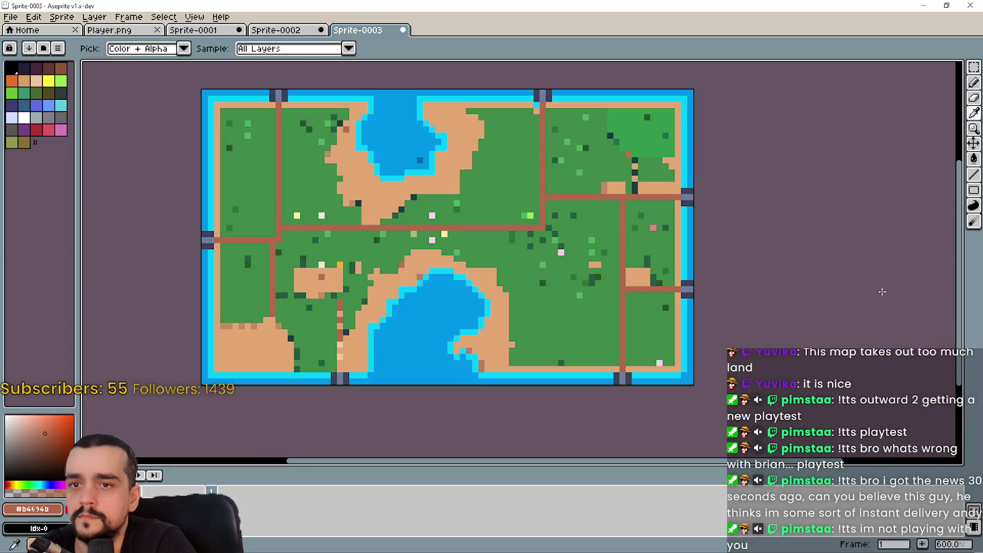
pyautogui.scroll(-1, 694, 302)
pyautogui.scroll(-1, 694, 303)
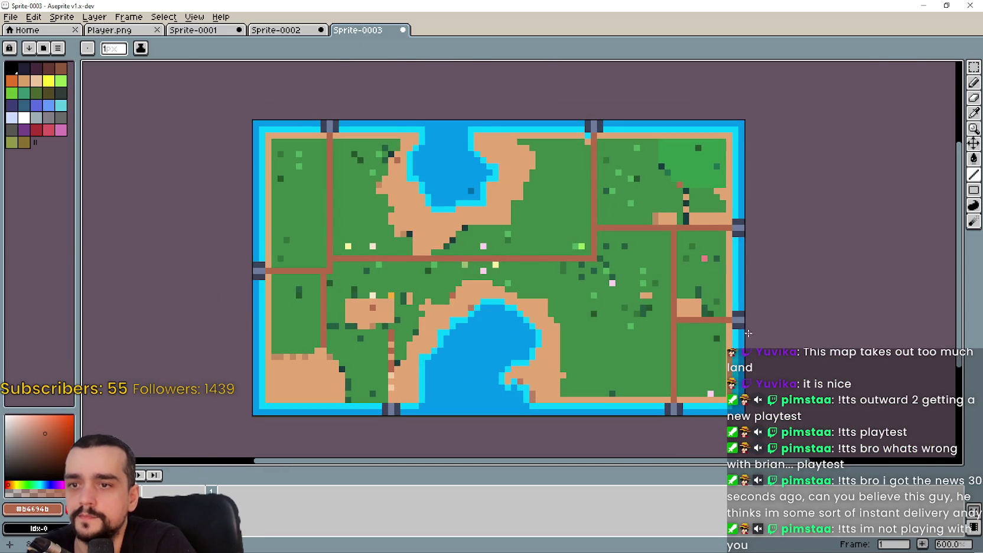
pyautogui.hotkey('alt', 'Tab')
pyautogui.hotkey('alt', 'Tab')
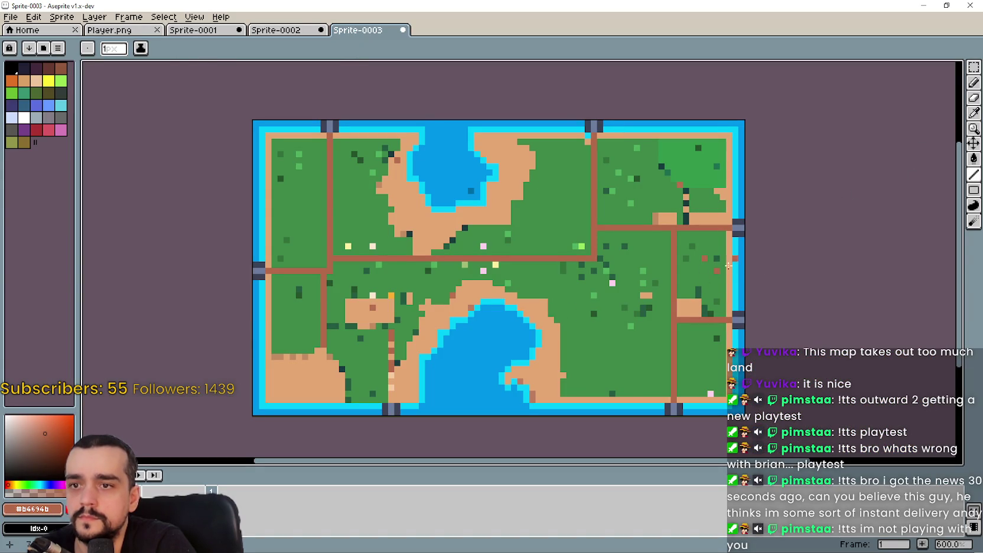
pyautogui.keyDown('alt'); pyautogui.click(704, 260); pyautogui.keyUp('alt')
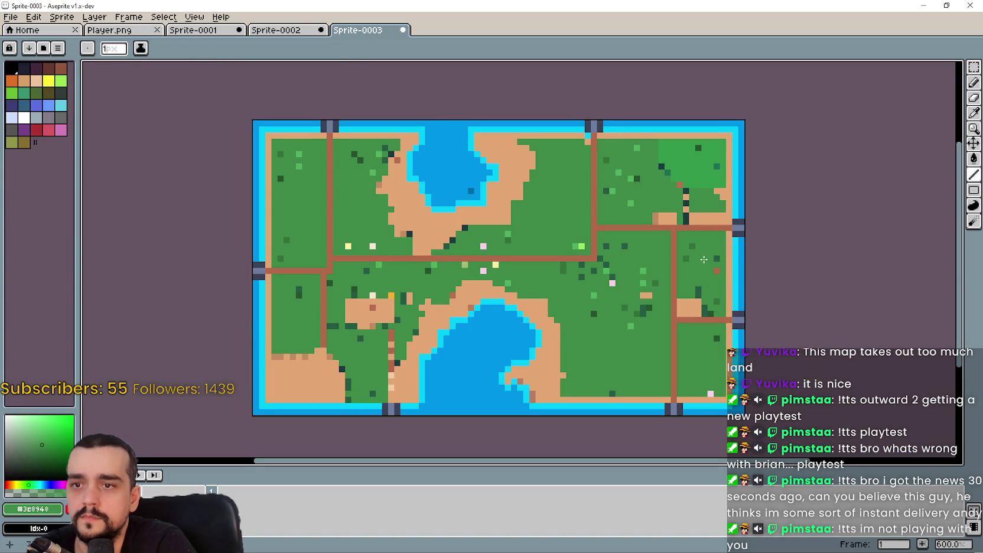
pyautogui.hscroll(-3, 704, 298)
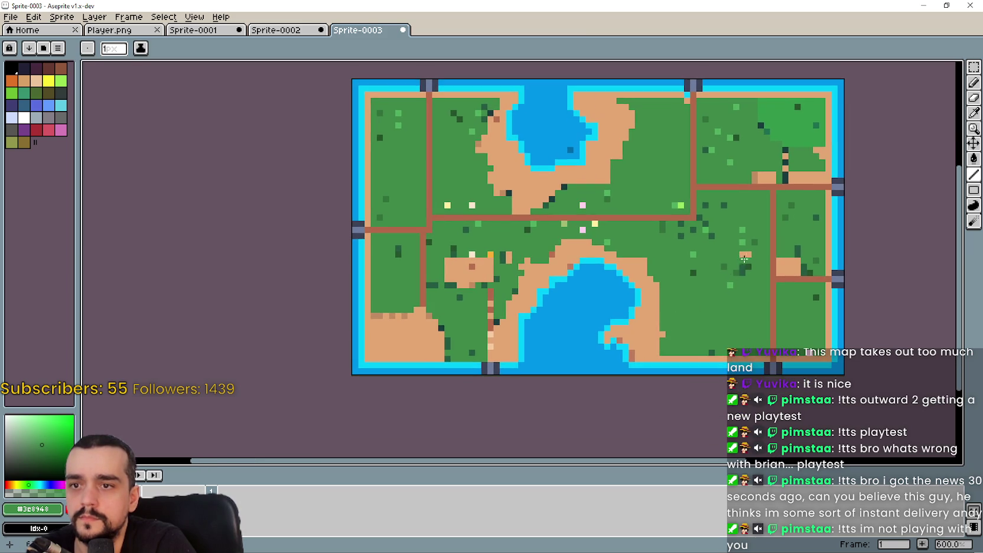
pyautogui.scroll(3, 656, 295)
pyautogui.scroll(-3, 655, 272)
pyautogui.scroll(1, 654, 267)
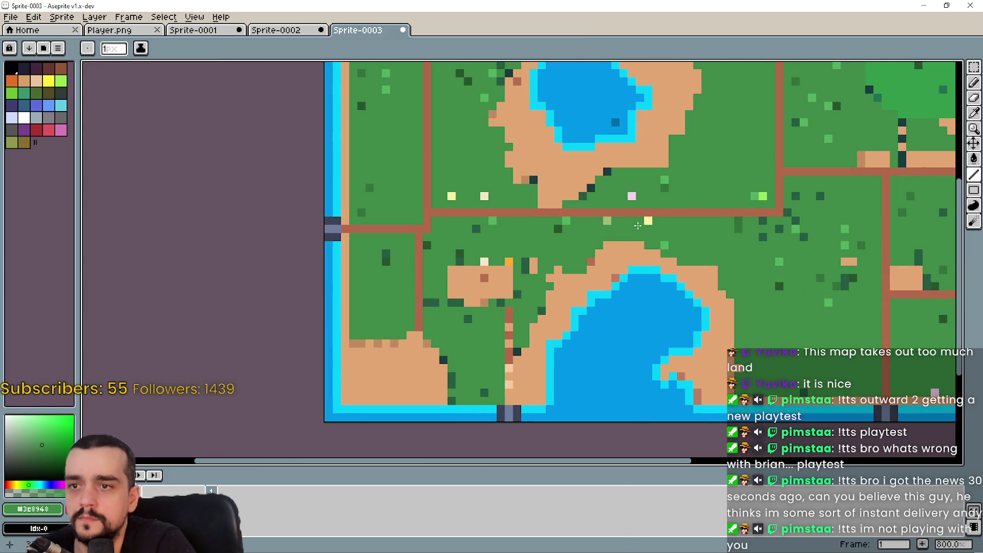
pyautogui.hscroll(-2, 586, 263)
pyautogui.hscroll(-2, 578, 265)
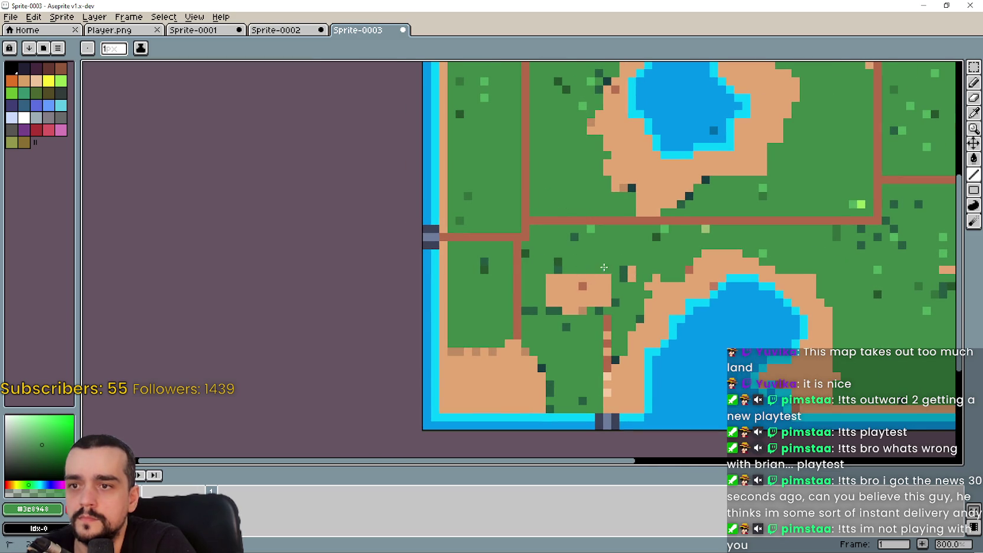
pyautogui.scroll(-2, 604, 267)
pyautogui.hscroll(3, 608, 296)
pyautogui.hscroll(1, 615, 343)
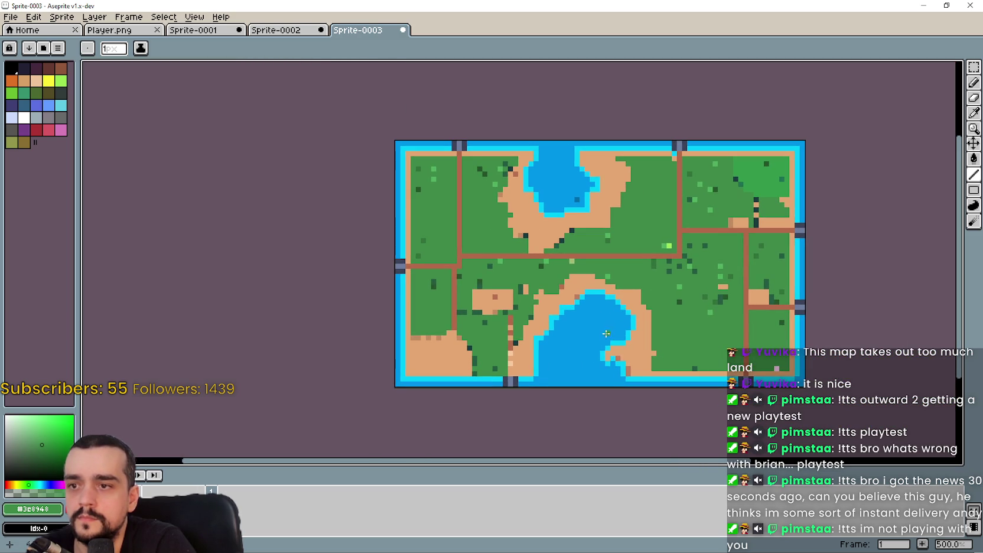
pyautogui.scroll(2, 499, 373)
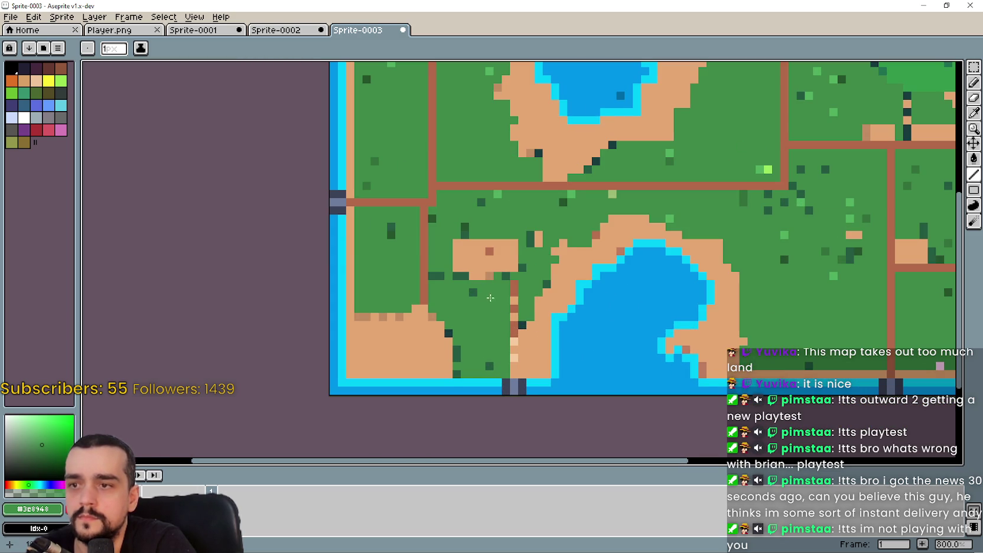
pyautogui.keyDown('alt'); pyautogui.click(499, 334); pyautogui.keyUp('alt')
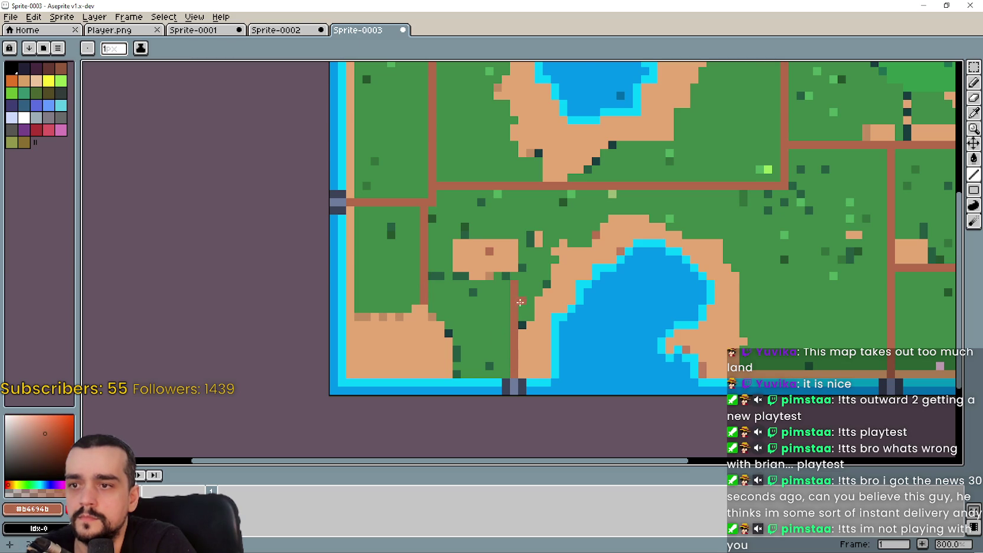
# Draw a short horizontal brown road linking the two lower-left vertical roads.
pyautogui.hotkey('alt', 'Tab')
pyautogui.hotkey('alt', 'Tab')
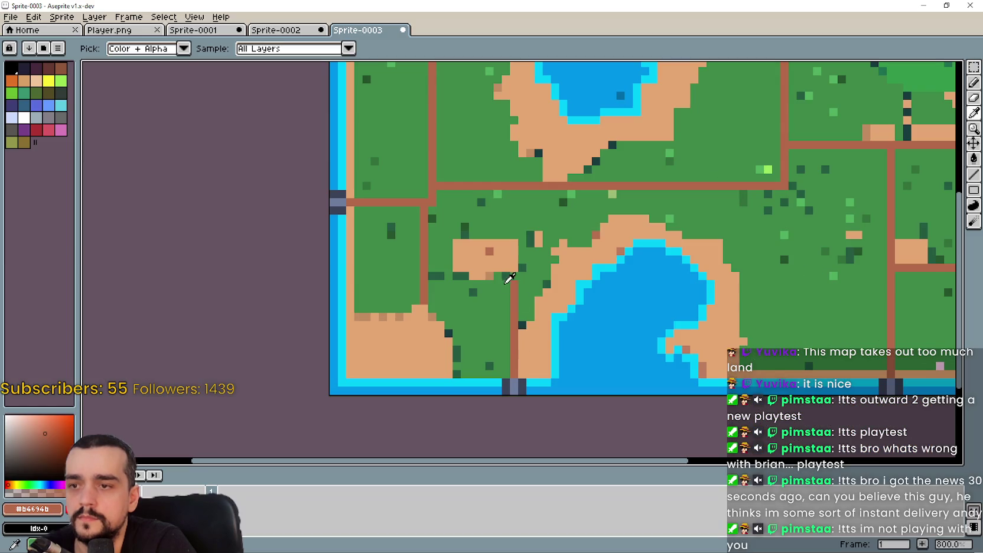
pyautogui.moveTo(511, 277); pyautogui.dragTo(437, 276)
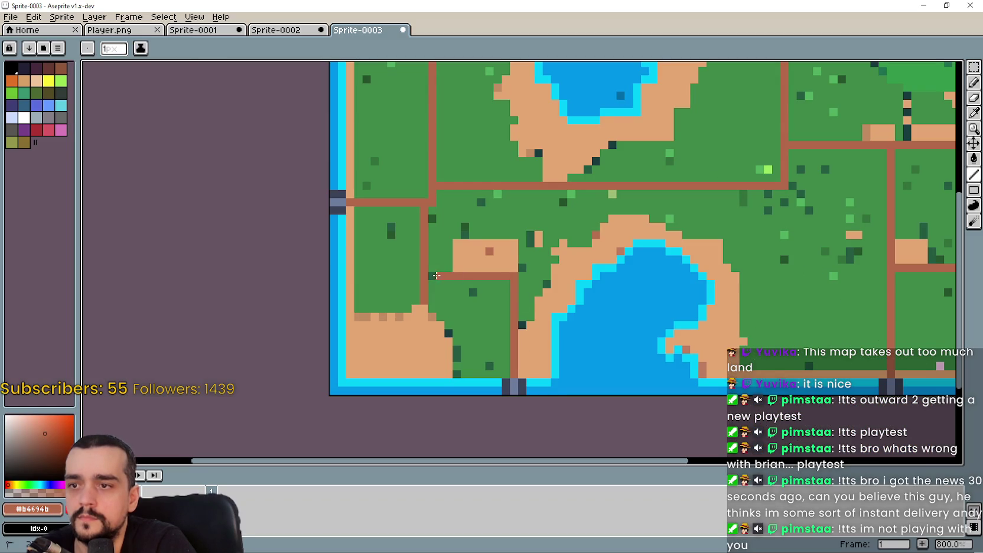
pyautogui.scroll(-1, 511, 319)
pyautogui.hotkey('alt', 'Tab')
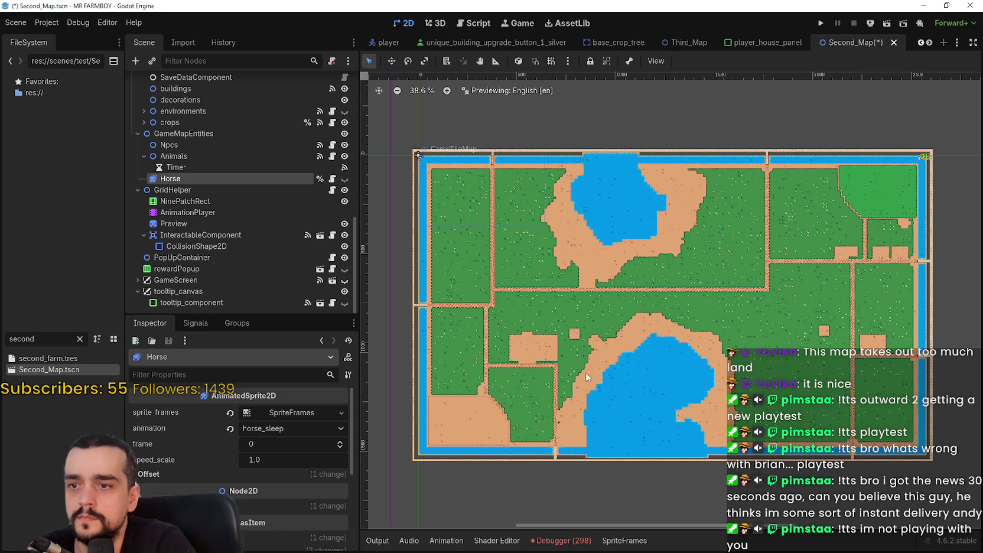
pyautogui.hotkey('alt', 'Tab')
# Zoom out to review the island, then bring up the Sprite-0002 reference map.
pyautogui.scroll(-1, 603, 272)
pyautogui.scroll(-1, 603, 271)
pyautogui.scroll(-1, 603, 272)
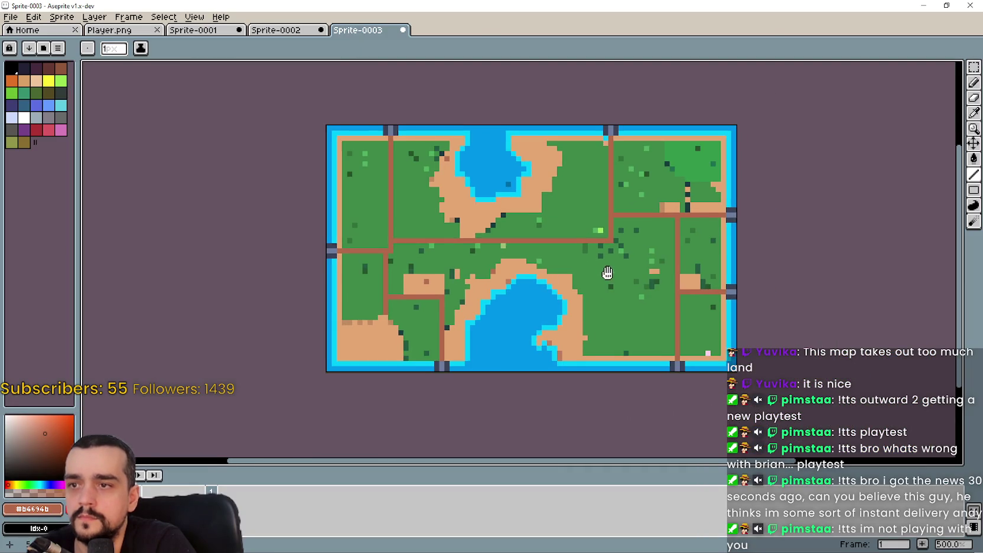
pyautogui.scroll(-2, 603, 272)
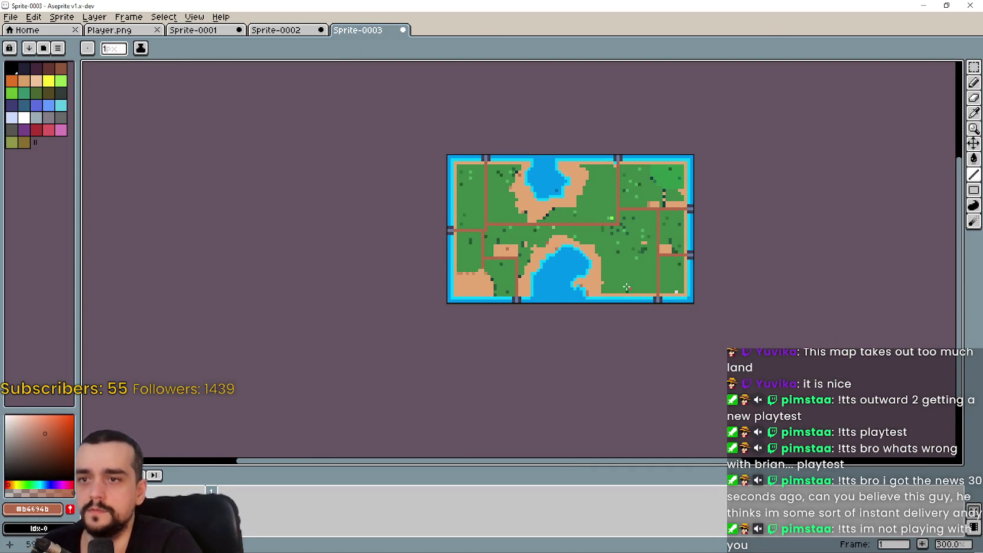
pyautogui.hscroll(-1, 638, 278)
pyautogui.hscroll(-1, 647, 262)
pyautogui.scroll(1, 647, 262)
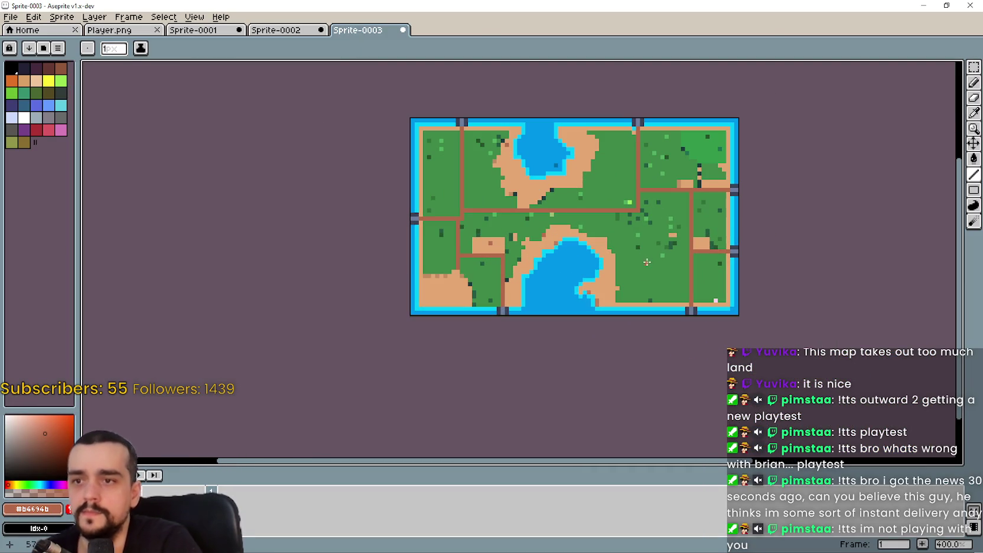
pyautogui.scroll(1, 610, 250)
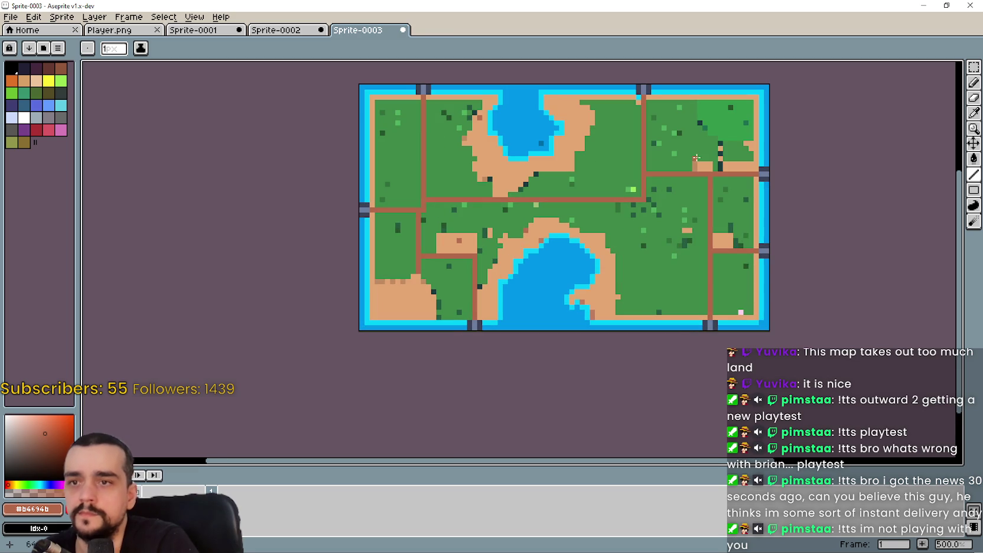
pyautogui.click(263, 31)
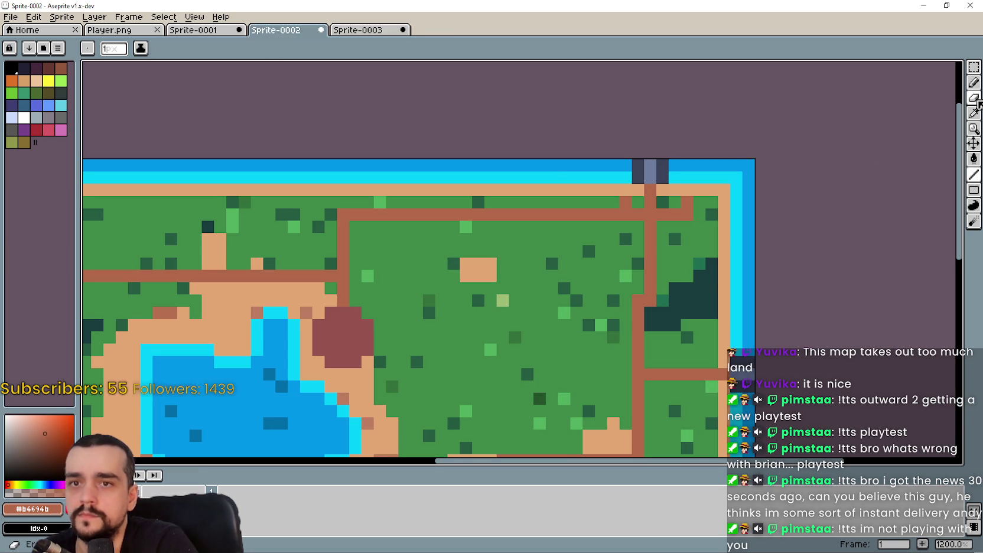
# Move the dark tree pixels into the top-right grove and replace the dark fence with brown road.
pyautogui.click(974, 67)
pyautogui.scroll(-1, 737, 288)
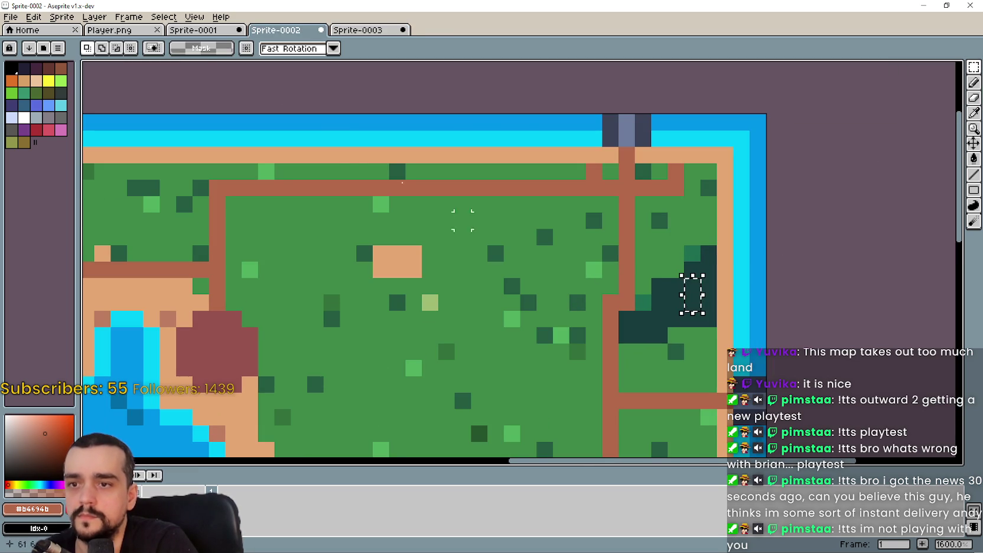
pyautogui.click(351, 31)
pyautogui.scroll(2, 566, 209)
pyautogui.scroll(2, 494, 197)
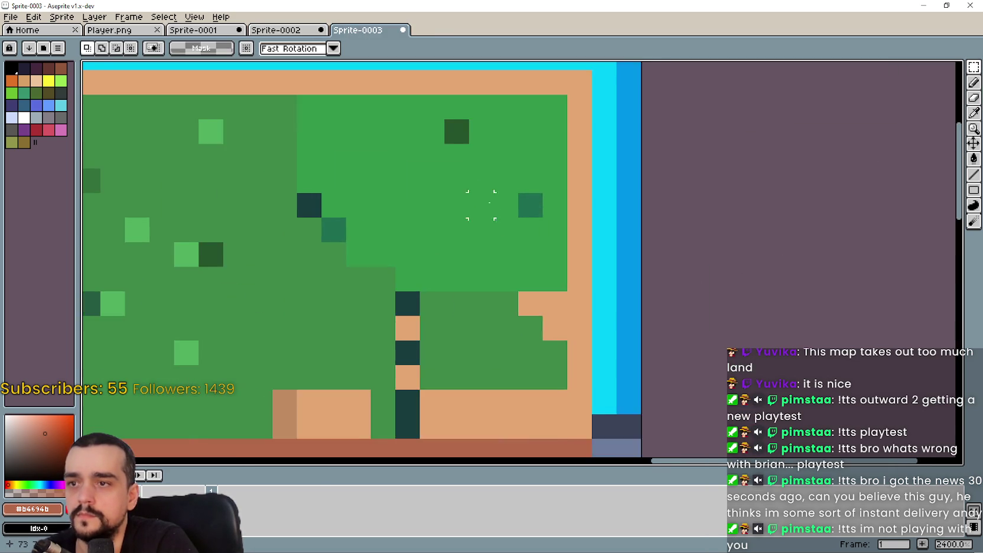
pyautogui.scroll(-1, 507, 205)
pyautogui.moveTo(540, 260); pyautogui.dragTo(491, 211)
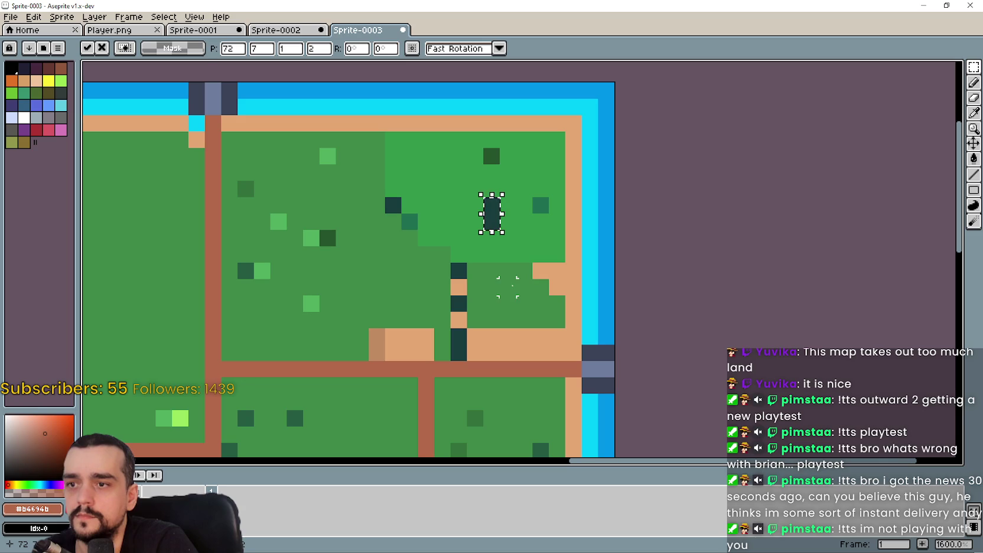
pyautogui.click(524, 271)
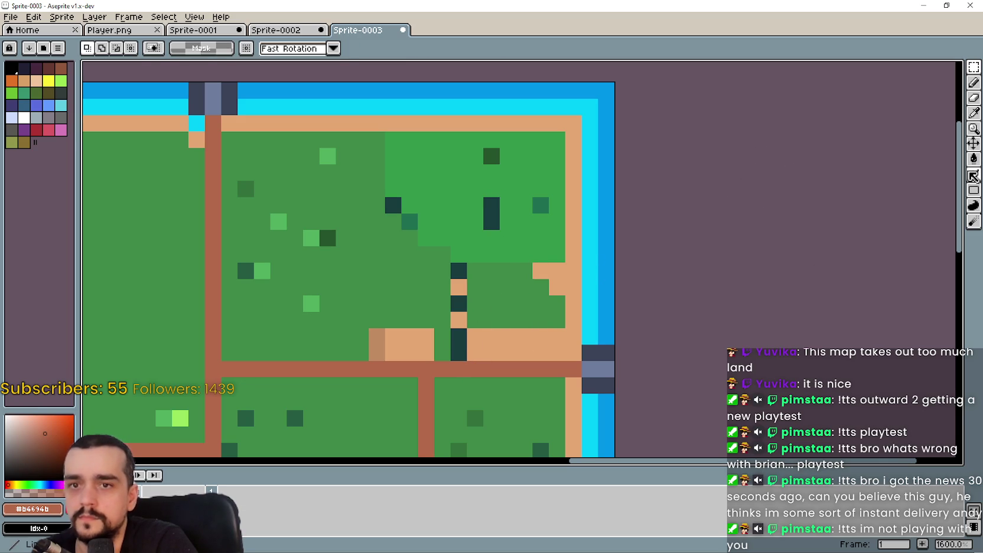
pyautogui.click(973, 174)
pyautogui.moveTo(458, 352)
pyautogui.mouseDown()
pyautogui.moveTo(471, 302)
pyautogui.moveTo(463, 276)
pyautogui.mouseUp()
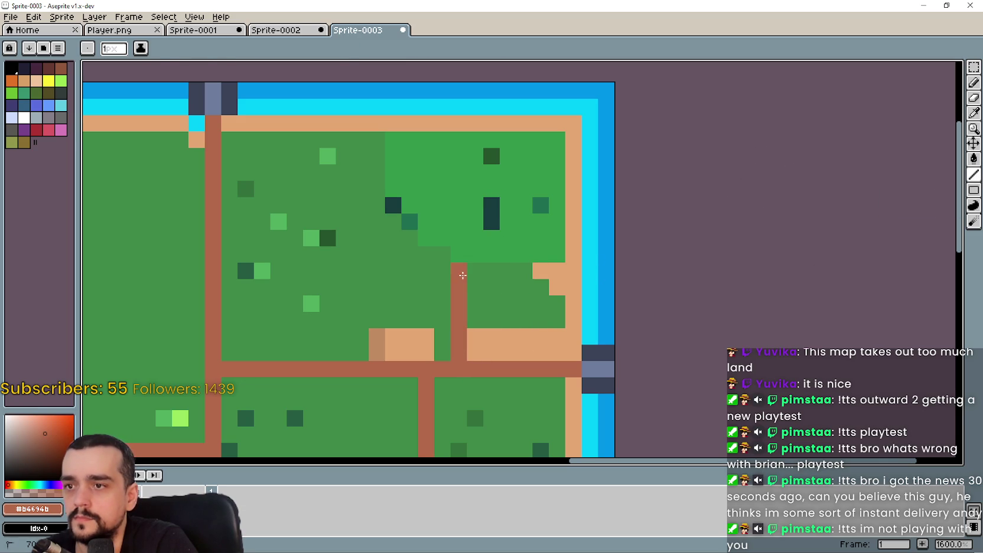
# Paint over the tree's remaining green pixels in dark teal to form a solid block.
pyautogui.keyDown('alt'); pyautogui.click(491, 213); pyautogui.keyUp('alt')
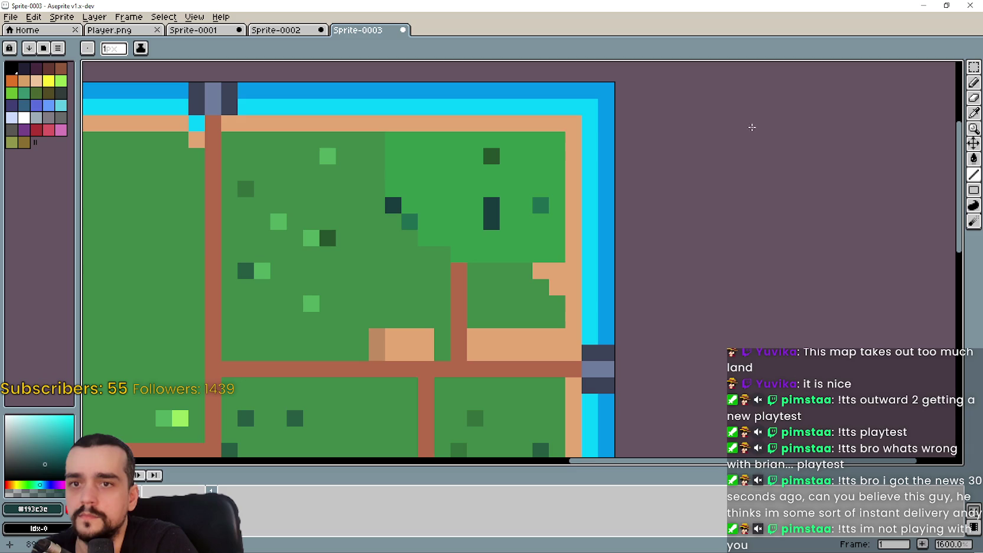
pyautogui.moveTo(552, 145); pyautogui.dragTo(485, 253)
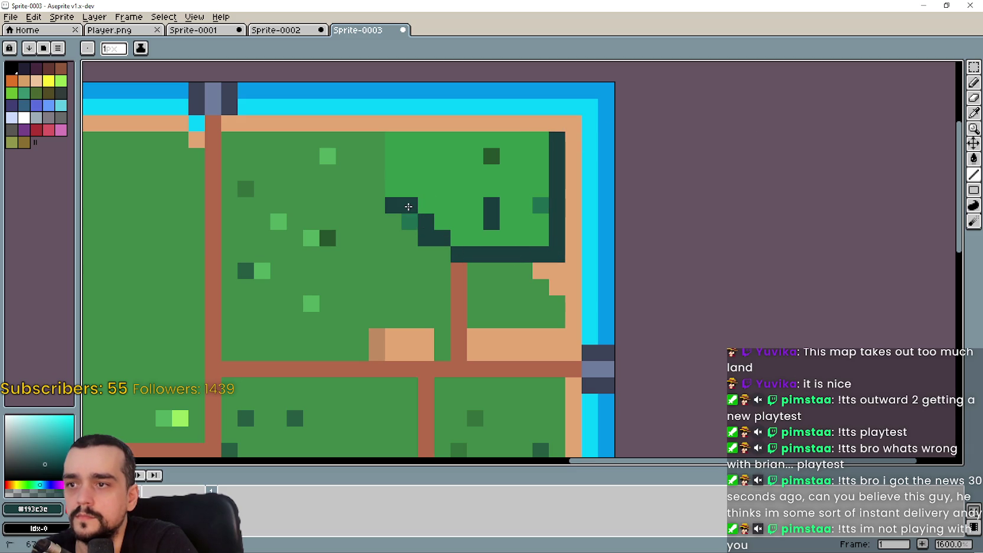
pyautogui.moveTo(393, 142)
pyautogui.mouseDown()
pyautogui.moveTo(508, 140)
pyautogui.moveTo(405, 158)
pyautogui.mouseUp()
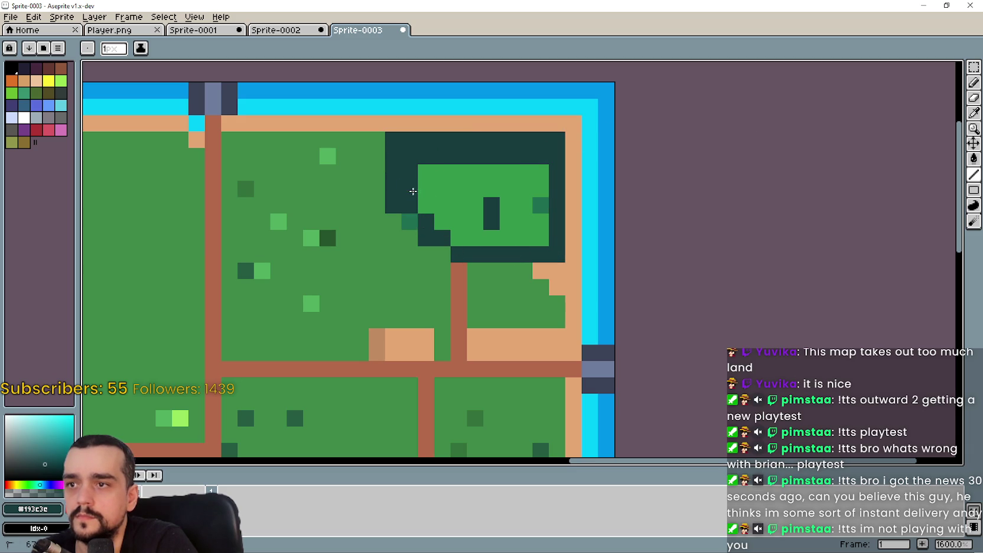
pyautogui.moveTo(477, 171)
pyautogui.mouseDown()
pyautogui.moveTo(541, 175)
pyautogui.moveTo(540, 237)
pyautogui.mouseUp()
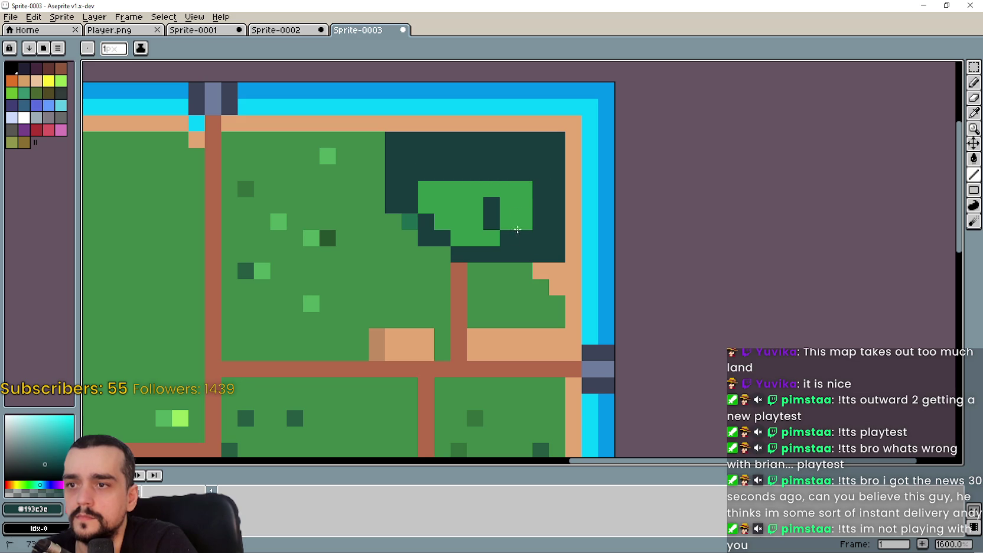
pyautogui.moveTo(512, 198); pyautogui.dragTo(427, 192)
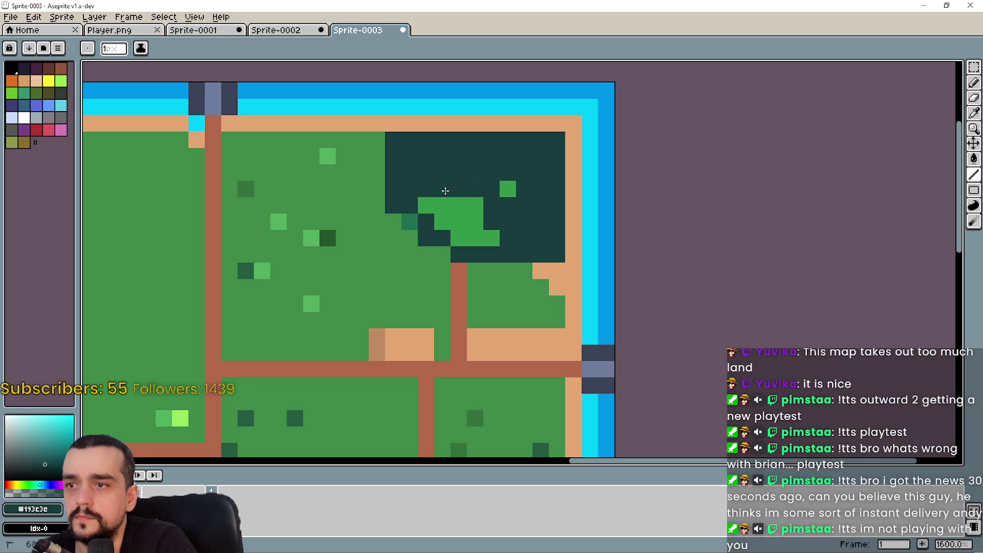
pyautogui.moveTo(500, 234); pyautogui.dragTo(455, 215)
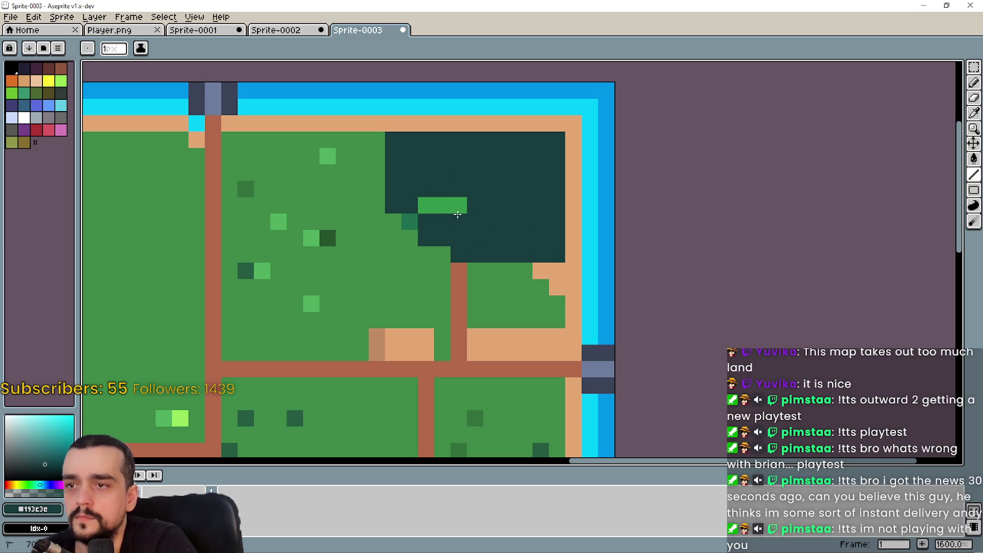
pyautogui.scroll(-5, 434, 212)
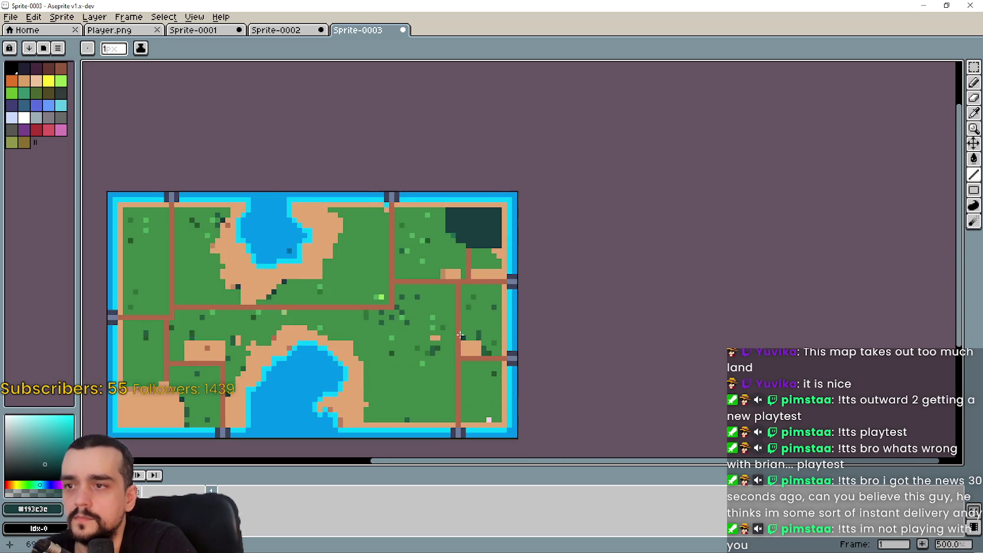
# Copy the brown square from Sprite-0002 and paste it onto Sprite-0003's bottom-left sand.
pyautogui.scroll(-1, 434, 212)
pyautogui.scroll(2, 659, 213)
pyautogui.scroll(1, 432, 285)
pyautogui.scroll(1, 432, 286)
pyautogui.click(276, 30)
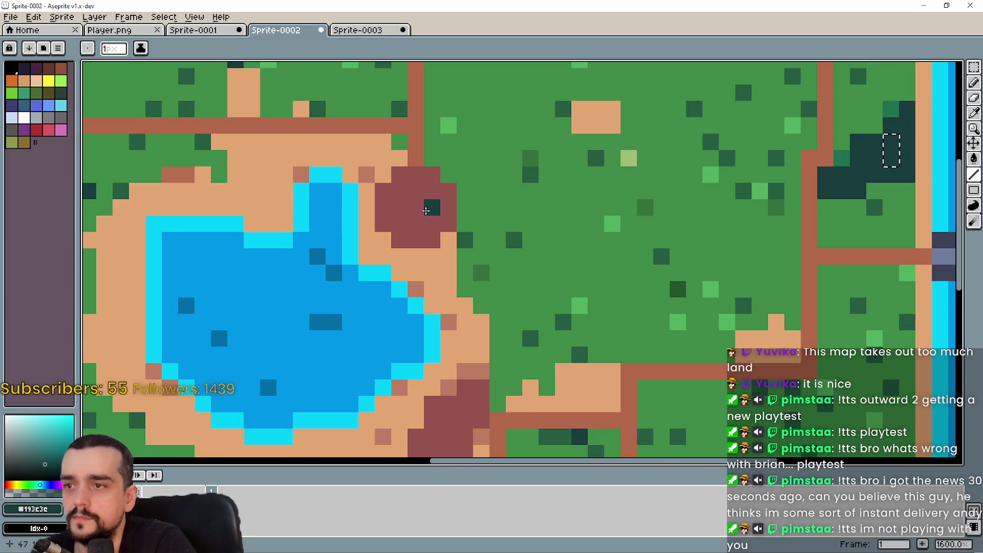
pyautogui.click(974, 67)
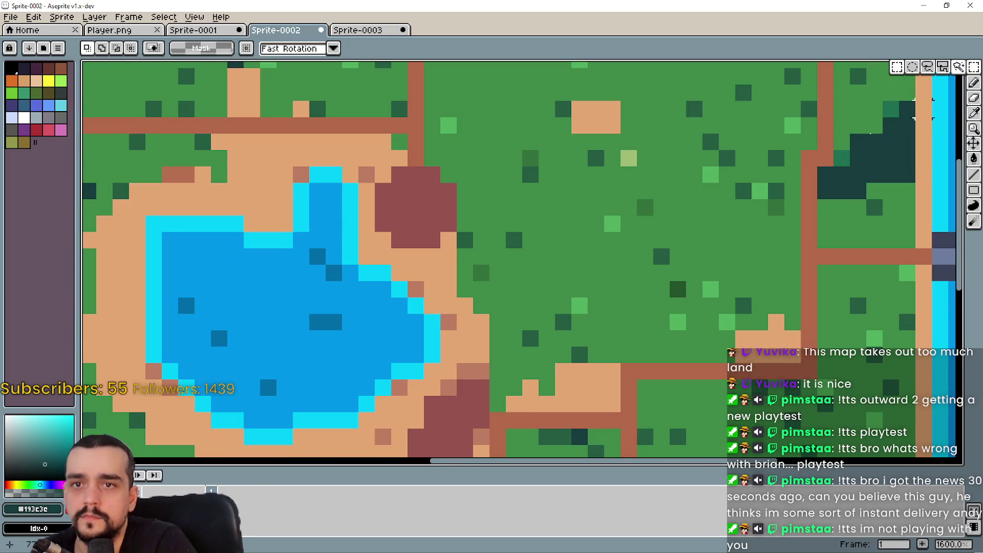
pyautogui.moveTo(388, 197); pyautogui.dragTo(426, 234)
pyautogui.click(354, 31)
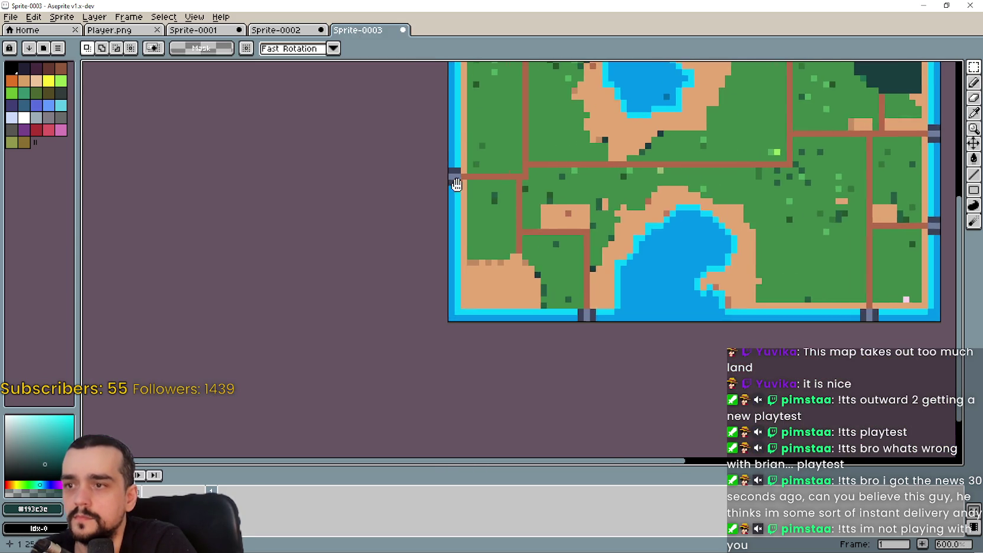
pyautogui.hotkey('ctrl', 'v')
pyautogui.moveTo(515, 294); pyautogui.dragTo(502, 306)
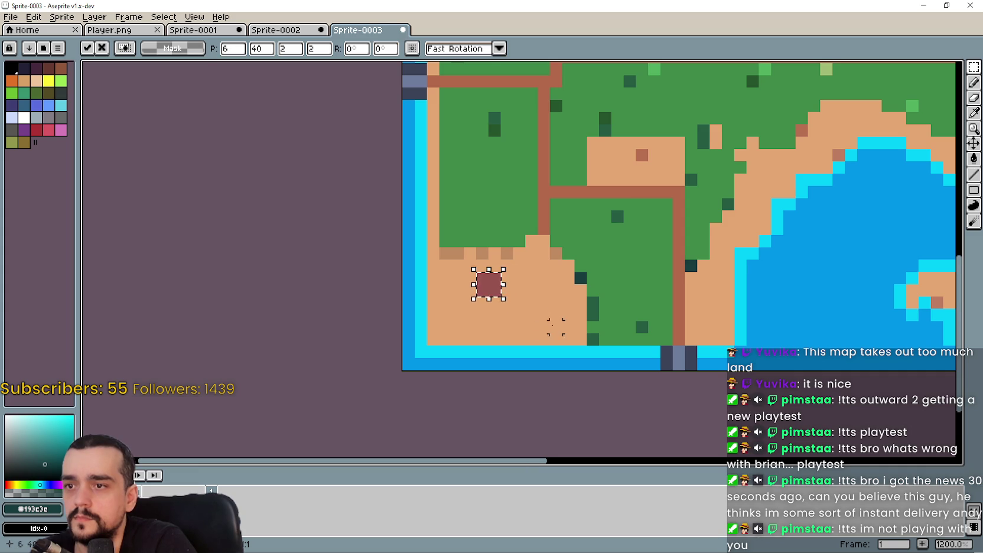
pyautogui.press('Return')
# Eyedrop the square's red-brown and paint the remaining bottom-left sand with it.
pyautogui.click(974, 113)
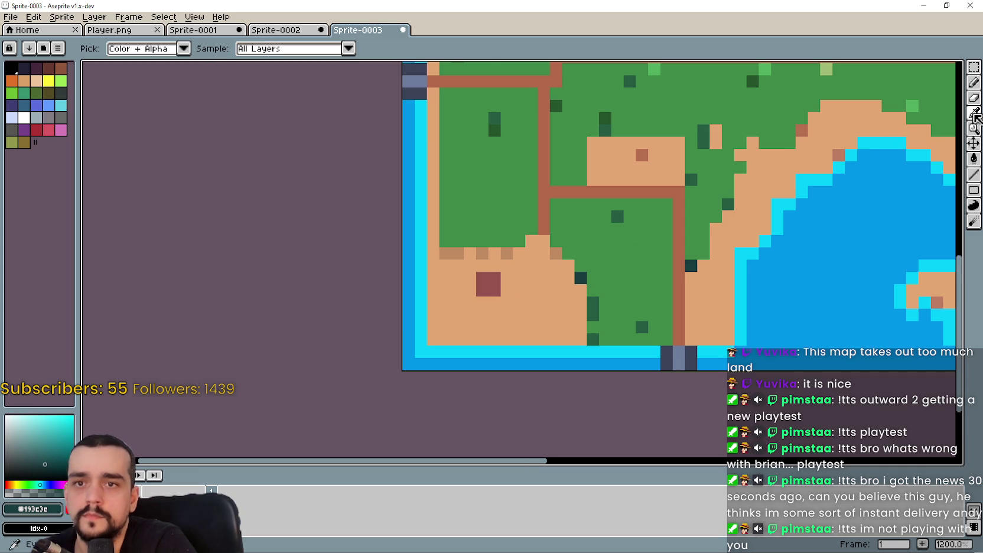
pyautogui.click(492, 282)
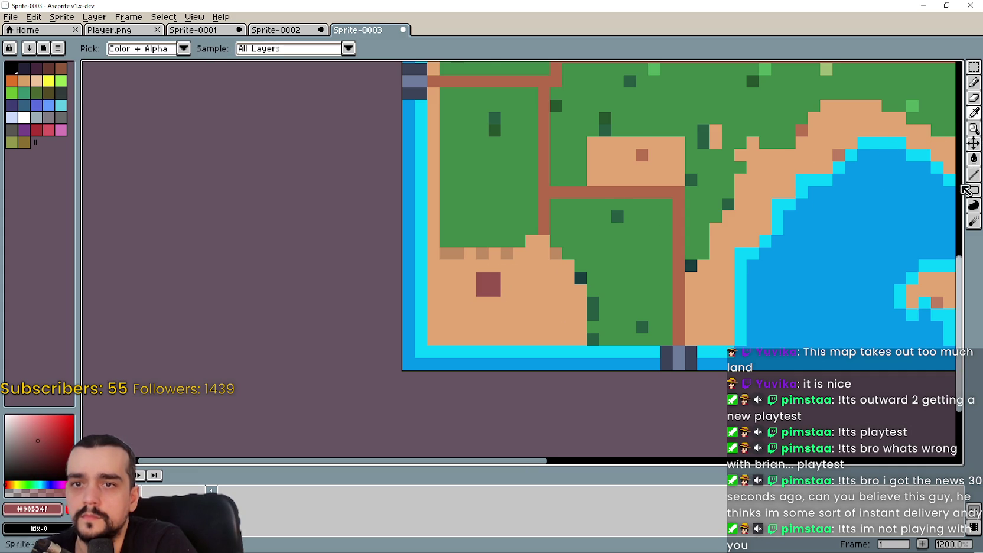
pyautogui.click(974, 174)
pyautogui.moveTo(580, 340); pyautogui.dragTo(563, 269)
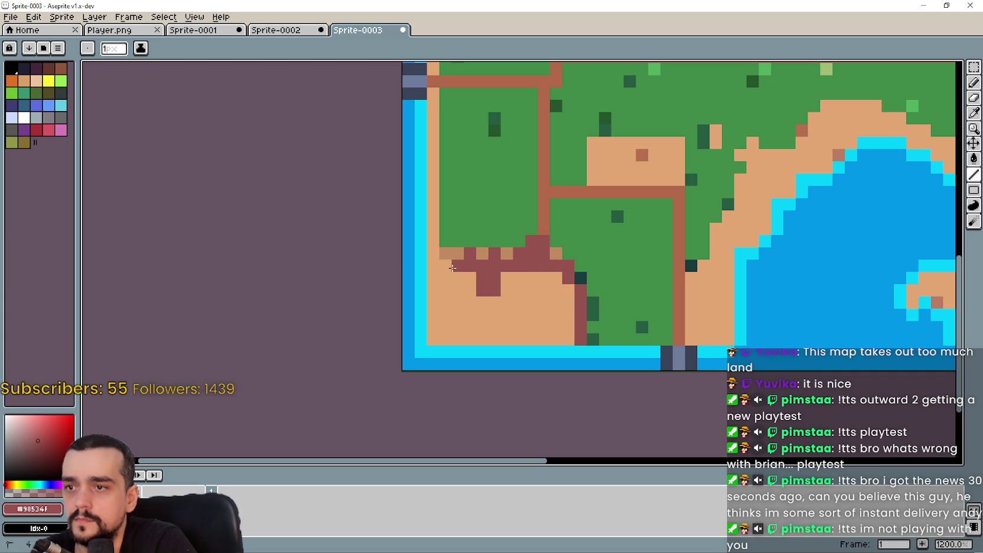
pyautogui.moveTo(460, 289); pyautogui.dragTo(526, 316)
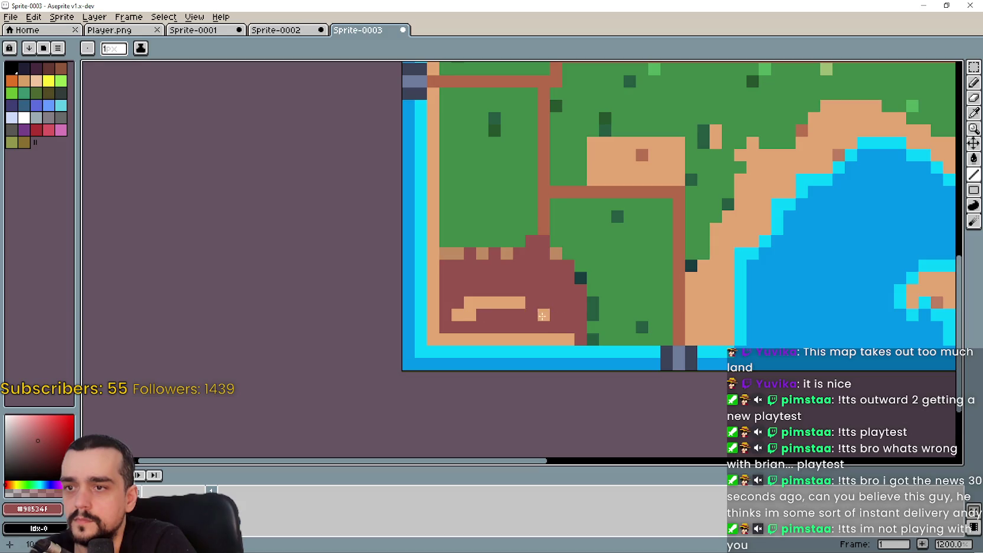
pyautogui.scroll(-4, 467, 300)
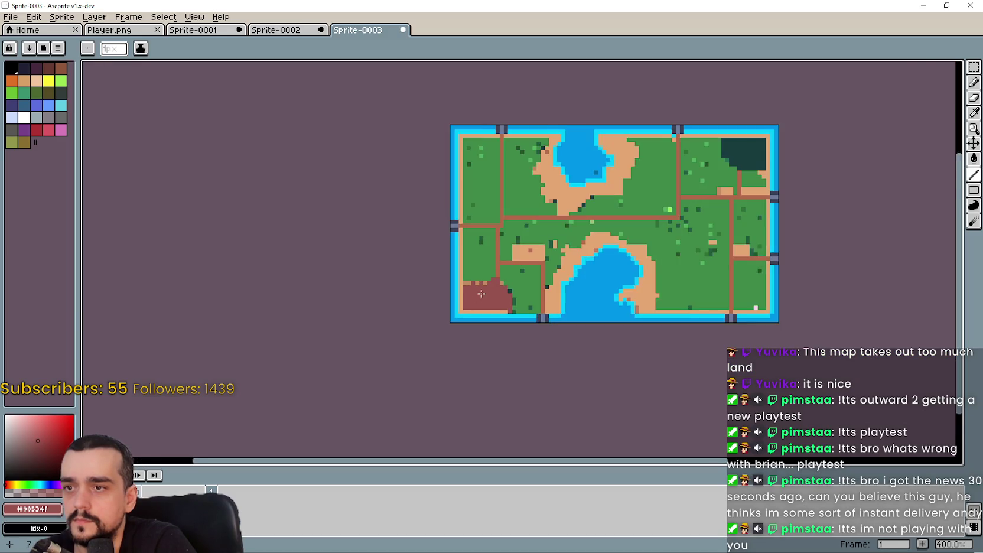
# Eyedrop the sand colour and repaint the bottom edge row beneath the red-brown patch.
pyautogui.scroll(1, 476, 297)
pyautogui.scroll(1, 484, 293)
pyautogui.moveTo(484, 294); pyautogui.dragTo(545, 288)
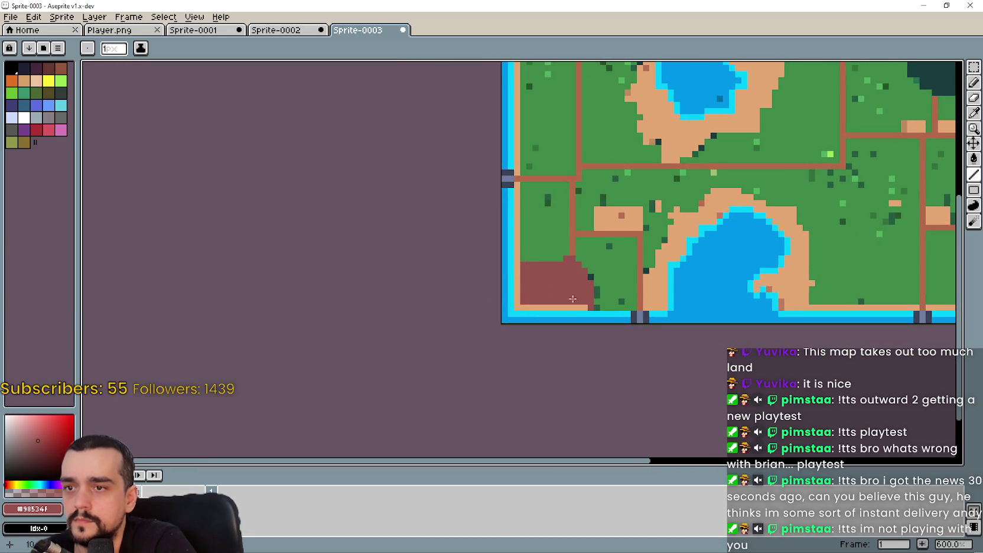
pyautogui.scroll(-1, 565, 300)
pyautogui.moveTo(565, 300); pyautogui.dragTo(509, 279)
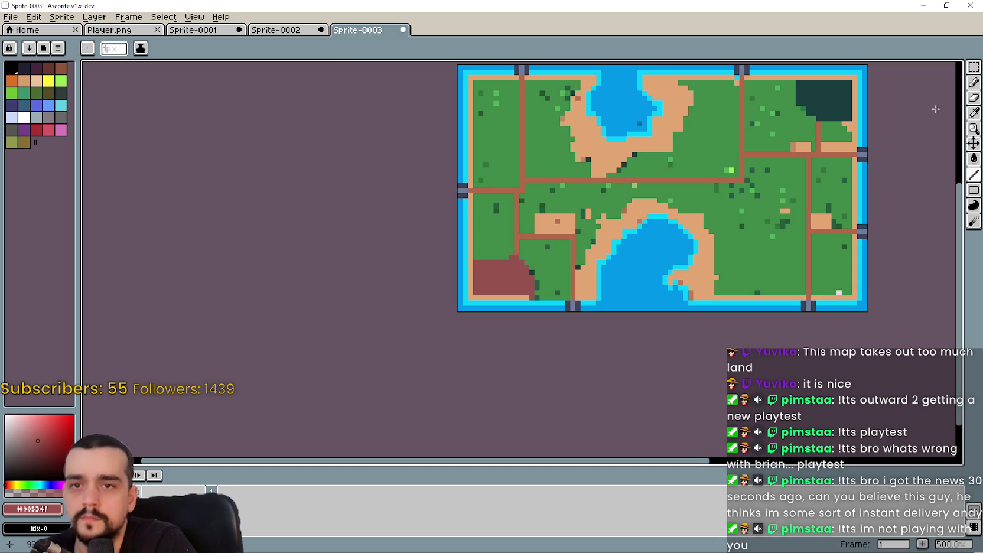
pyautogui.click(973, 112)
pyautogui.scroll(4, 533, 279)
pyautogui.click(662, 248)
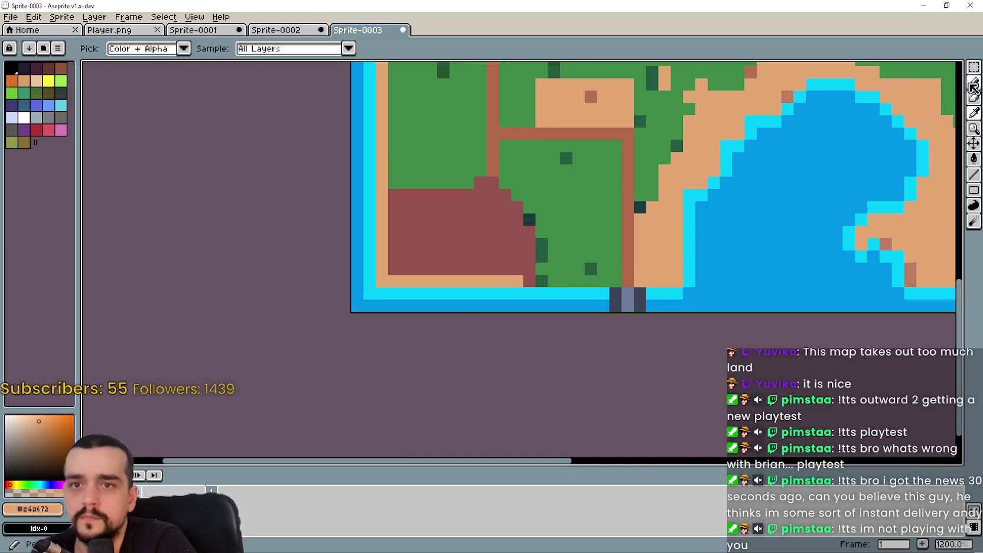
pyautogui.press('b')
pyautogui.click(530, 281)
pyautogui.moveTo(542, 281); pyautogui.dragTo(592, 278)
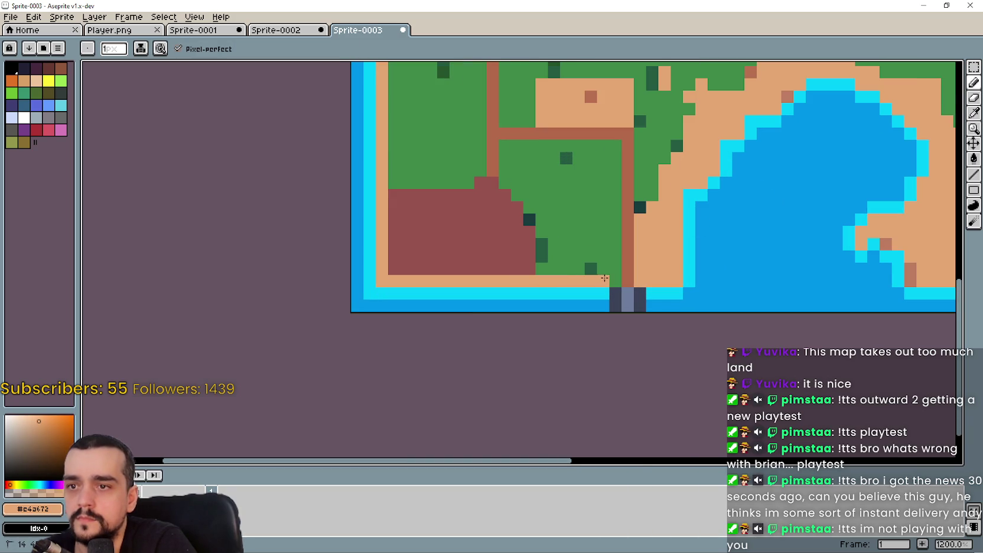
# Eyedrop the grass green and zoom out to centre the whole map in view.
pyautogui.scroll(-3, 654, 279)
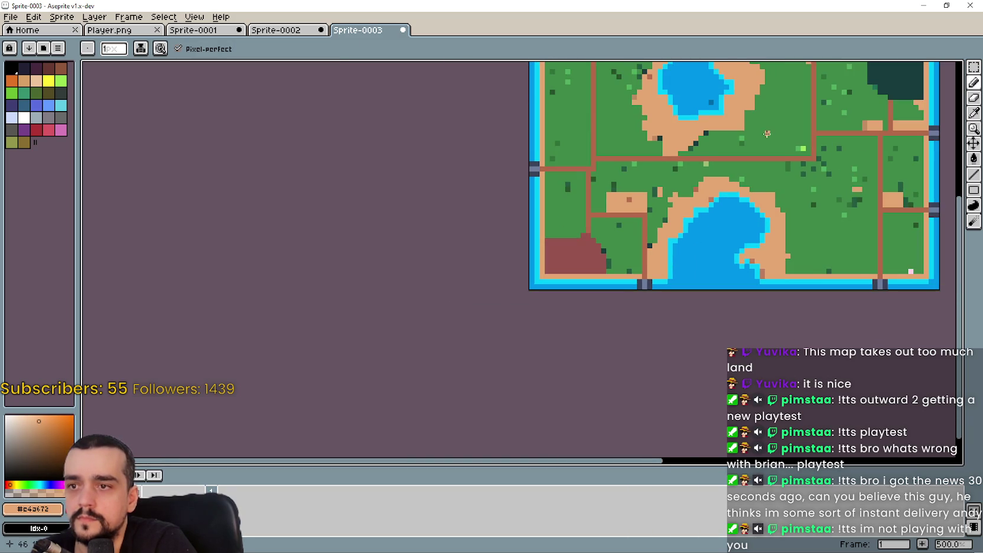
pyautogui.scroll(-1, 630, 219)
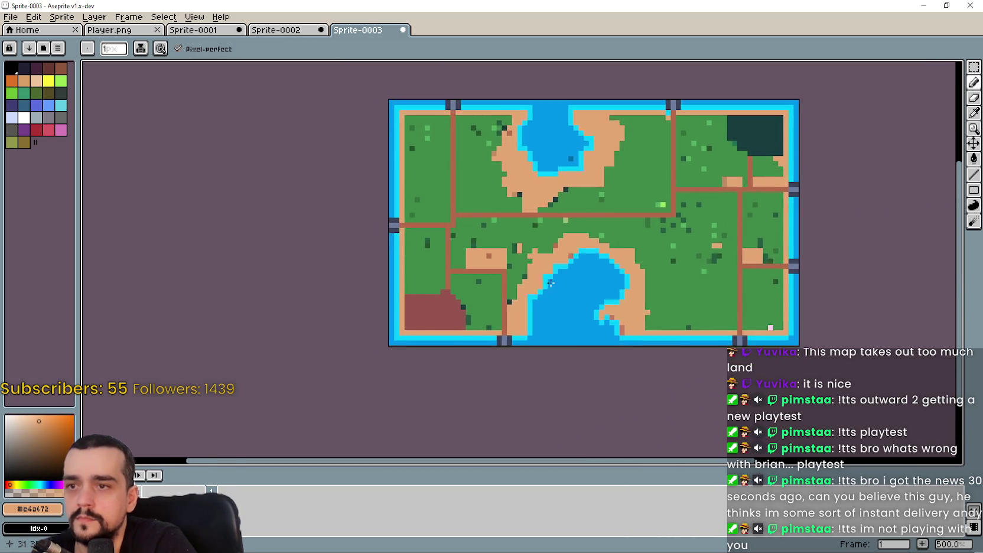
pyautogui.scroll(-2, 591, 248)
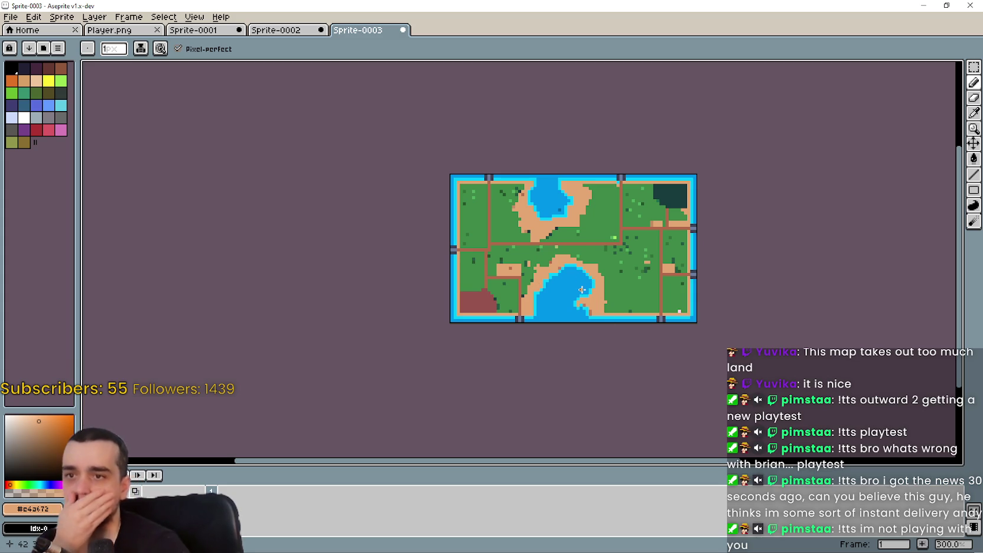
pyautogui.scroll(-1, 660, 293)
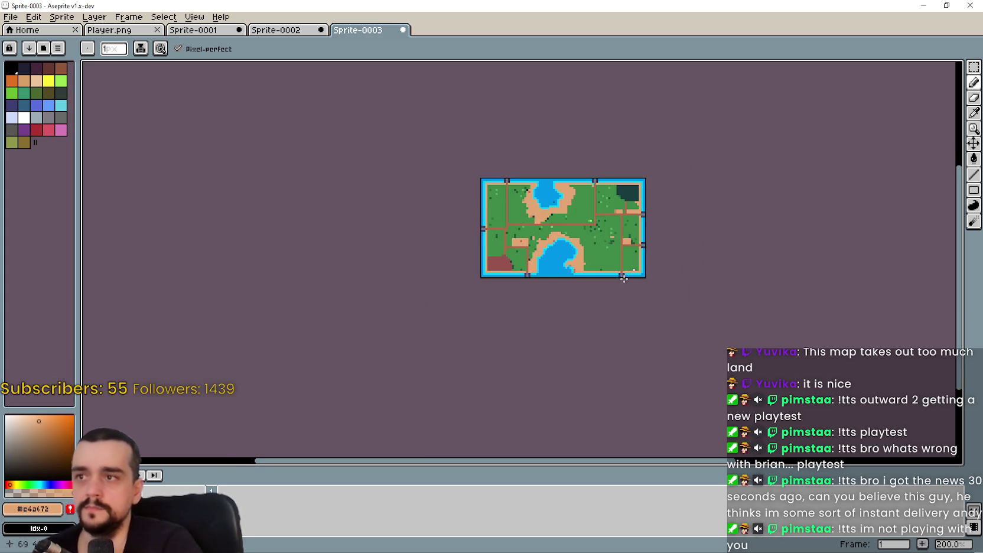
pyautogui.scroll(1, 660, 289)
pyautogui.scroll(2, 660, 284)
pyautogui.scroll(2, 660, 283)
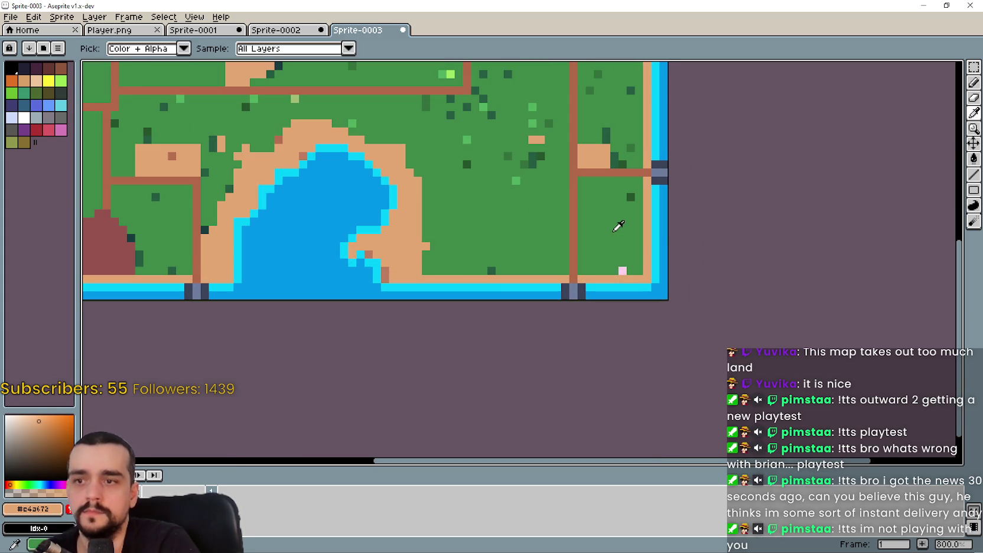
pyautogui.keyDown('alt'); pyautogui.click(623, 260); pyautogui.keyUp('alt')
pyautogui.scroll(-1, 623, 268)
pyautogui.scroll(-3, 623, 268)
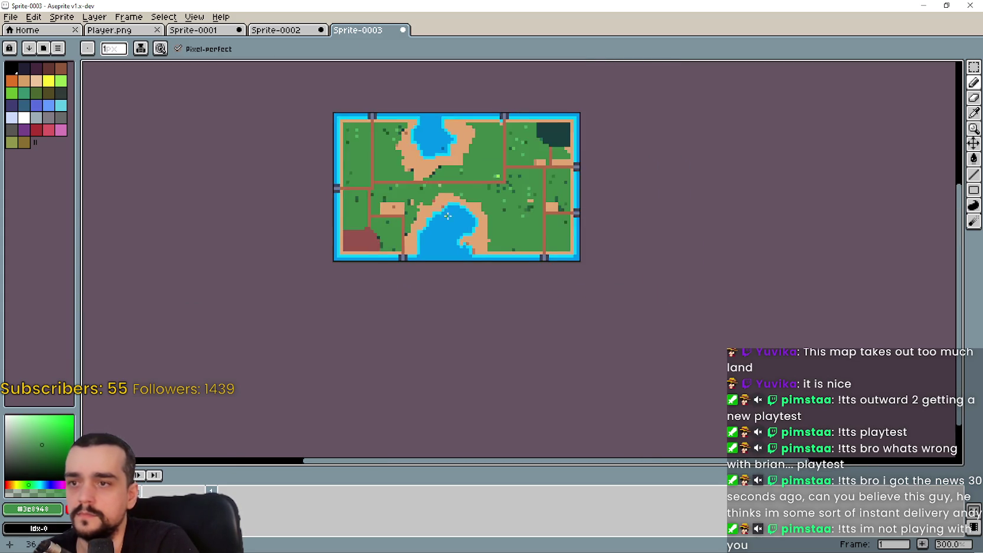
pyautogui.moveTo(445, 217); pyautogui.dragTo(582, 247)
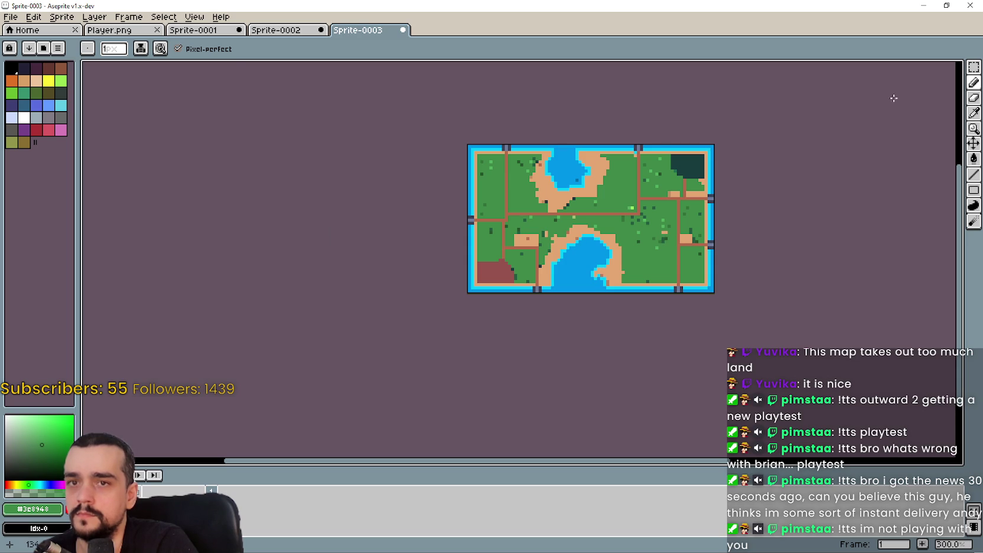
pyautogui.click(974, 67)
# Copy the finished island map and paste it into the Player.png sprite sheet.
pyautogui.moveTo(516, 192); pyautogui.dragTo(476, 153)
pyautogui.hotkey('ctrl', 'a')
pyautogui.hotkey('ctrl', 'c')
pyautogui.click(118, 30)
pyautogui.hotkey('ctrl', 'v')
pyautogui.scroll(-1, 412, 238)
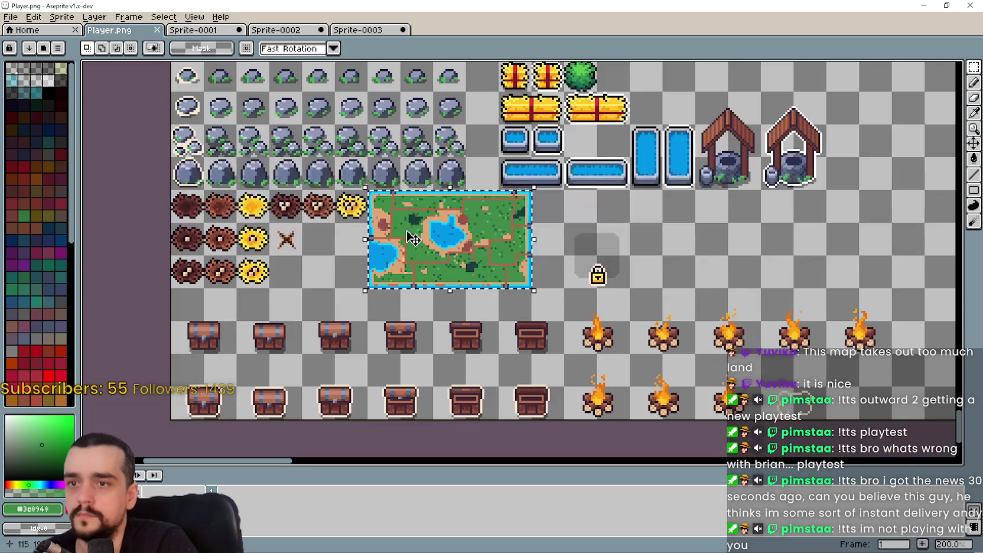
pyautogui.hscroll(5, 412, 238)
pyautogui.scroll(-2, 410, 260)
pyautogui.scroll(2, 419, 253)
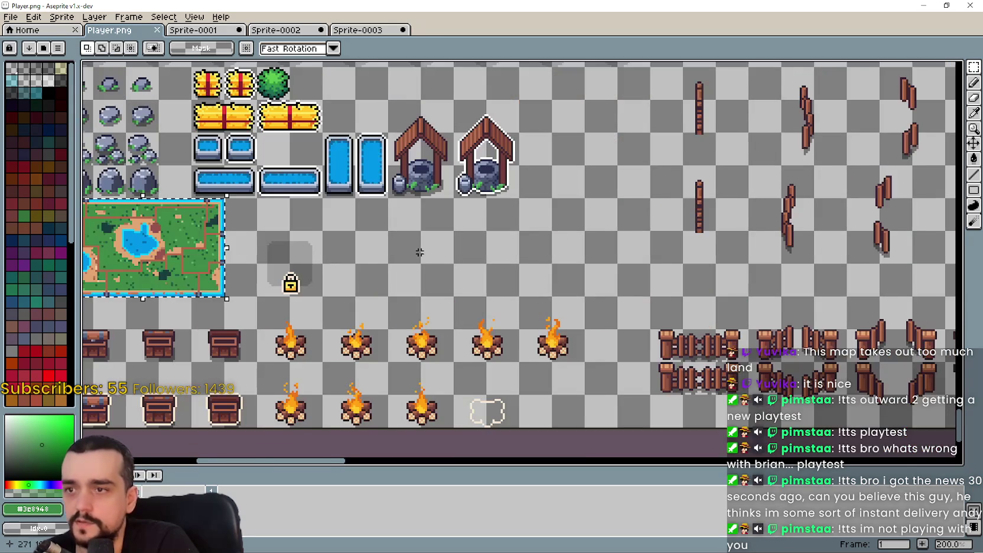
pyautogui.hscroll(-1, 419, 252)
pyautogui.hscroll(-1, 431, 257)
# Place the map beside the existing map thumbnail, commit it, and save Player.png.
pyautogui.hotkey('ctrl', 'v')
pyautogui.moveTo(497, 273); pyautogui.dragTo(473, 251)
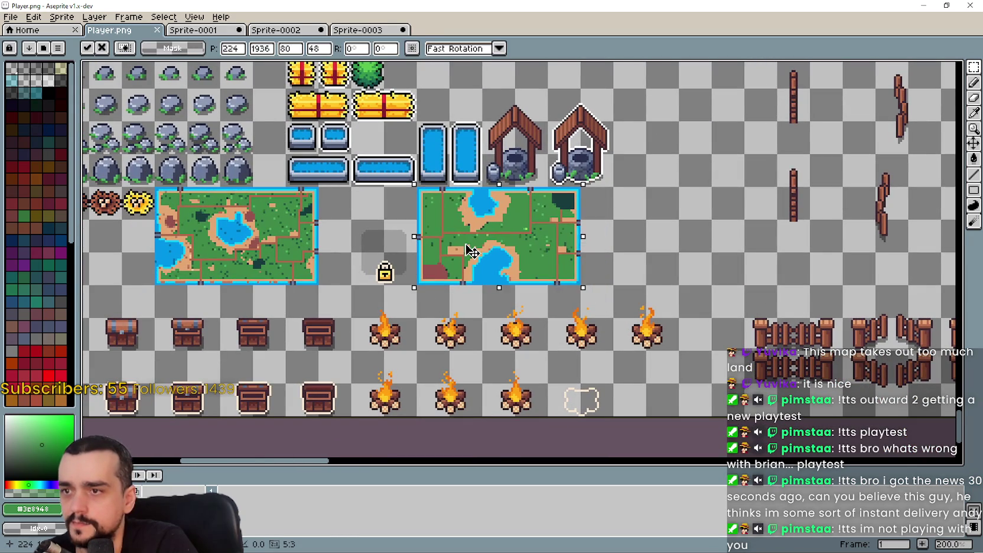
pyautogui.hscroll(-2, 532, 296)
pyautogui.hscroll(-1, 544, 306)
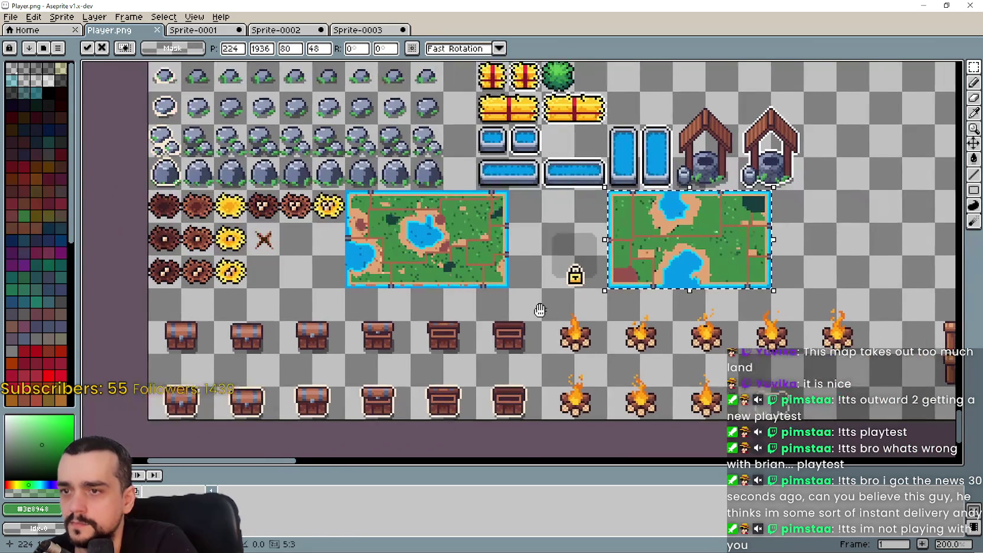
pyautogui.hscroll(2, 544, 306)
pyautogui.press('Return')
pyautogui.scroll(-2, 520, 301)
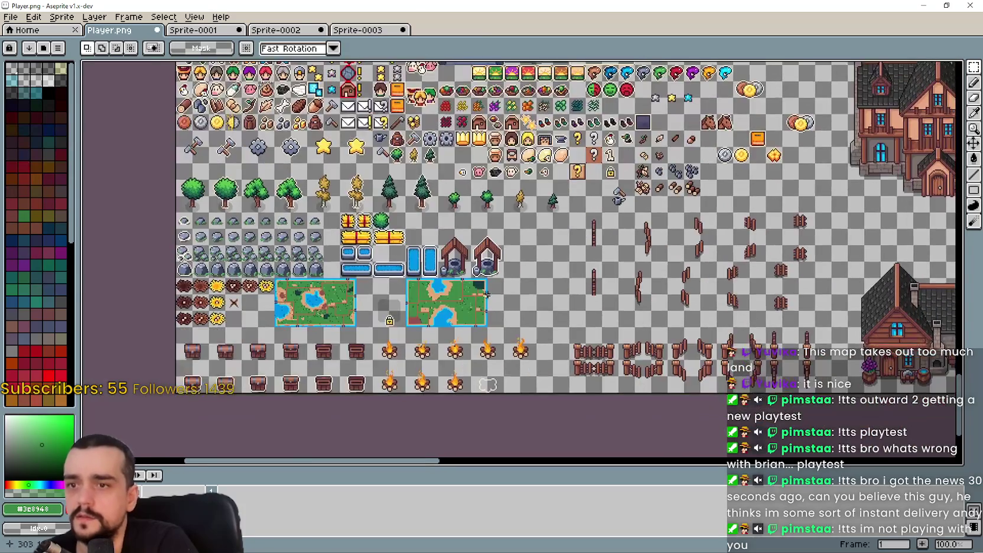
pyautogui.scroll(1, 493, 296)
pyautogui.hotkey('ctrl', 's')
pyautogui.press('Return')
# Select the block of fence pieces on the sprite sheet.
pyautogui.scroll(-1, 552, 279)
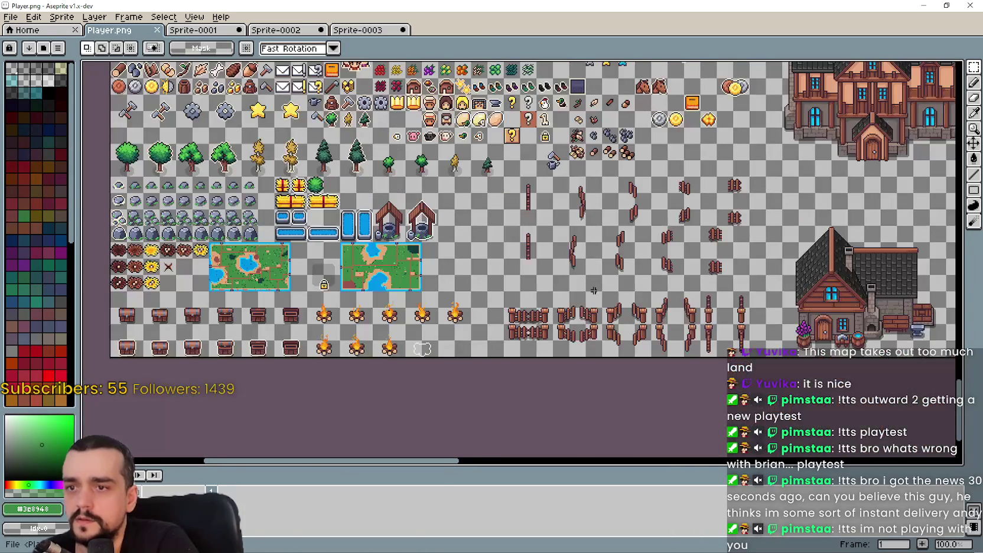
pyautogui.hscroll(2, 552, 279)
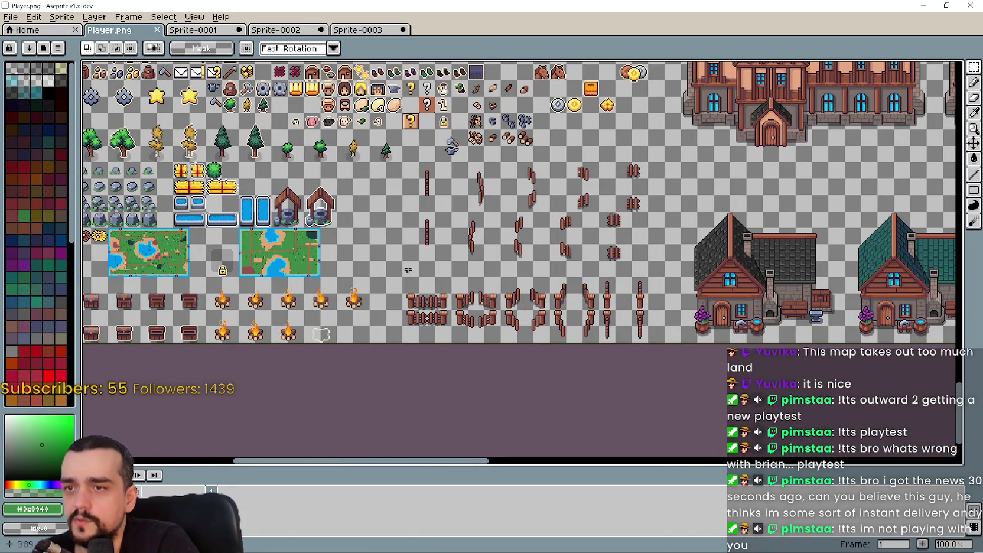
pyautogui.scroll(1, 621, 293)
pyautogui.hscroll(-2, 645, 298)
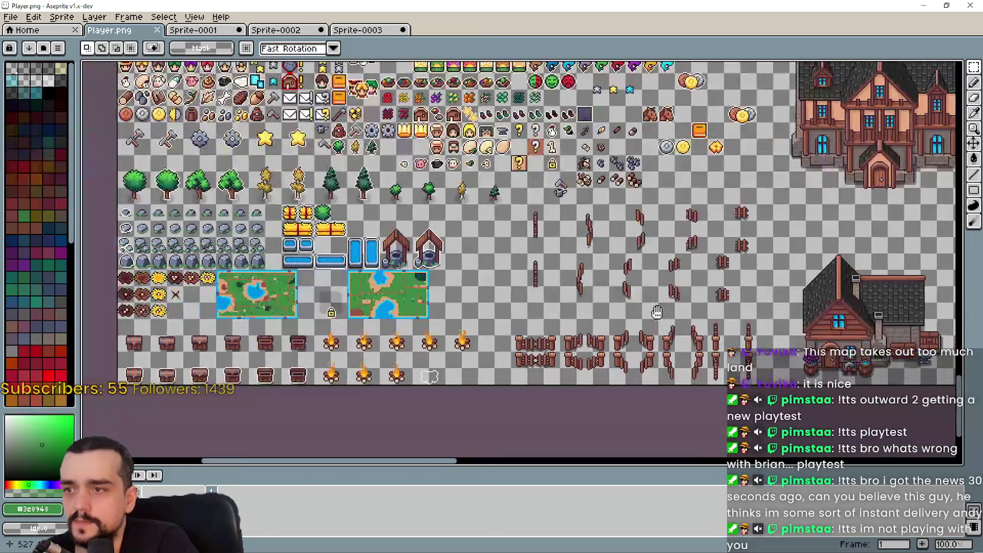
pyautogui.scroll(-1, 593, 296)
pyautogui.hscroll(2, 437, 310)
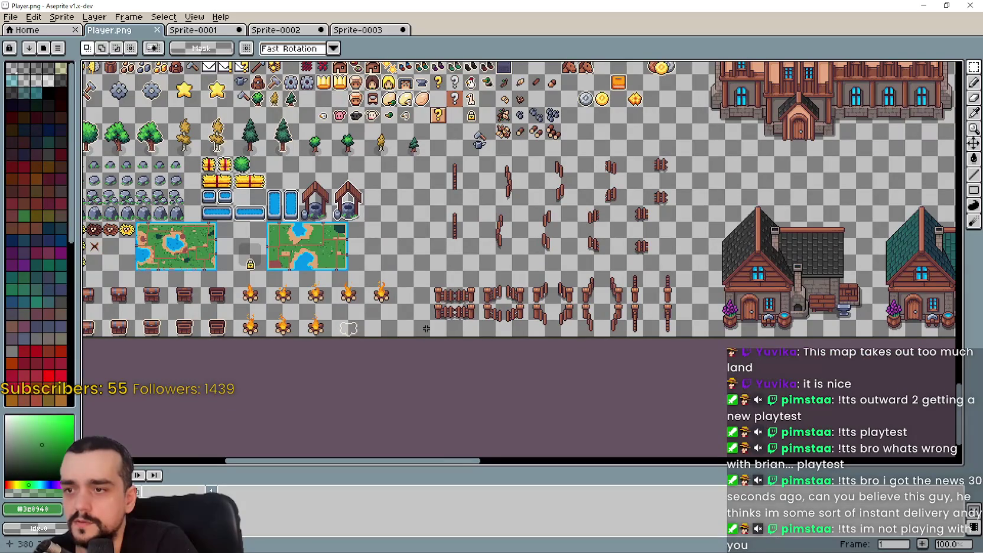
pyautogui.moveTo(540, 267); pyautogui.dragTo(681, 168)
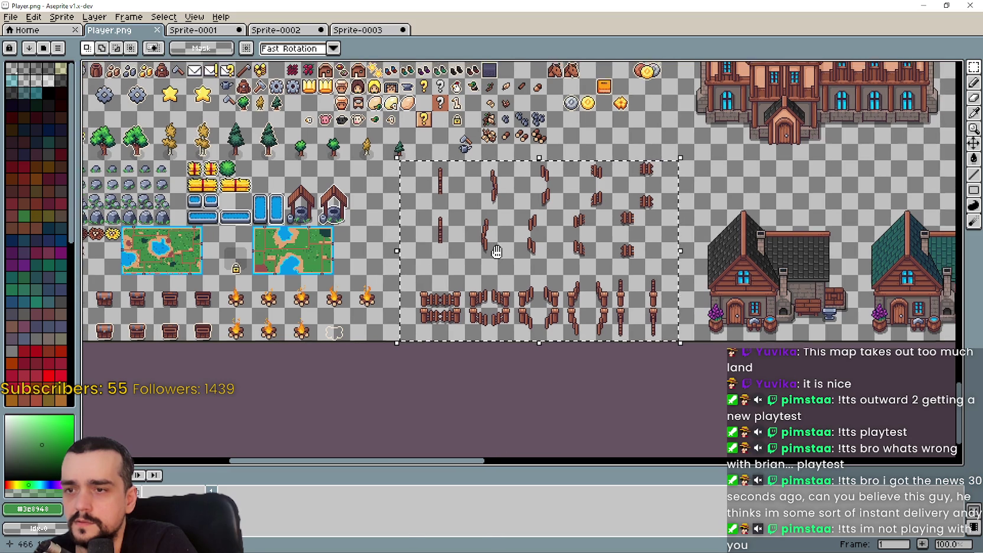
pyautogui.moveTo(521, 255); pyautogui.dragTo(585, 291)
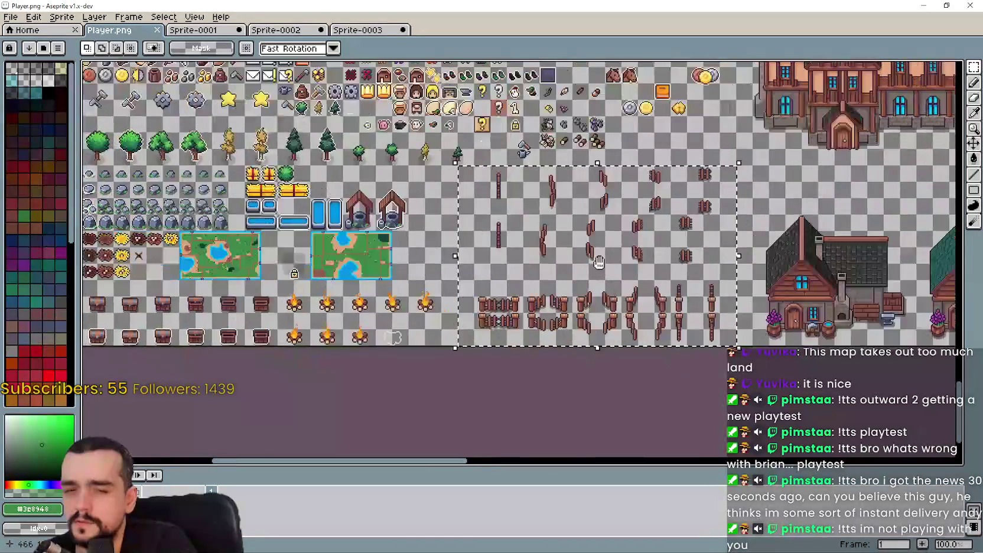
# Look over the building tiles on the sheet and save Player.png again.
pyautogui.scroll(-3, 585, 291)
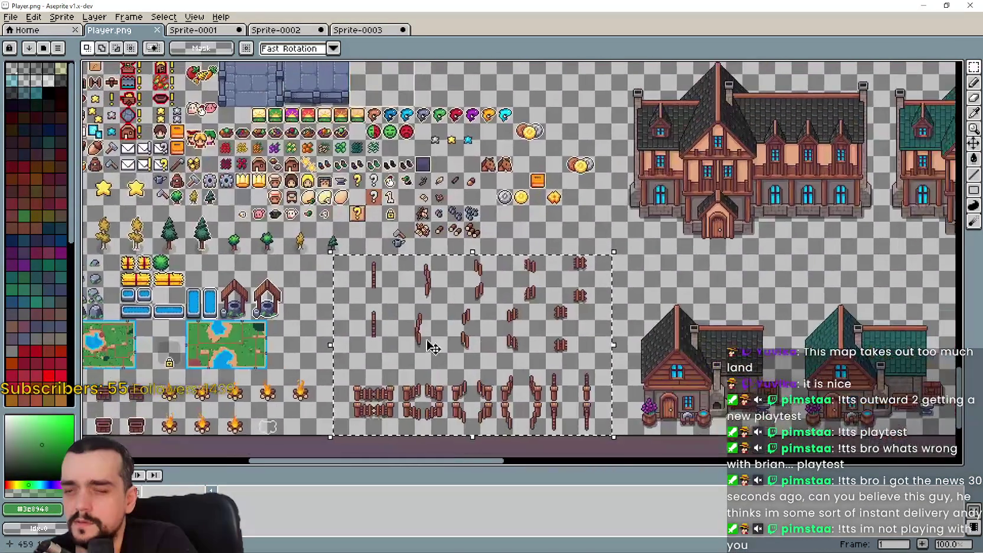
pyautogui.scroll(3, 293, 349)
pyautogui.scroll(-2, 293, 349)
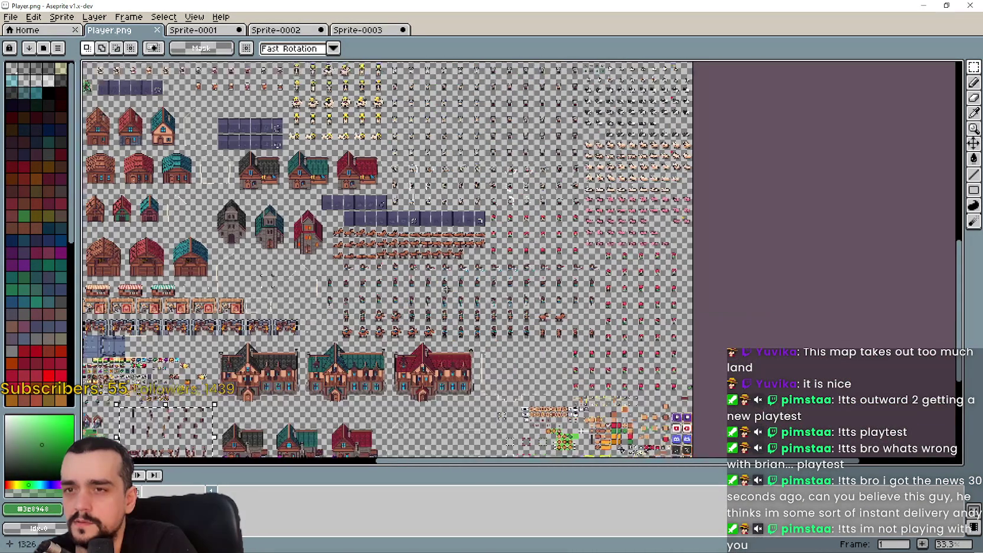
pyautogui.scroll(1, 447, 443)
pyautogui.moveTo(447, 444); pyautogui.dragTo(646, 322)
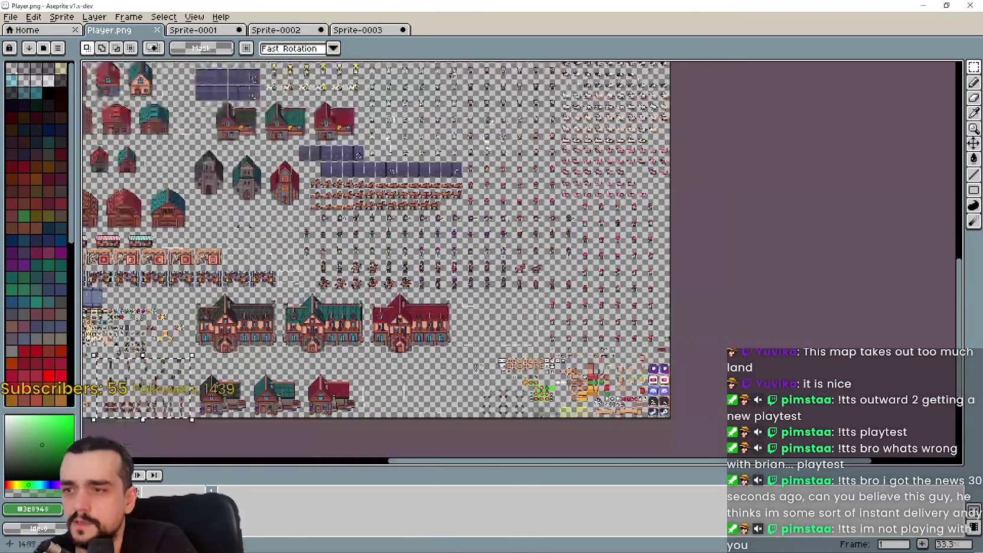
pyautogui.scroll(2, 646, 323)
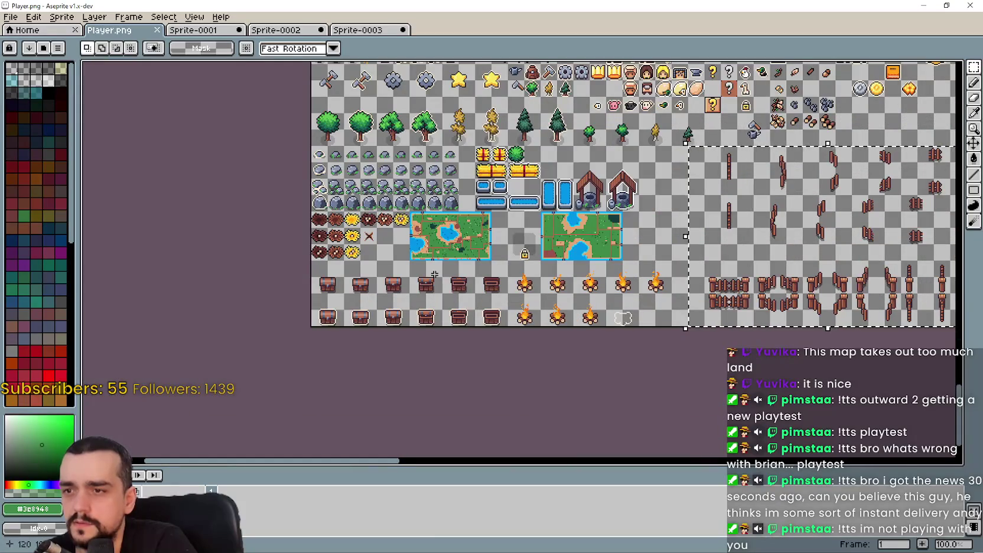
pyautogui.scroll(1, 415, 287)
pyautogui.scroll(-1, 415, 286)
pyautogui.hscroll(4, 354, 288)
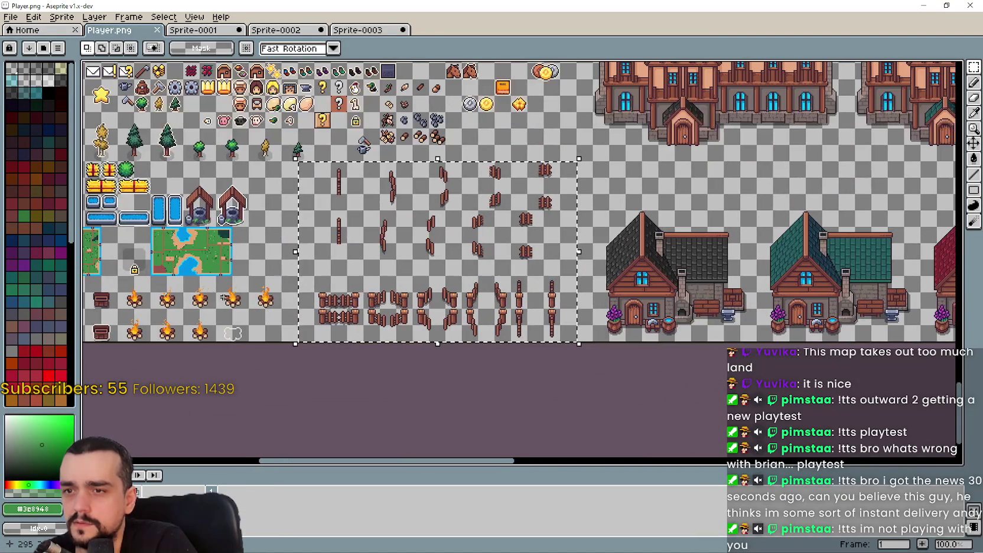
pyautogui.hscroll(-1, 315, 290)
pyautogui.hscroll(-1, 354, 292)
pyautogui.hscroll(-2, 402, 296)
pyautogui.hscroll(2, 430, 296)
pyautogui.scroll(-1, 430, 297)
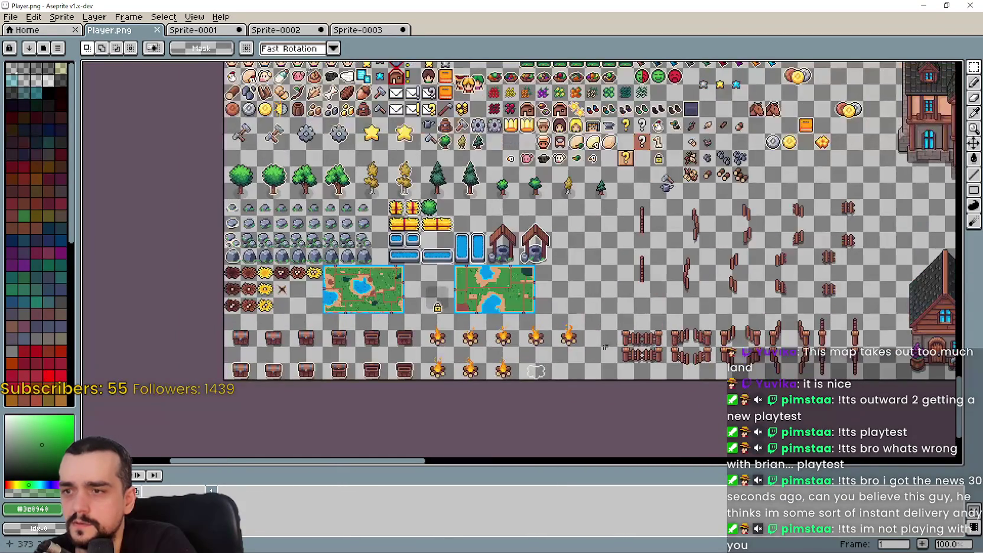
pyautogui.scroll(2, 430, 296)
pyautogui.hotkey('ctrl', 's')
pyautogui.hotkey('alt', 'Tab')
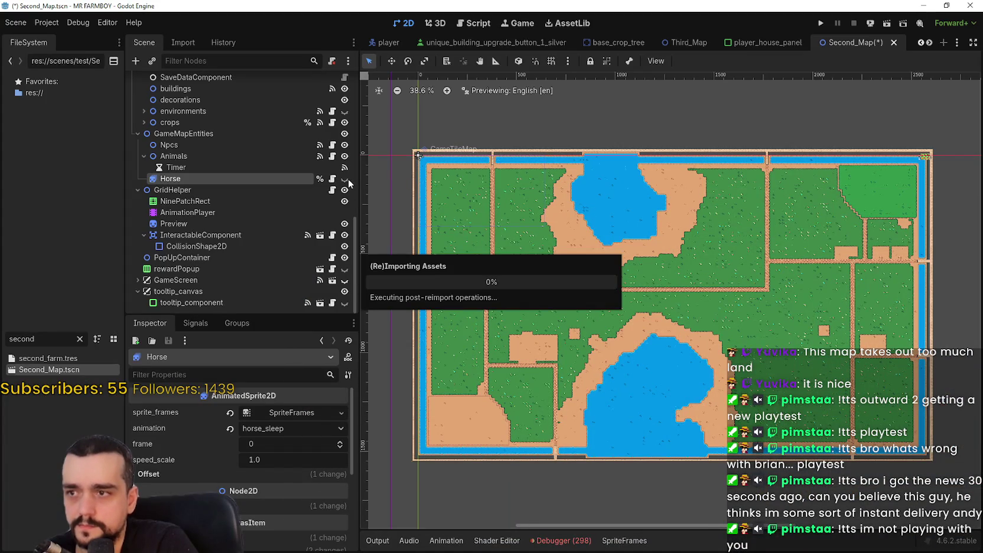
# Make GameScreen, tooltip_component, fish, Clouds, Buildings and BigTreesRocks visible in the Scene dock.
pyautogui.click(345, 281)
pyautogui.click(345, 303)
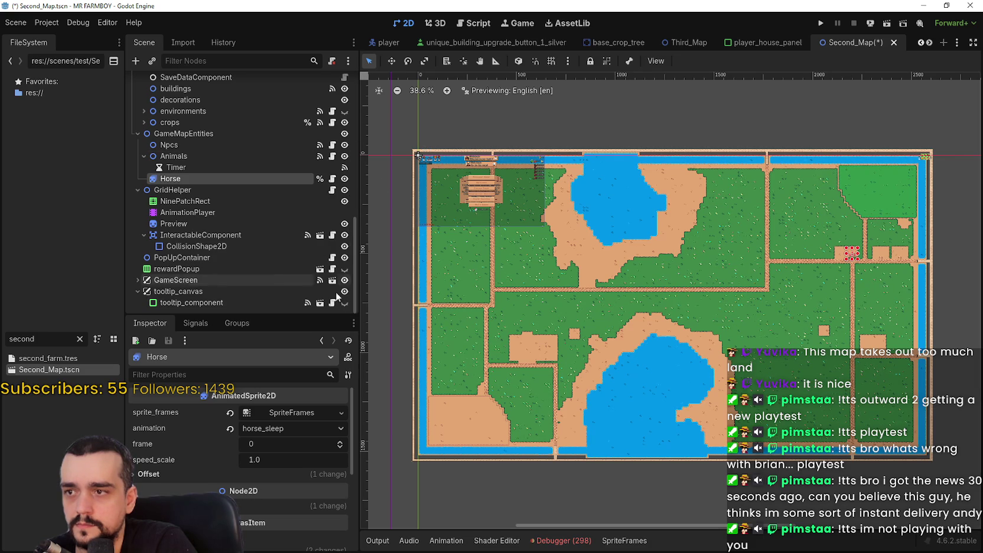
pyautogui.scroll(5, 339, 260)
pyautogui.scroll(2, 343, 225)
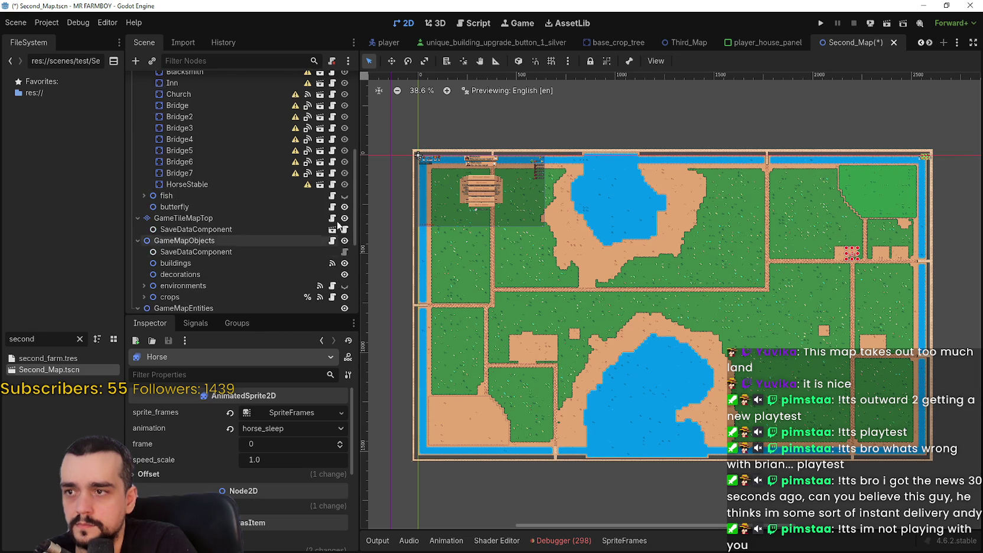
pyautogui.click(346, 196)
pyautogui.scroll(5, 346, 195)
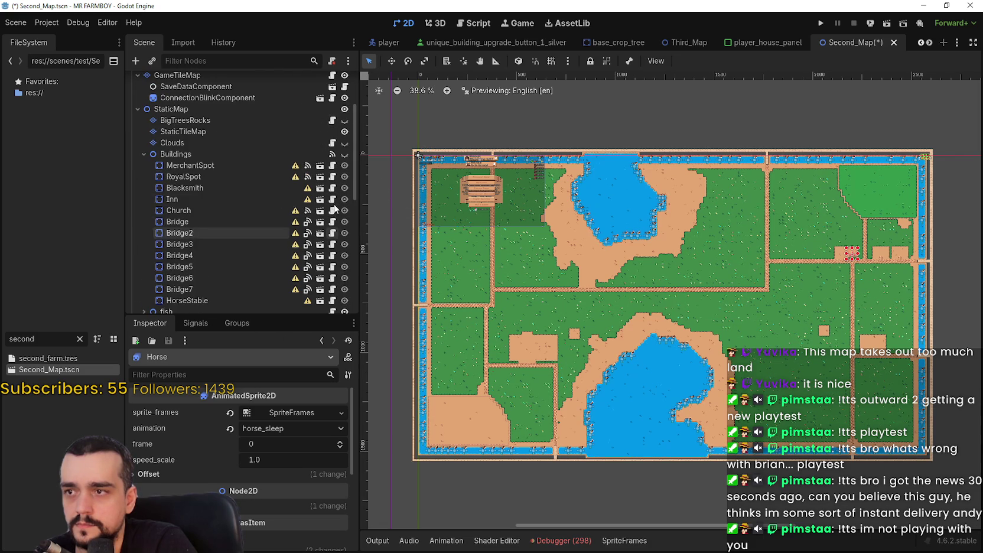
pyautogui.click(345, 143)
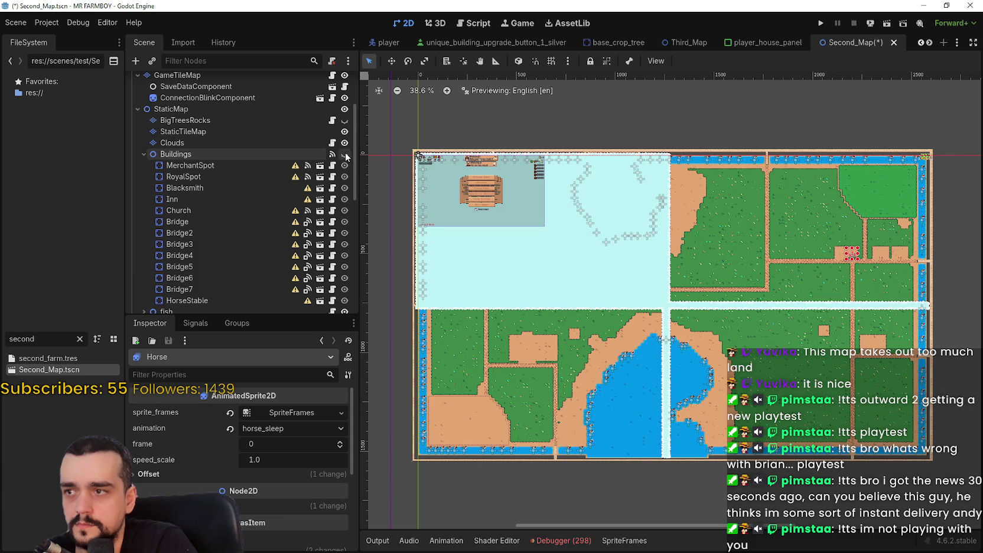
pyautogui.click(345, 154)
pyautogui.click(345, 120)
pyautogui.scroll(3, 345, 124)
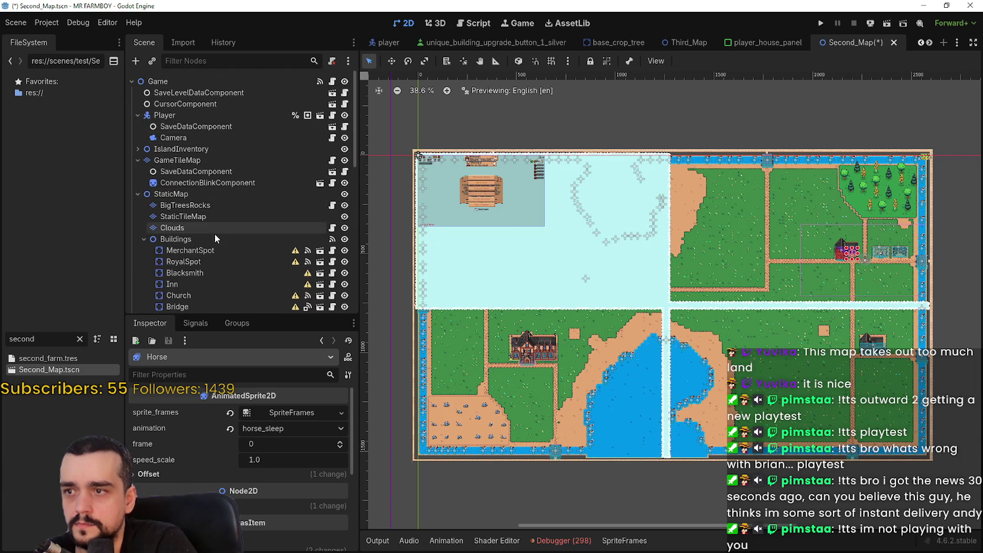
# Save the Second_Map scene.
pyautogui.scroll(-3, 191, 178)
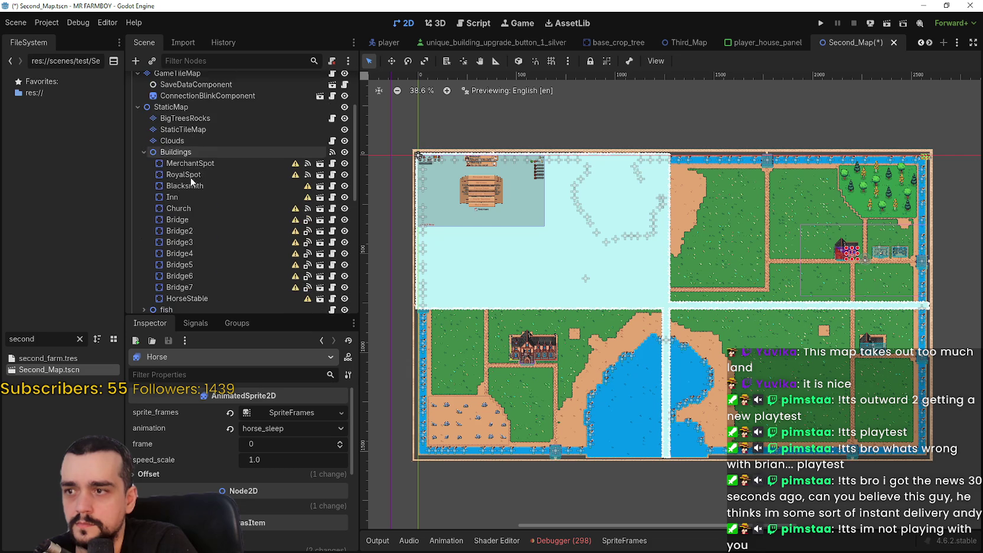
pyautogui.scroll(-4, 191, 178)
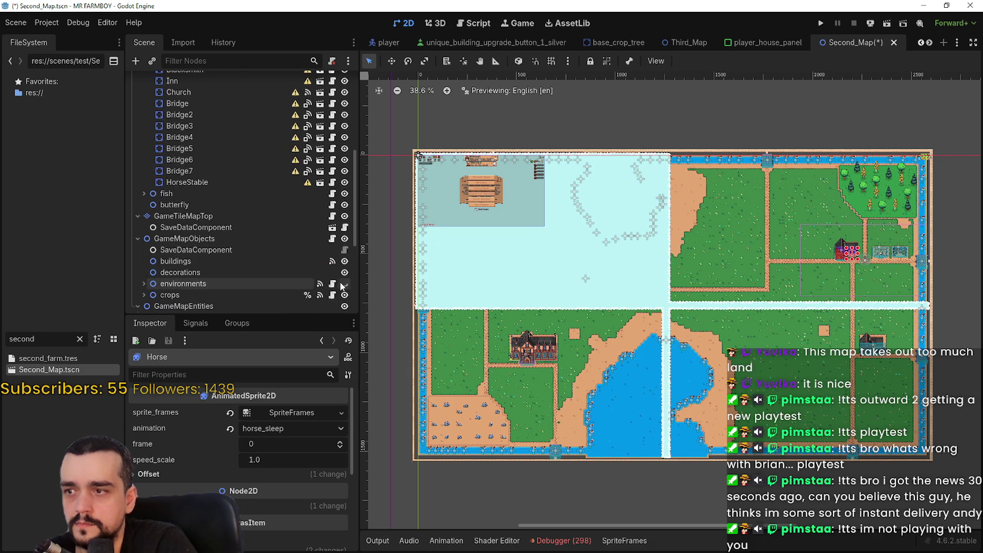
pyautogui.scroll(-1, 238, 217)
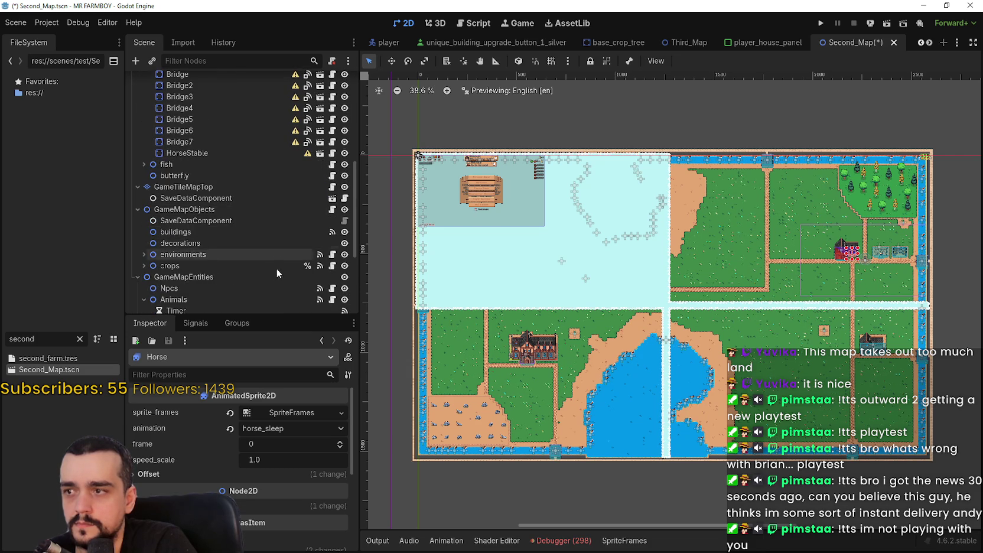
pyautogui.scroll(-1, 300, 244)
pyautogui.scroll(-1, 288, 276)
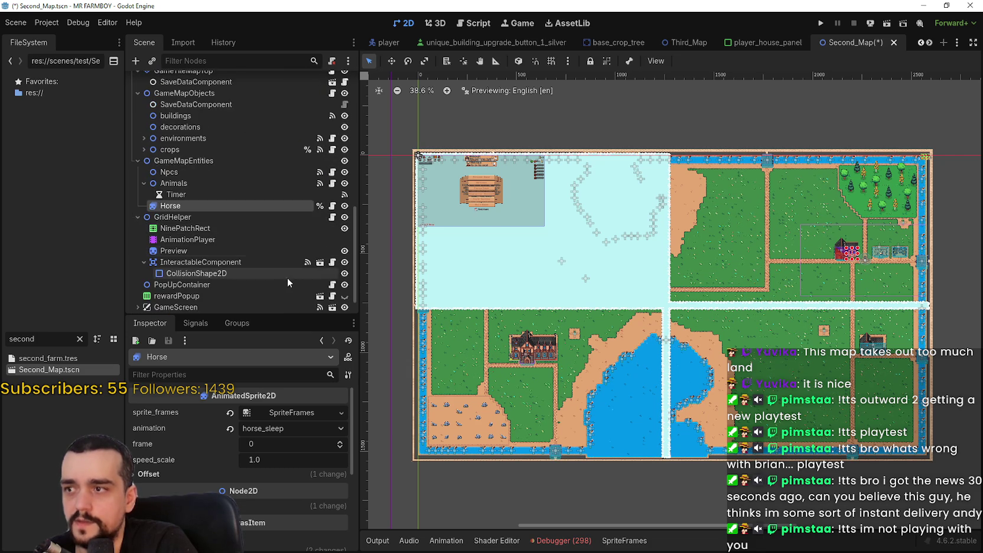
pyautogui.scroll(-1, 273, 210)
pyautogui.hotkey('ctrl', 's')
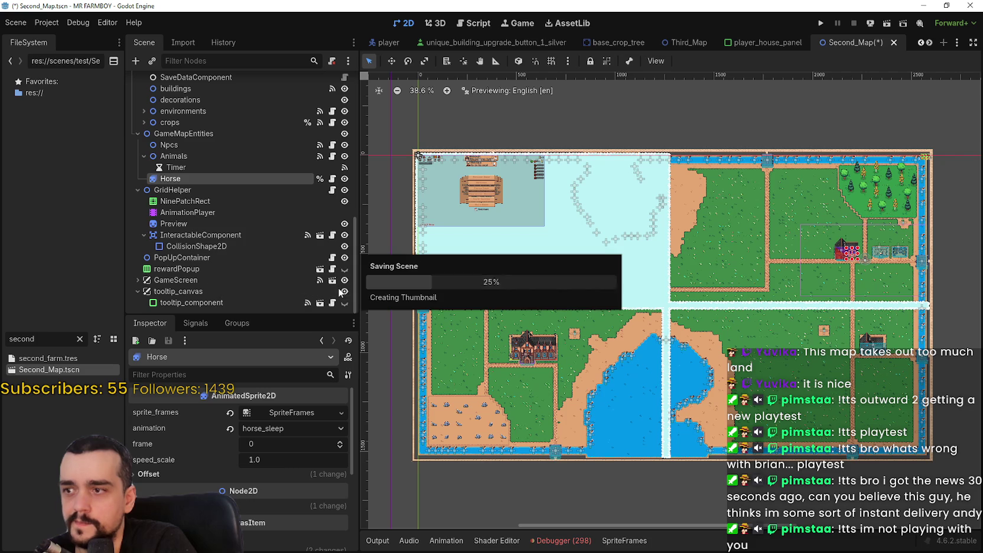
pyautogui.scroll(-1, 728, 212)
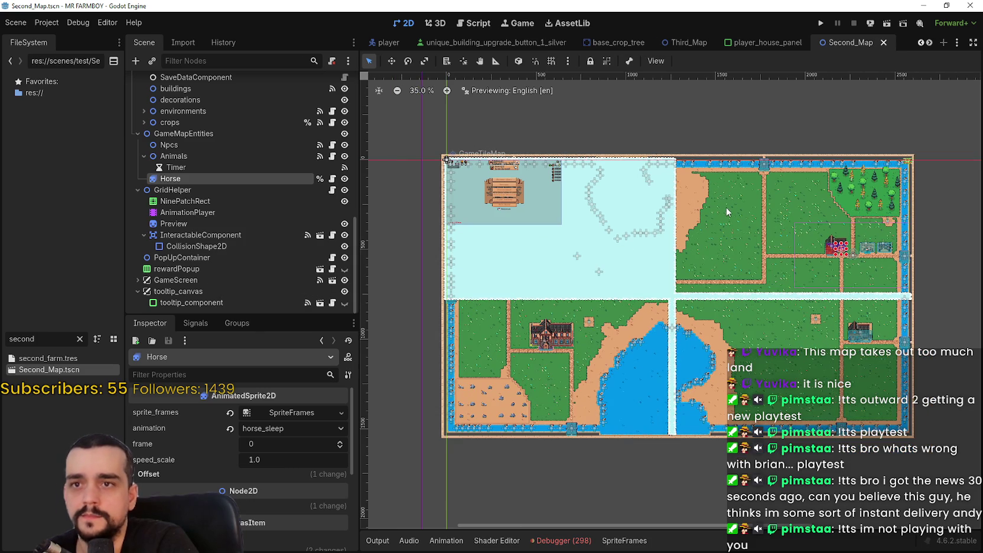
pyautogui.scroll(2, 764, 214)
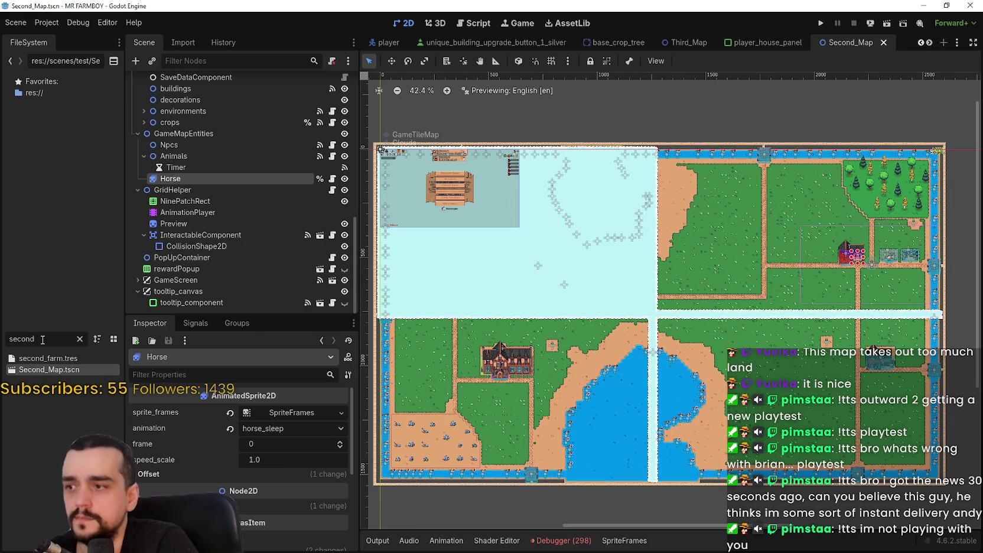
pyautogui.click(930, 42)
# Open the new_game_container scene from the scene tabs.
pyautogui.click(930, 43)
pyautogui.click(930, 43)
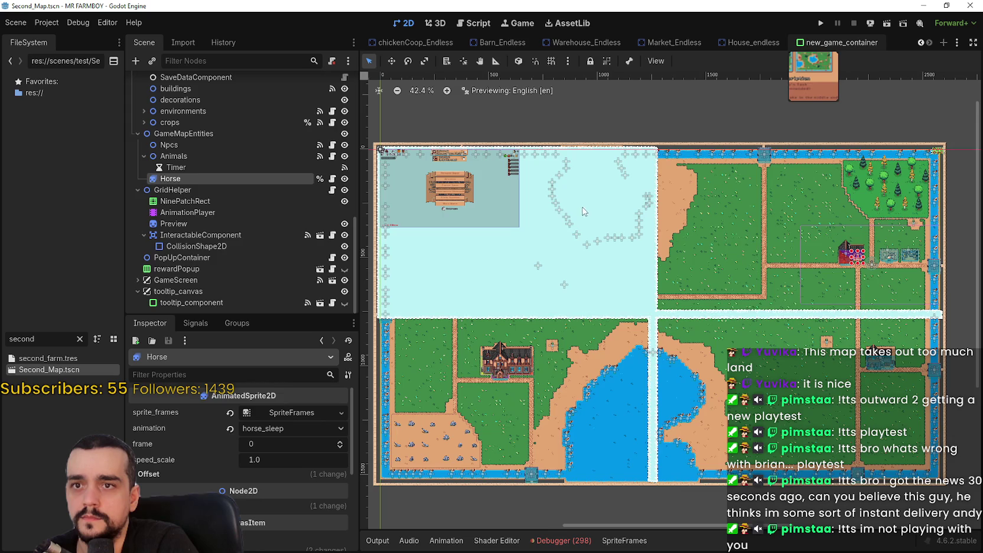
pyautogui.click(846, 43)
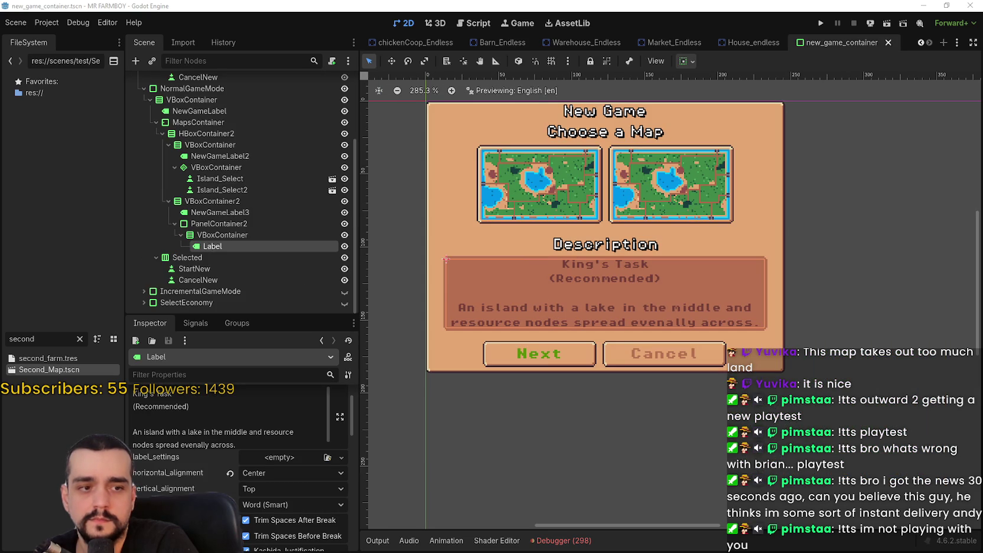
pyautogui.hotkey('alt', 'Tab')
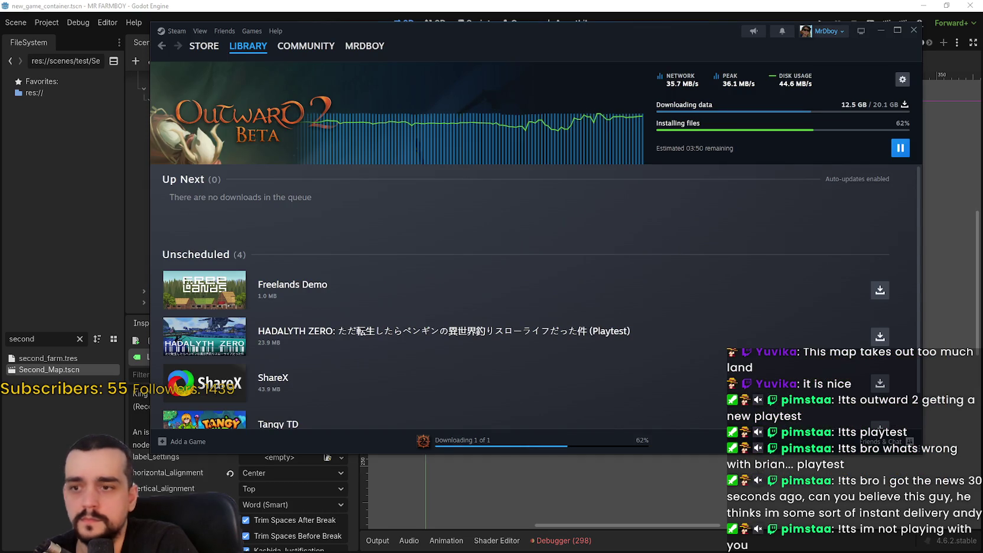
pyautogui.hotkey('alt', 'Tab')
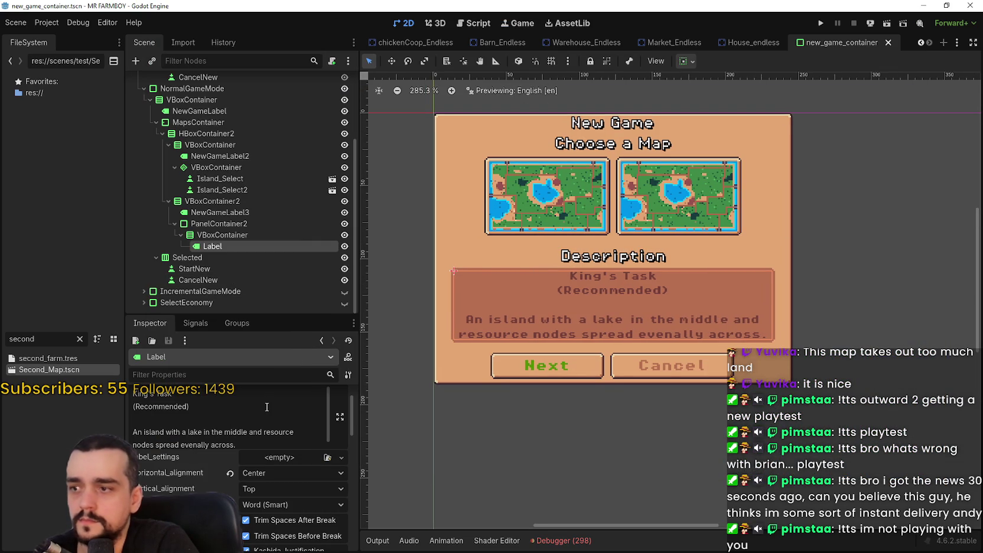
# Select Island_Select2 and bring up its icon texture's region editor.
pyautogui.click(244, 189)
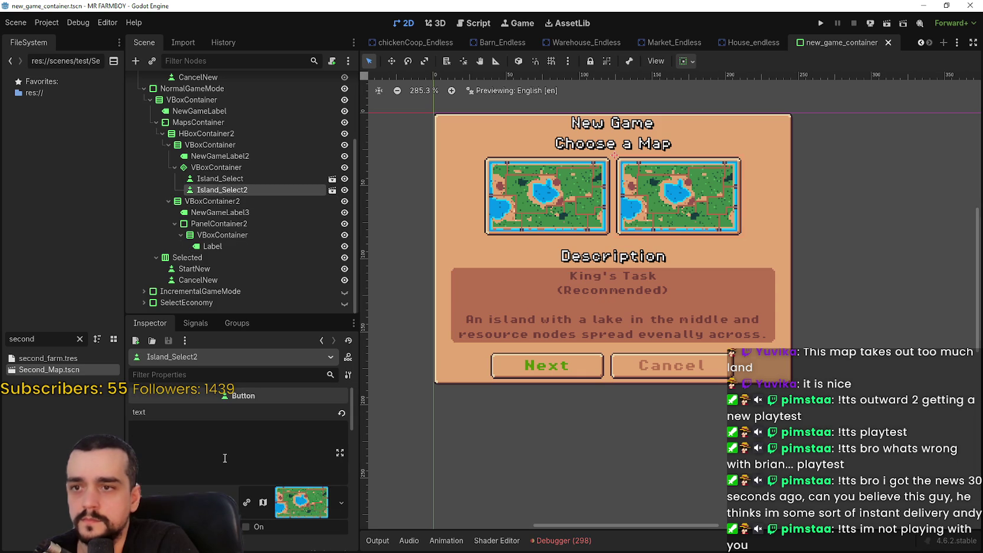
pyautogui.scroll(-1, 225, 461)
pyautogui.click(301, 463)
pyautogui.scroll(-2, 240, 471)
pyautogui.scroll(-2, 241, 471)
pyautogui.click(254, 542)
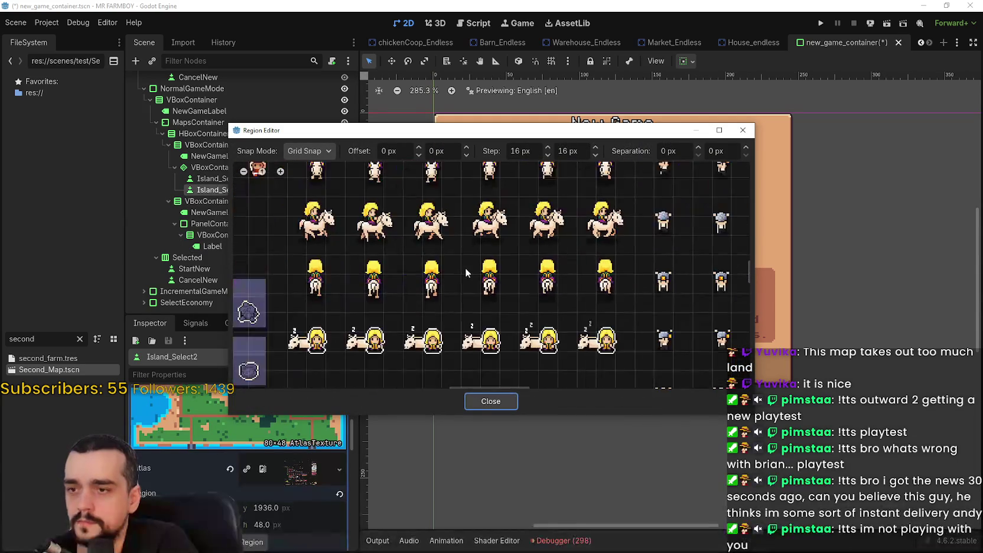
# Move the icon region onto the right island tile and save the scene.
pyautogui.scroll(-2, 464, 267)
pyautogui.scroll(-2, 461, 269)
pyautogui.scroll(-3, 449, 271)
pyautogui.scroll(-2, 431, 273)
pyautogui.scroll(2, 428, 283)
pyautogui.scroll(2, 422, 307)
pyautogui.scroll(2, 416, 331)
pyautogui.scroll(1, 412, 349)
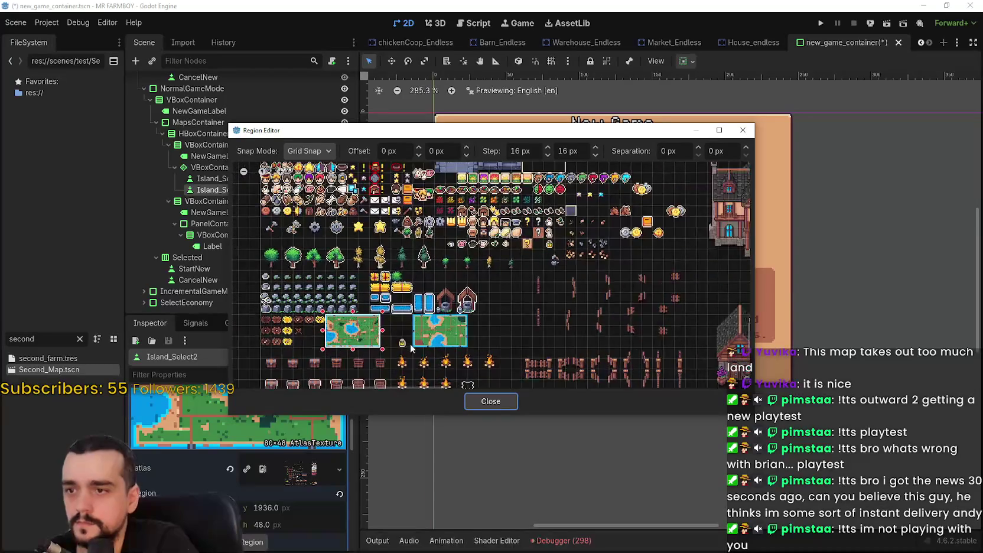
pyautogui.moveTo(412, 349); pyautogui.dragTo(468, 322)
pyautogui.click(489, 401)
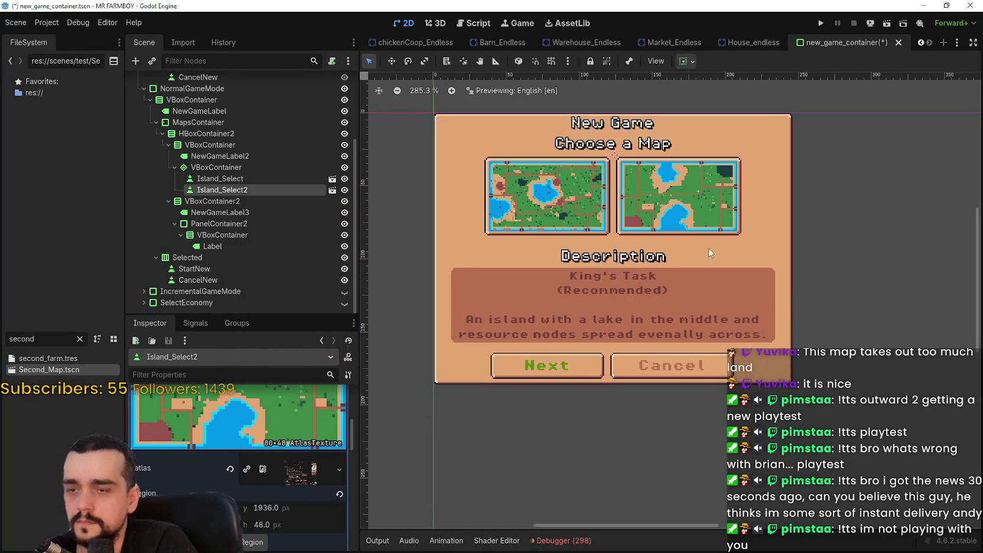
pyautogui.hotkey('ctrl', 's')
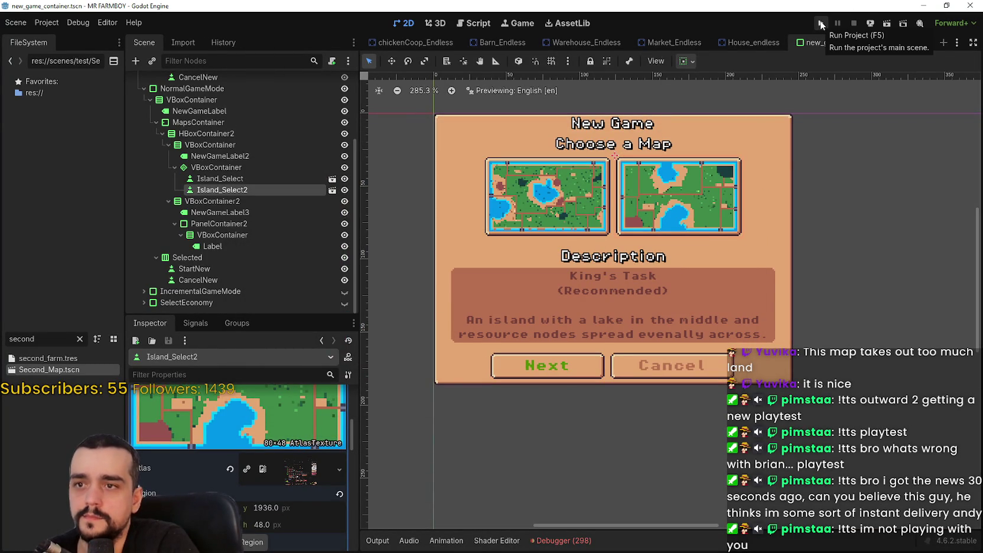
# Launch the game with F5 to test the map picker.
pyautogui.scroll(1, 807, 121)
pyautogui.scroll(1, 807, 121)
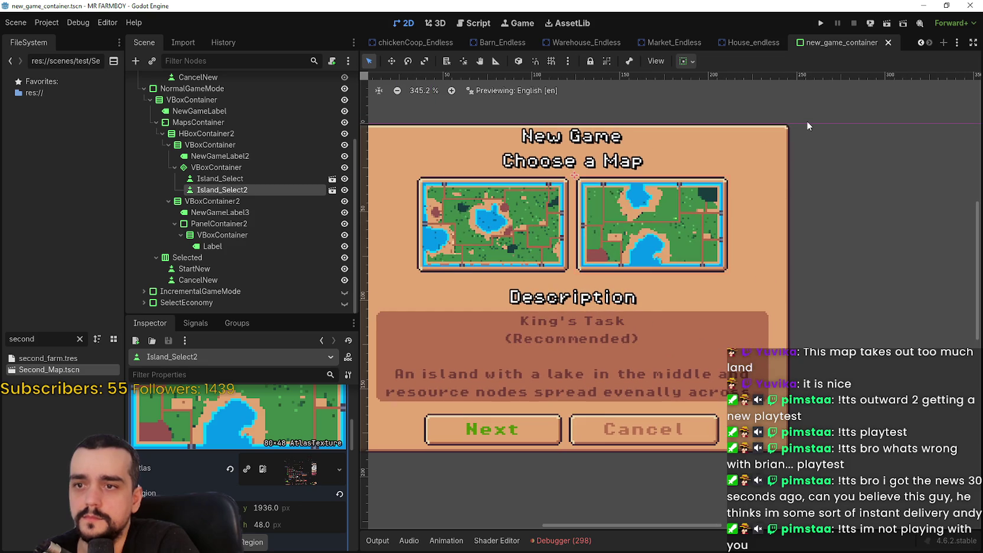
pyautogui.scroll(-1, 821, 126)
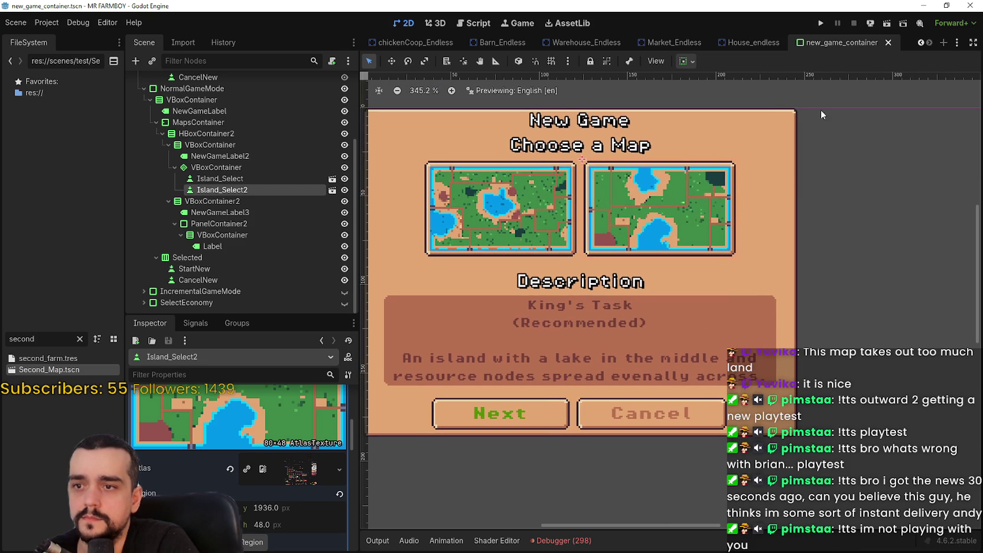
pyautogui.press('F5')
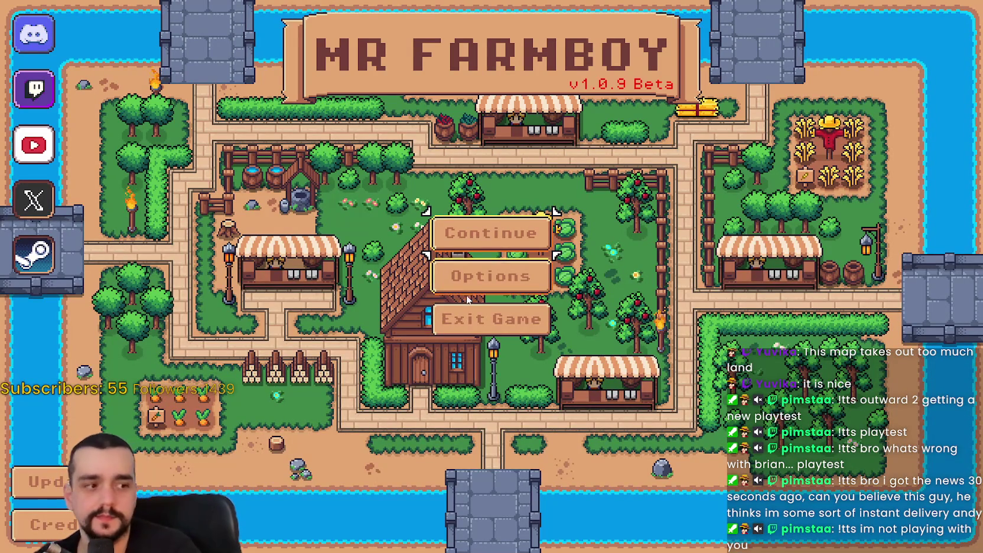
# Create a new save from the save list, resuming after the error halts it.
pyautogui.click(470, 242)
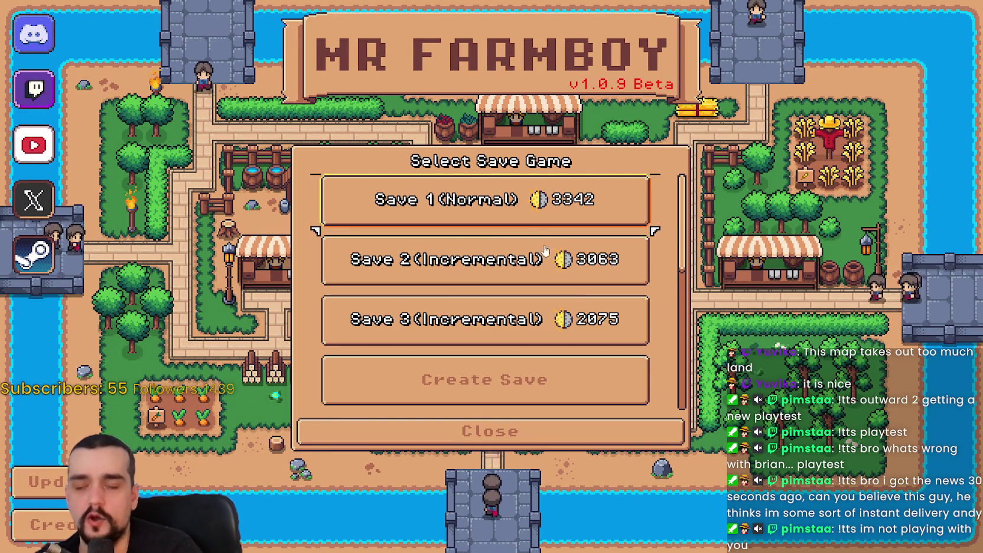
pyautogui.scroll(-2, 536, 237)
pyautogui.click(484, 349)
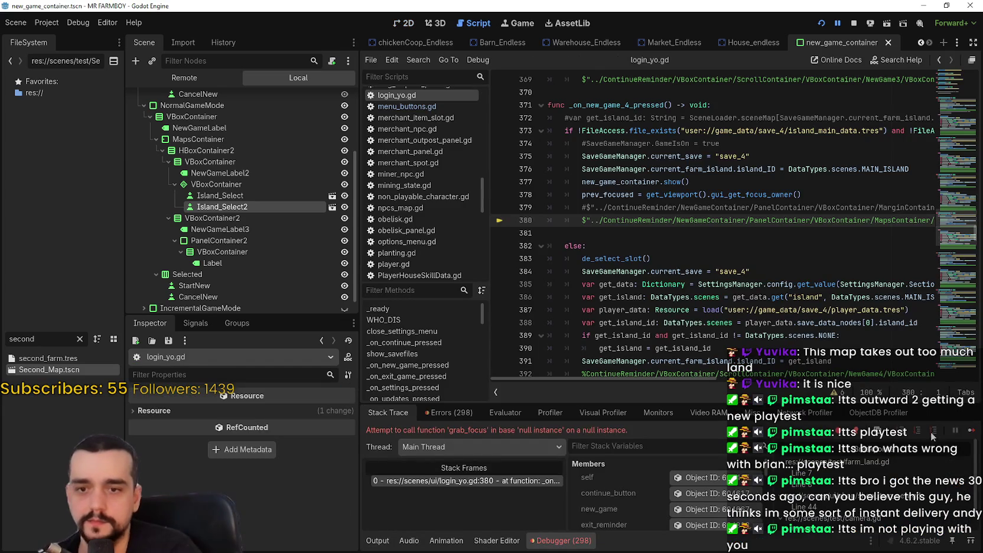
pyautogui.click(970, 433)
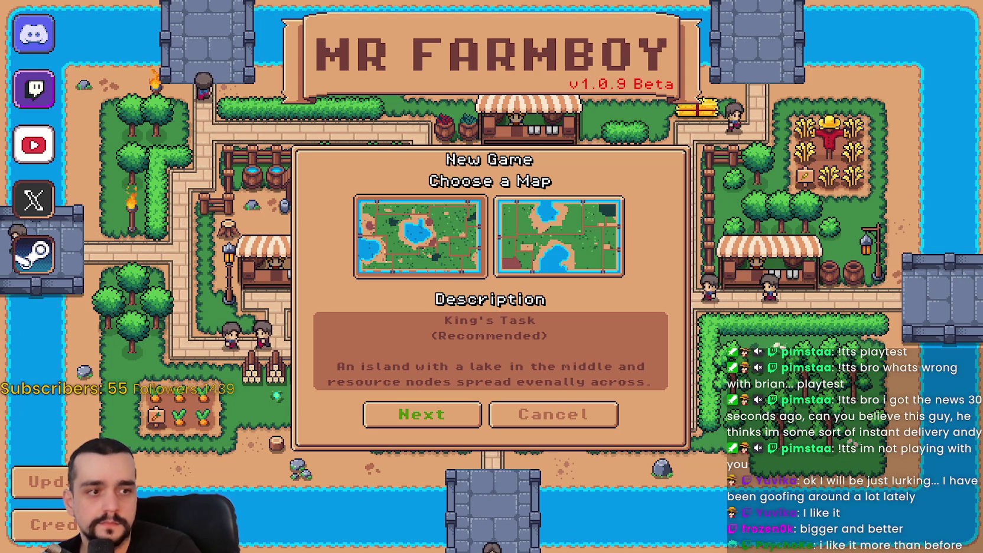
# Return to the editor's 2D view of the Choose a Map panel with both island thumbnails.
pyautogui.hotkey('alt', 'Tab')
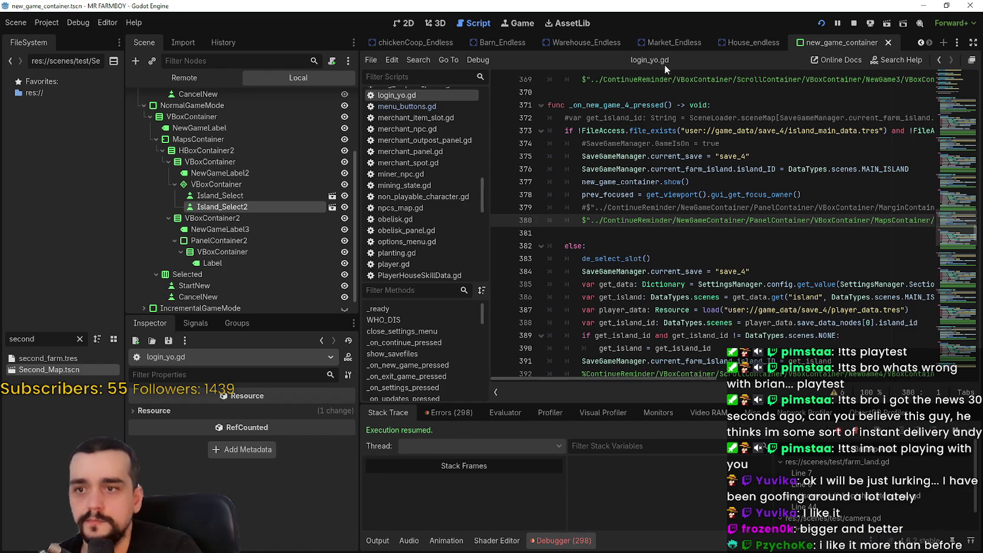
pyautogui.click(400, 24)
pyautogui.scroll(-2, 557, 215)
# Give NormalGameMode a 300 × 200 custom minimum size and check it in the running game.
pyautogui.scroll(-1, 557, 215)
pyautogui.scroll(1, 557, 215)
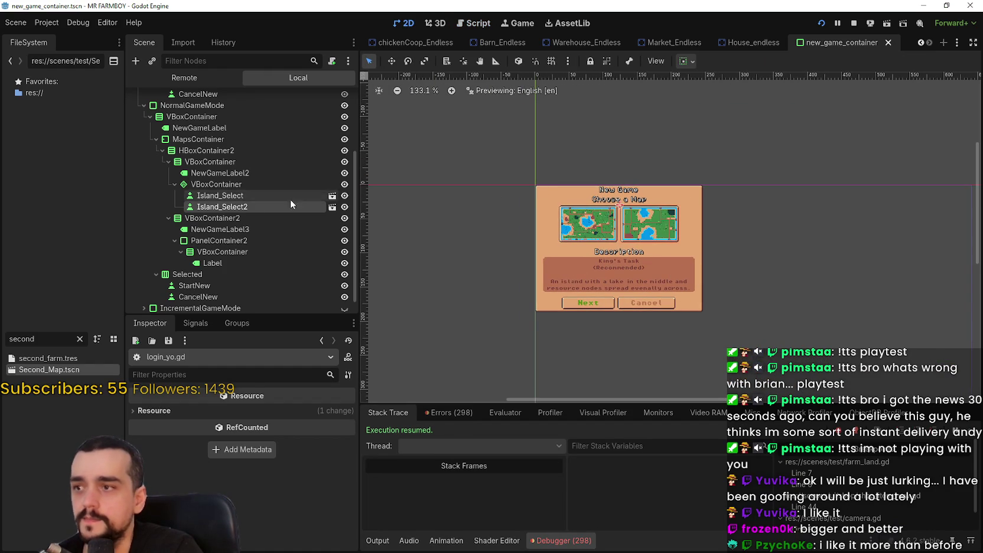
pyautogui.scroll(2, 284, 189)
pyautogui.click(232, 159)
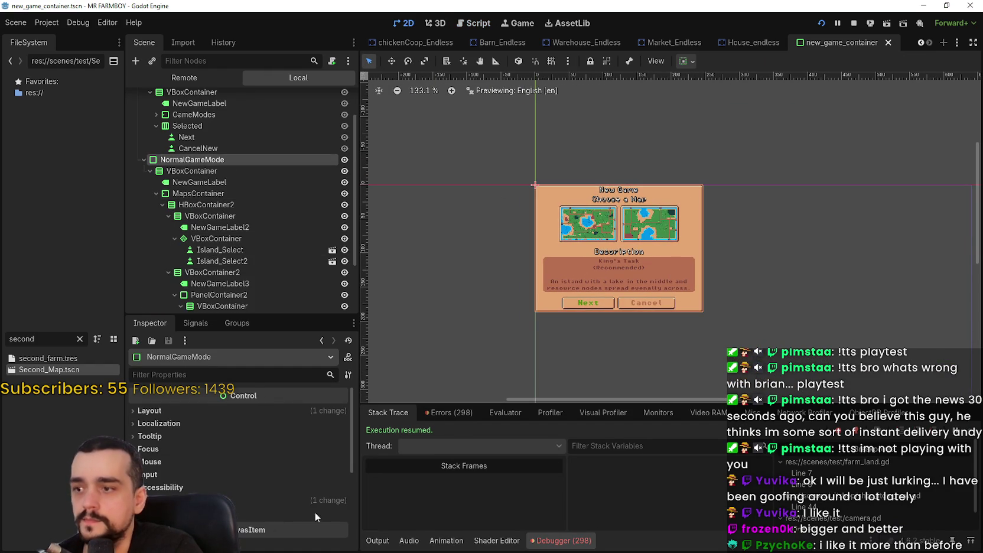
pyautogui.click(190, 410)
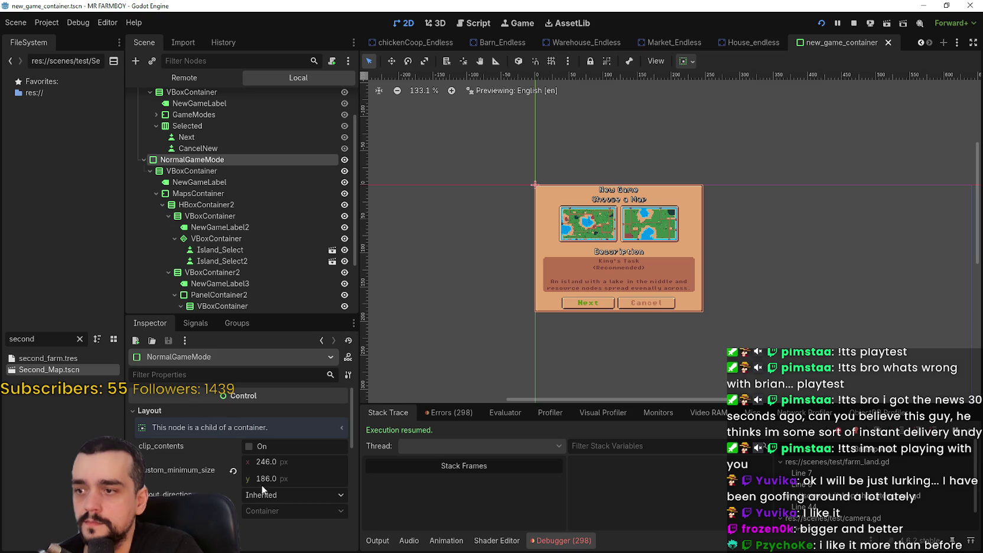
pyautogui.moveTo(266, 462); pyautogui.dragTo(301, 462)
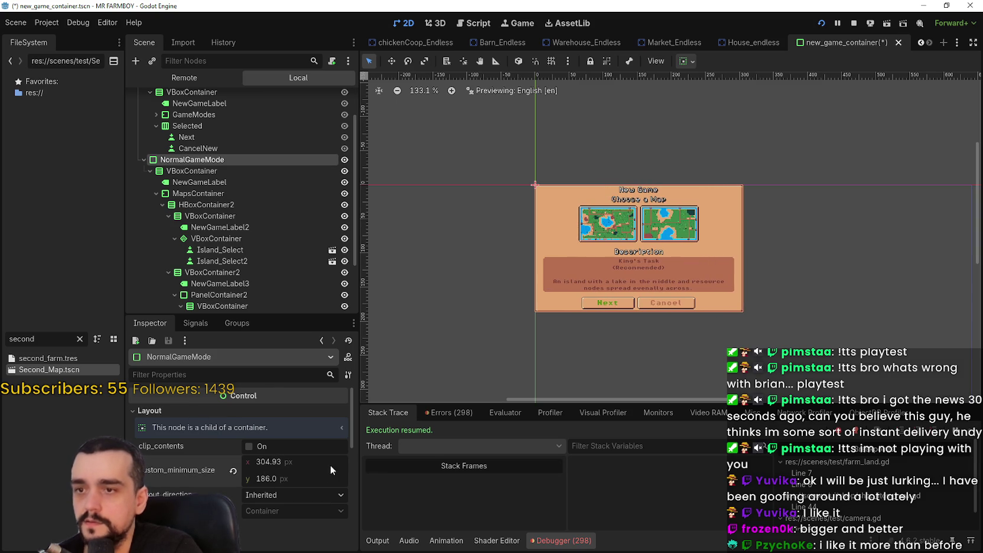
pyautogui.press('Return')
pyautogui.press('F5')
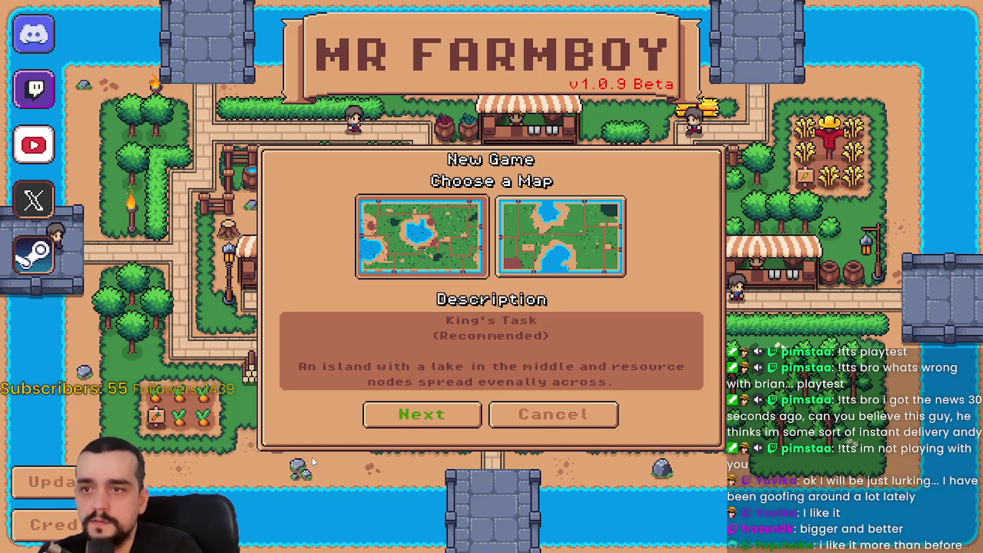
pyautogui.hotkey('alt', 'Tab')
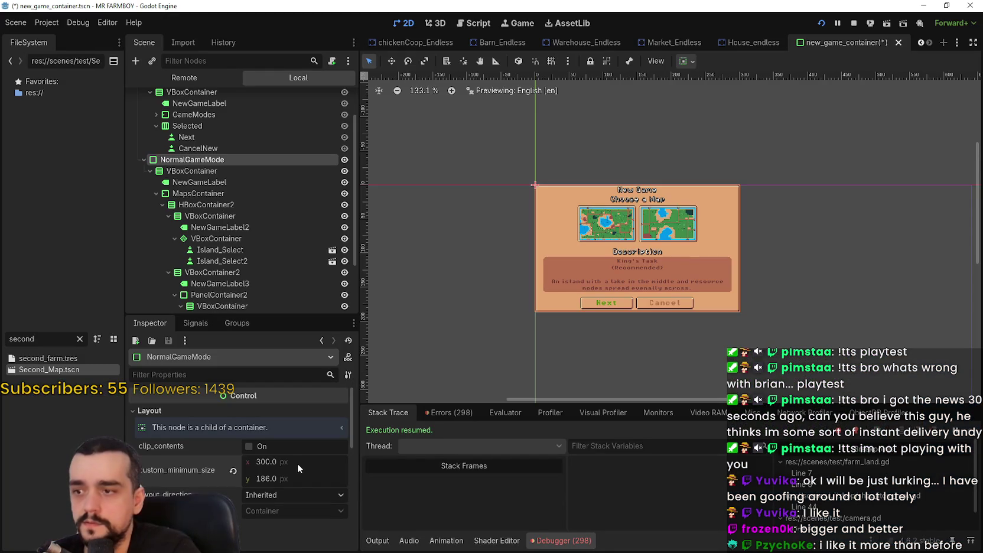
pyautogui.write('200')
pyautogui.press('Return')
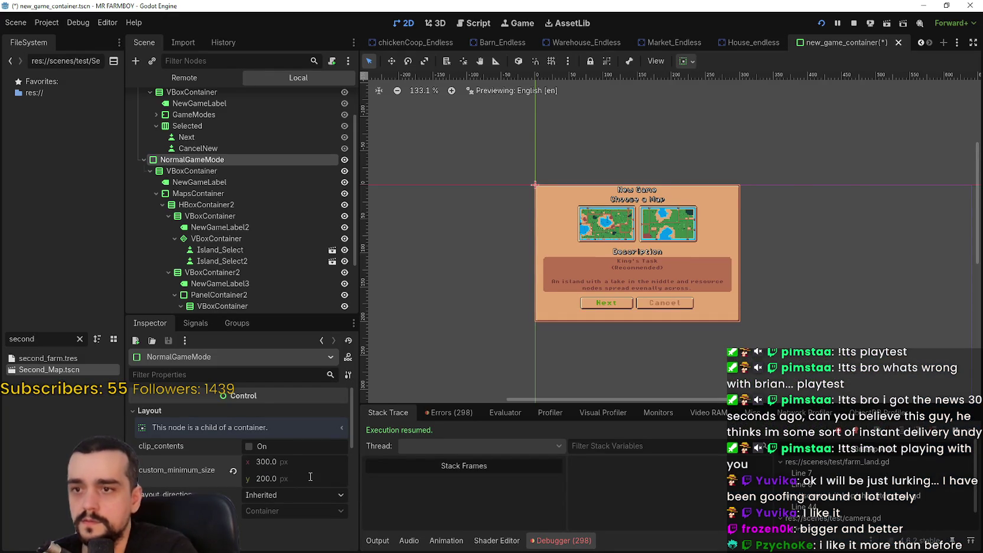
pyautogui.hotkey('alt', 'Tab')
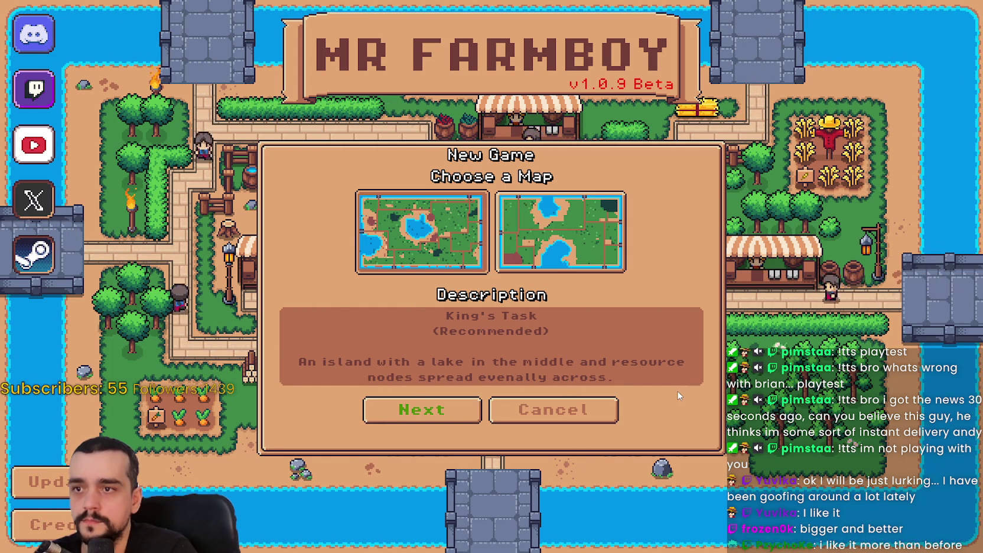
pyautogui.hotkey('alt', 'Tab')
# Select the NormalGameMode panel and stop the running game.
pyautogui.click(208, 171)
pyautogui.scroll(2, 606, 203)
pyautogui.scroll(3, 606, 204)
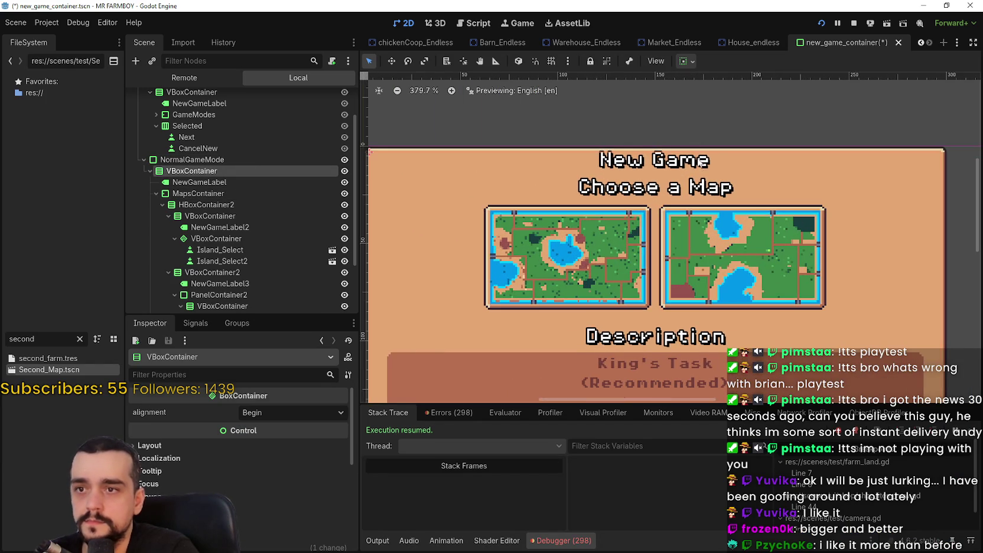
pyautogui.click(183, 161)
pyautogui.scroll(-2, 486, 178)
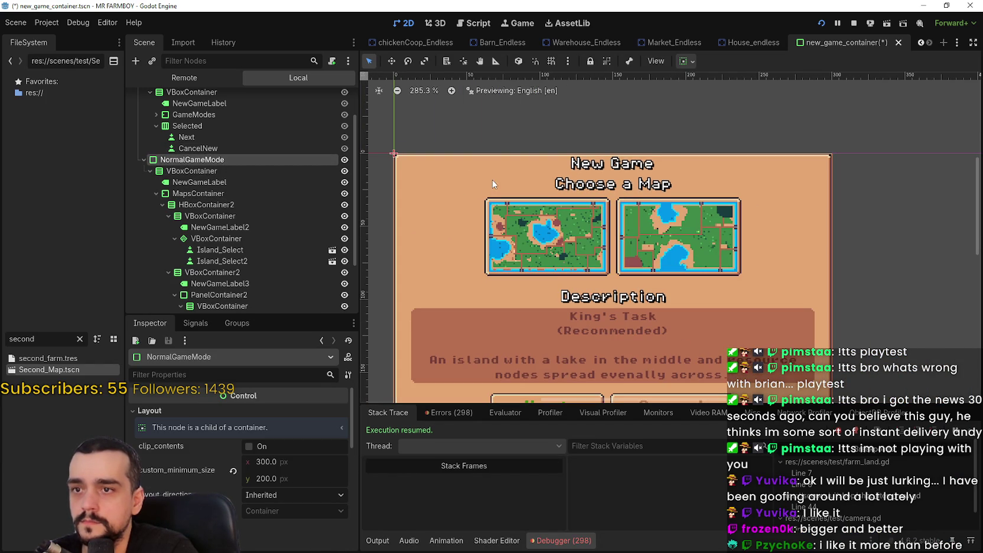
pyautogui.click(854, 24)
# Add a MarginContainer child directly under NormalGameMode.
pyautogui.rightClick(200, 144)
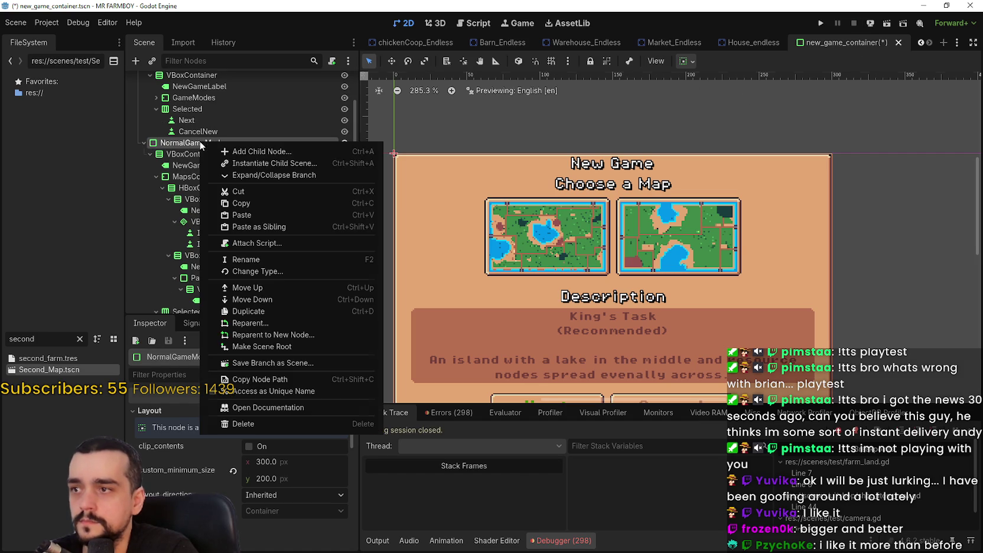
pyautogui.click(269, 152)
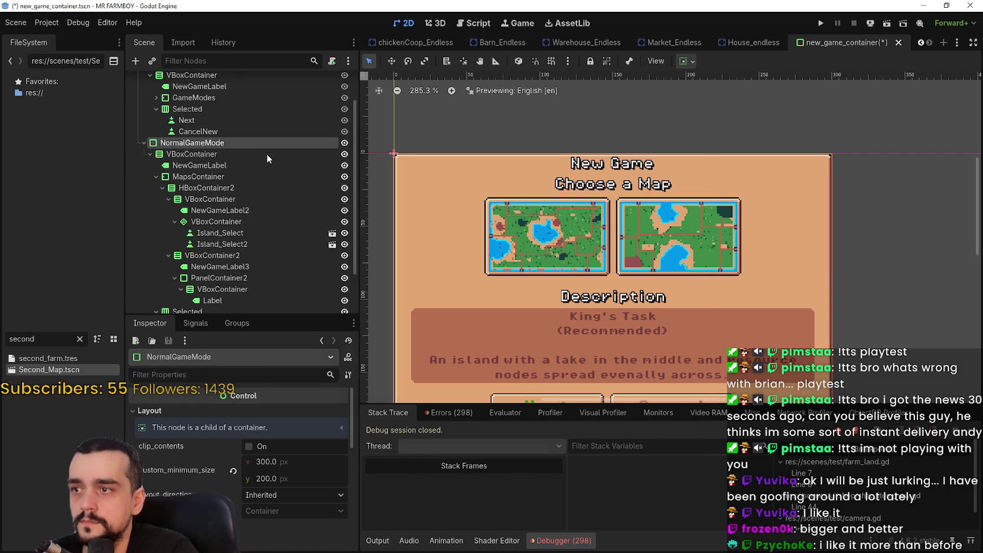
pyautogui.write('margin')
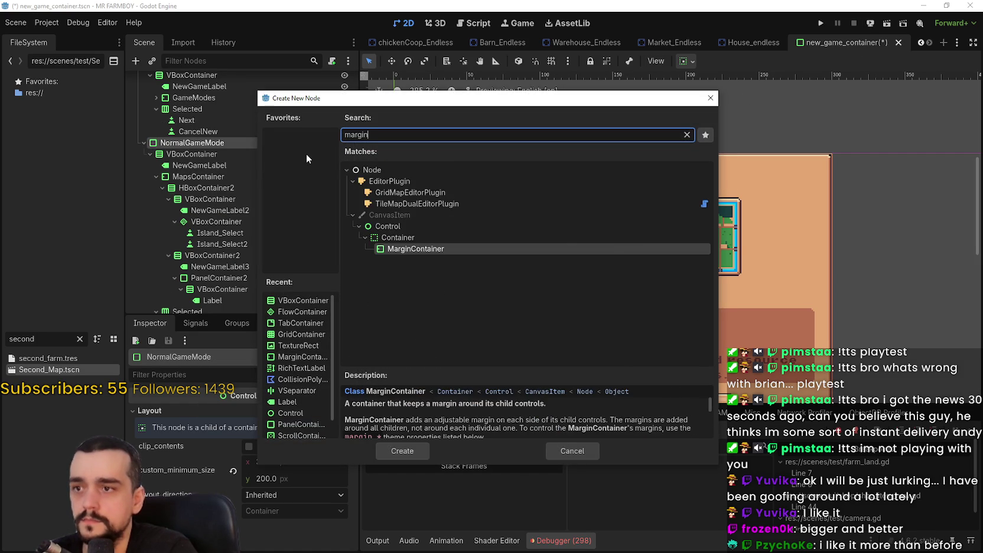
pyautogui.press('Return')
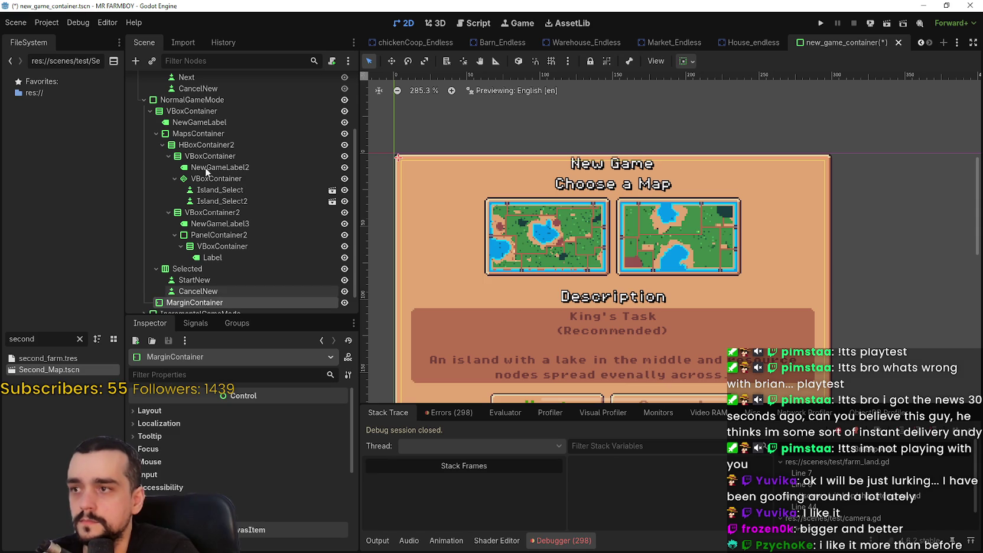
pyautogui.moveTo(195, 303)
pyautogui.mouseDown()
pyautogui.moveTo(189, 107)
pyautogui.moveTo(208, 109)
pyautogui.mouseUp()
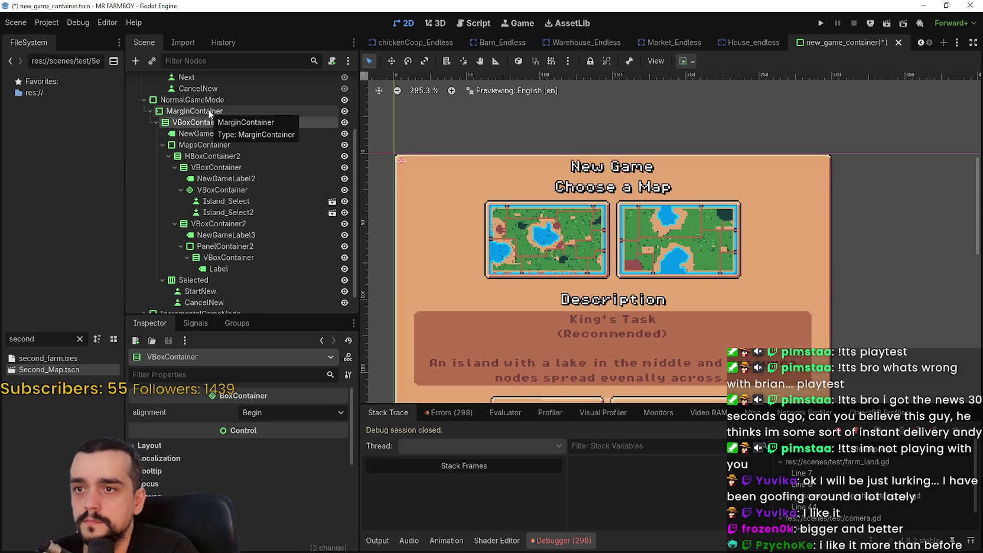
# Select MapsContainer and change its vertical alignment from the Container Sizing options.
pyautogui.scroll(2, 468, 167)
pyautogui.scroll(3, 679, 135)
pyautogui.scroll(-2, 679, 134)
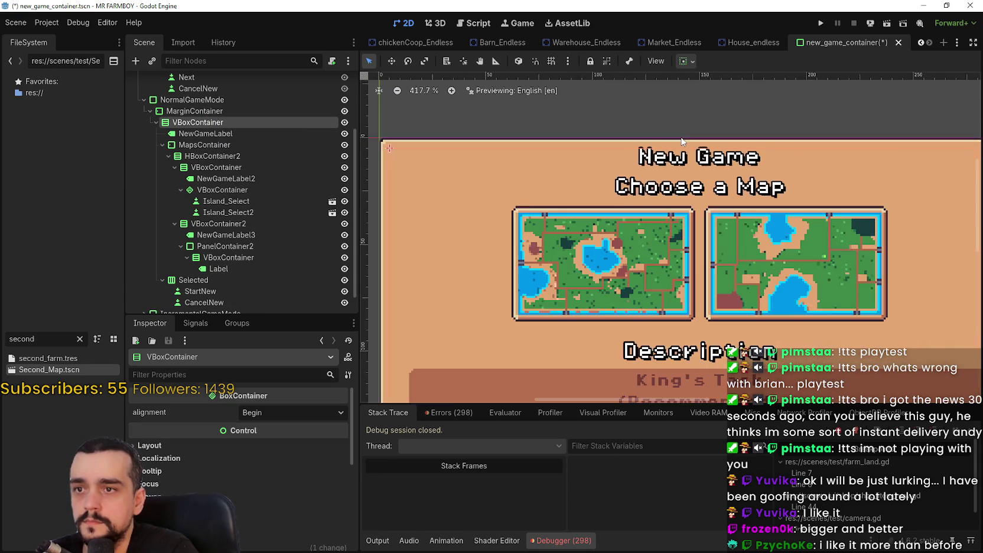
pyautogui.scroll(-2, 679, 134)
pyautogui.scroll(-1, 679, 135)
pyautogui.scroll(-1, 715, 212)
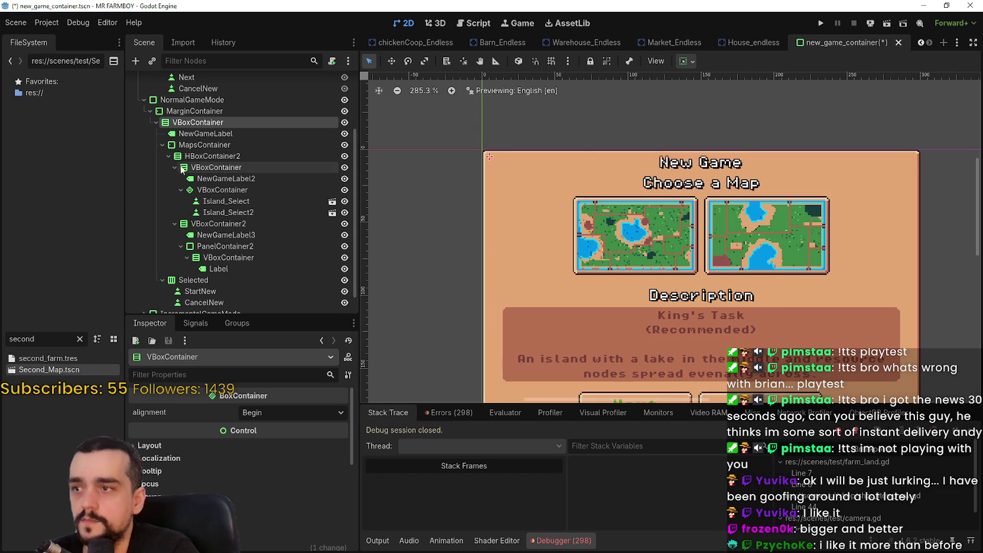
pyautogui.click(190, 135)
pyautogui.click(203, 145)
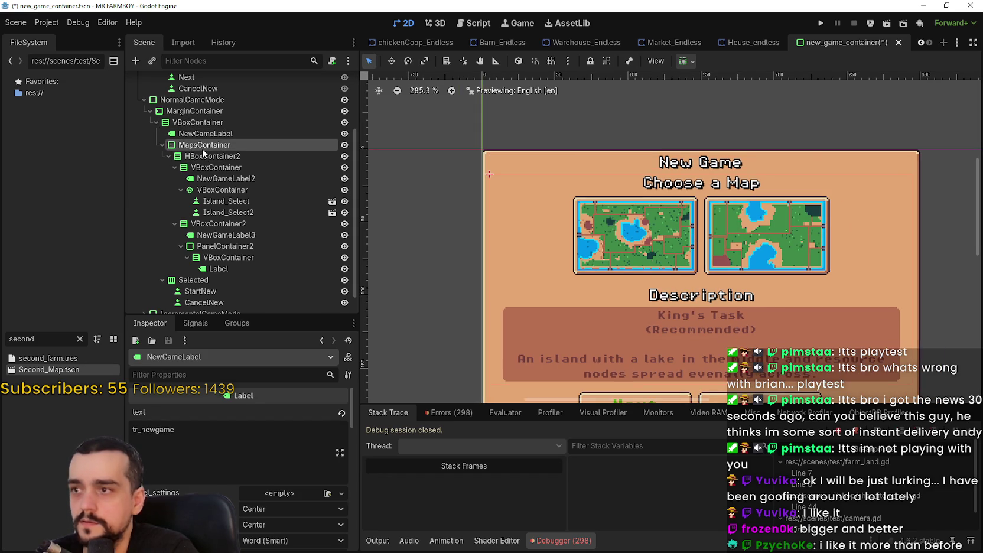
pyautogui.scroll(-1, 550, 320)
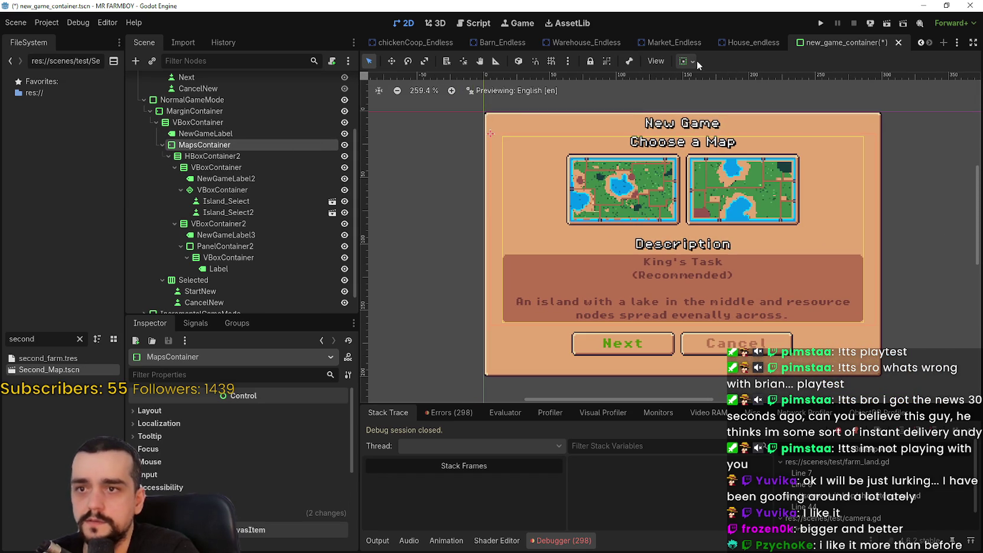
pyautogui.click(689, 61)
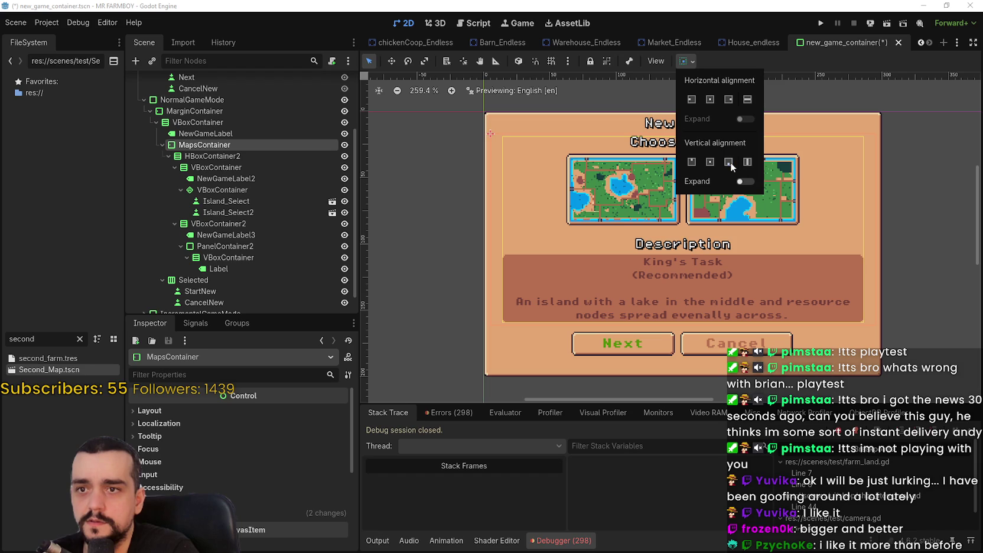
pyautogui.click(729, 162)
pyautogui.click(773, 64)
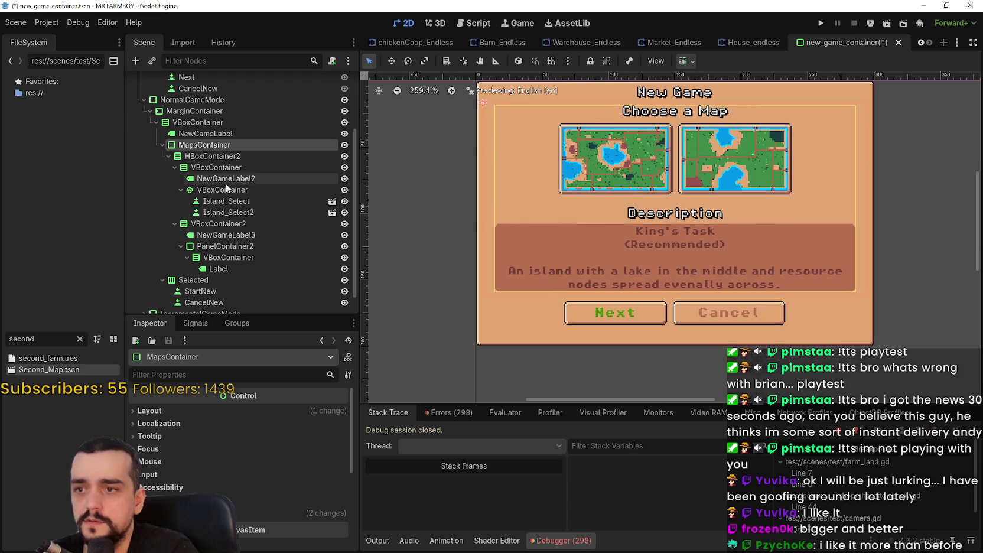
# Centre the vertical alignment of the container holding the Next and Cancel buttons.
pyautogui.scroll(-1, 226, 188)
pyautogui.click(228, 278)
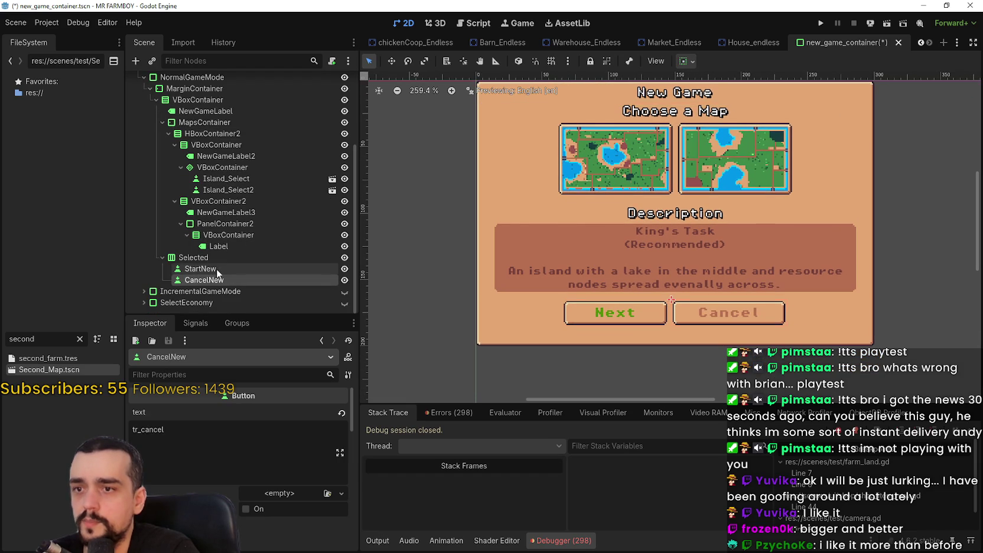
pyautogui.click(201, 257)
pyautogui.scroll(-1, 849, 268)
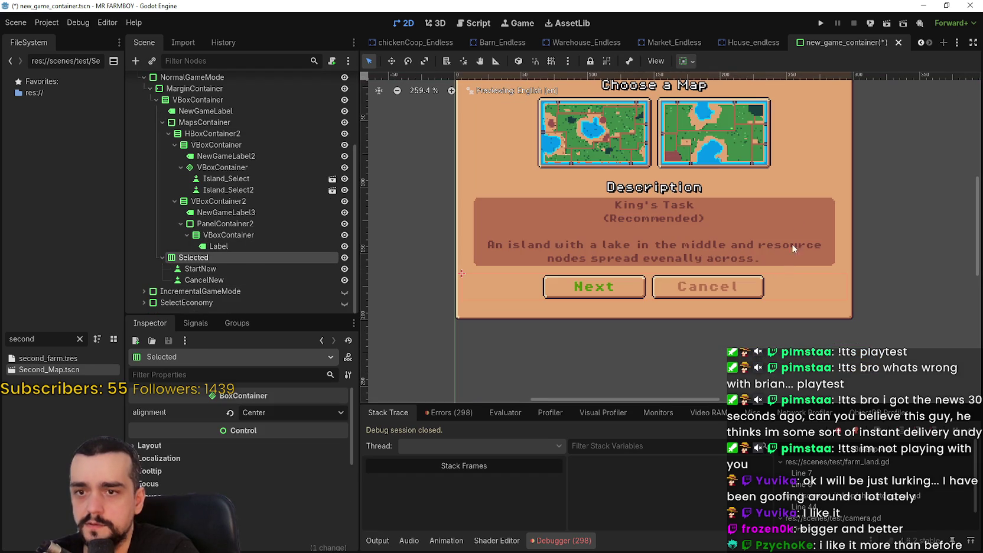
pyautogui.click(687, 61)
pyautogui.click(730, 159)
pyautogui.click(770, 61)
# Check the dialog's main vertical container, then reselect the Next/Cancel button row.
pyautogui.scroll(2, 182, 137)
pyautogui.click(198, 129)
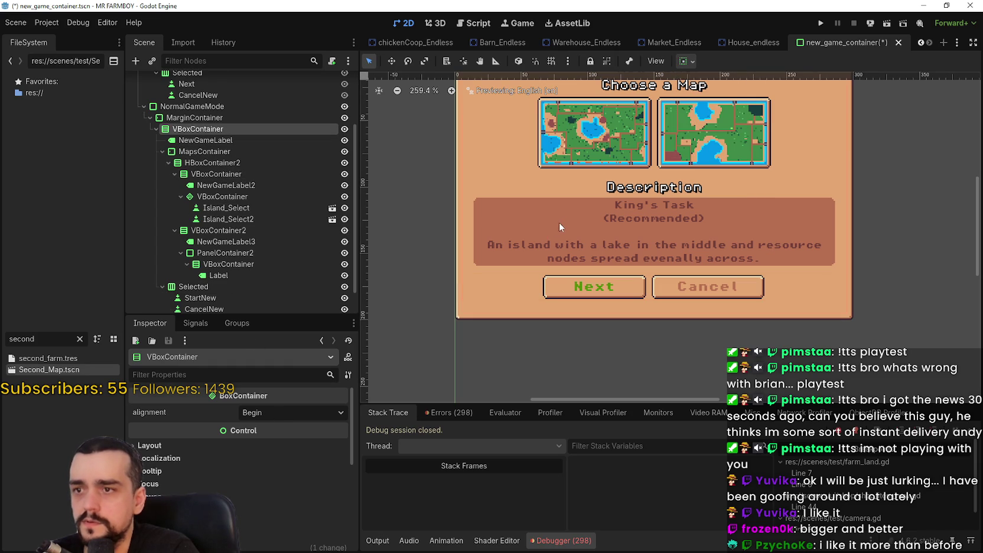
pyautogui.scroll(3, 811, 323)
pyautogui.scroll(1, 813, 319)
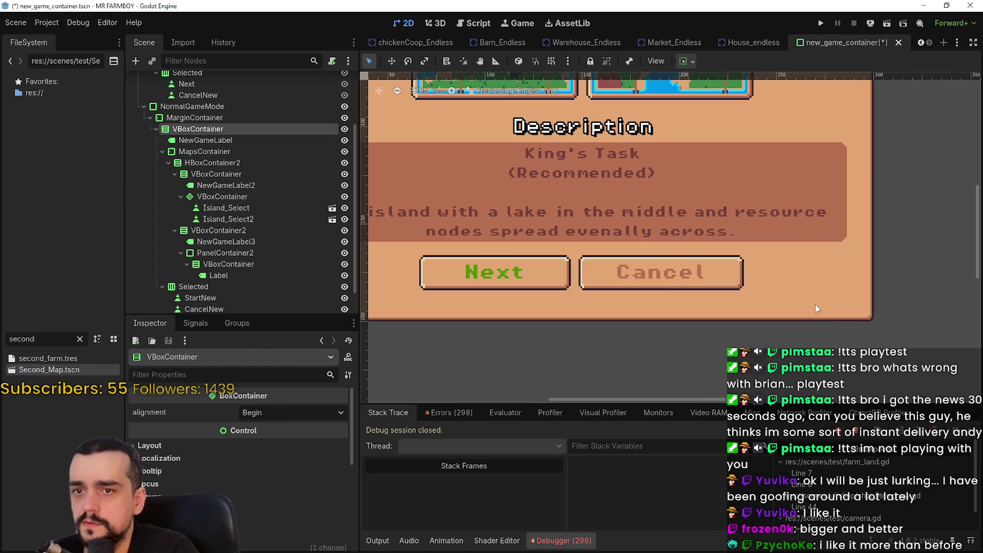
pyautogui.scroll(1, 816, 308)
pyautogui.scroll(-3, 628, 299)
pyautogui.scroll(3, 505, 291)
pyautogui.scroll(-3, 506, 291)
pyautogui.scroll(-2, 506, 291)
pyautogui.scroll(-2, 212, 271)
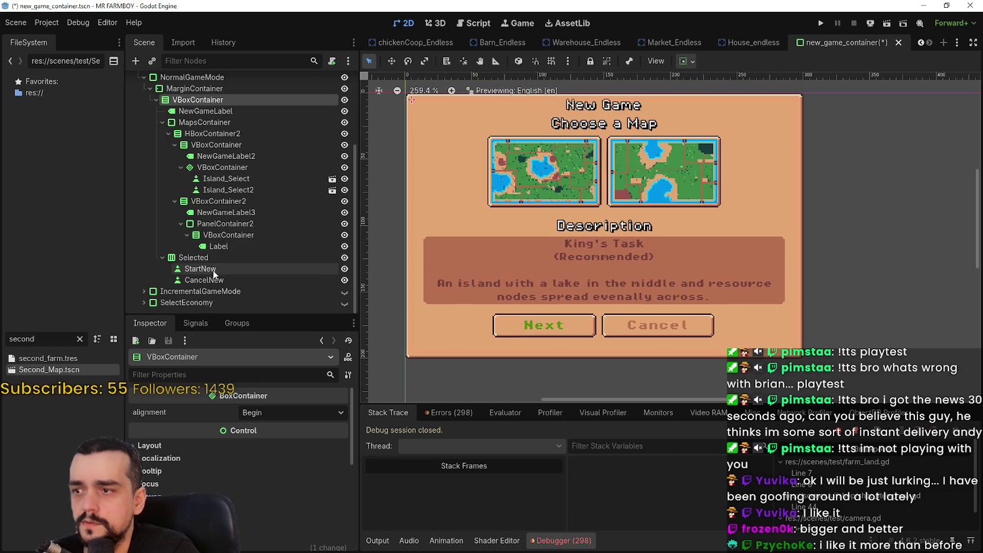
pyautogui.click(213, 259)
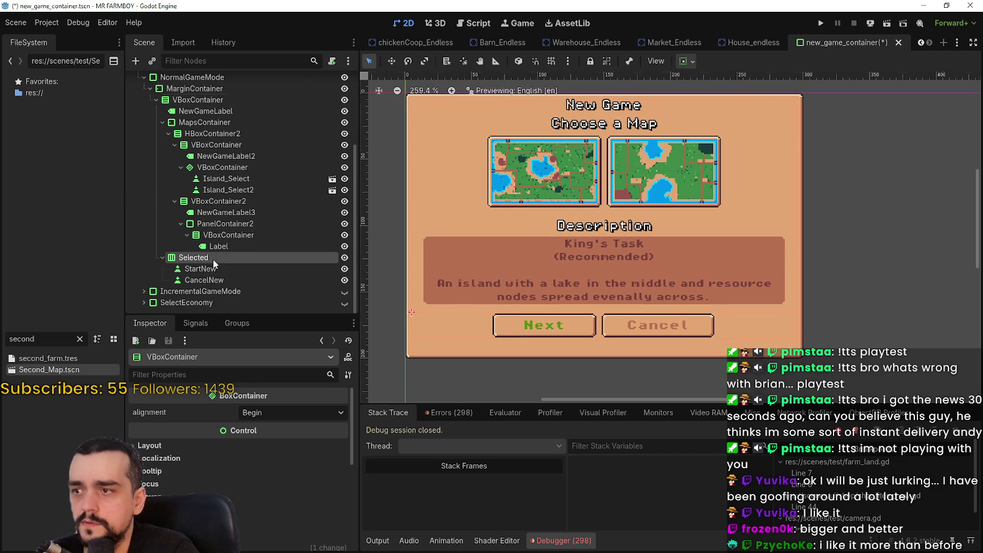
# Try vertical Expand on the button row, then turn it back off.
pyautogui.click(687, 61)
pyautogui.click(746, 182)
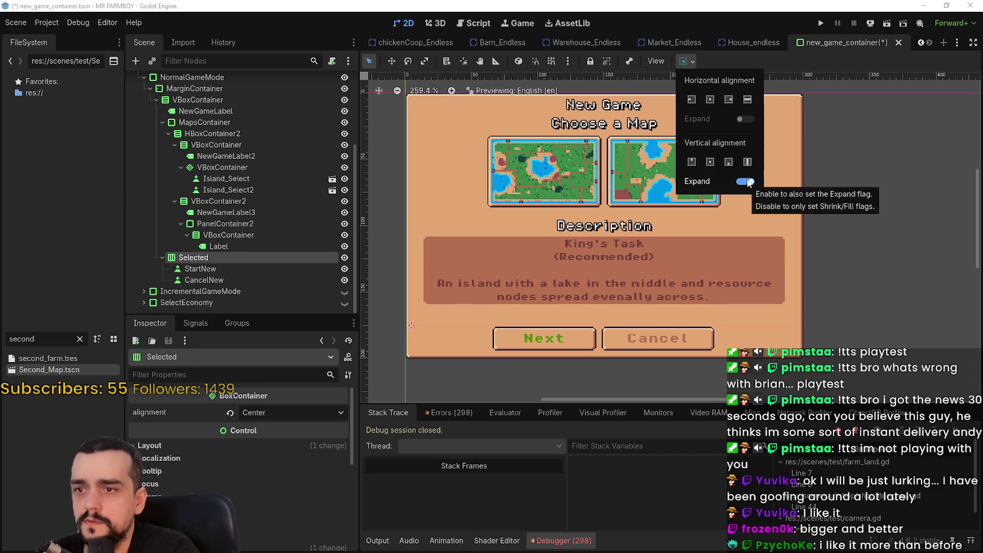
pyautogui.click(746, 182)
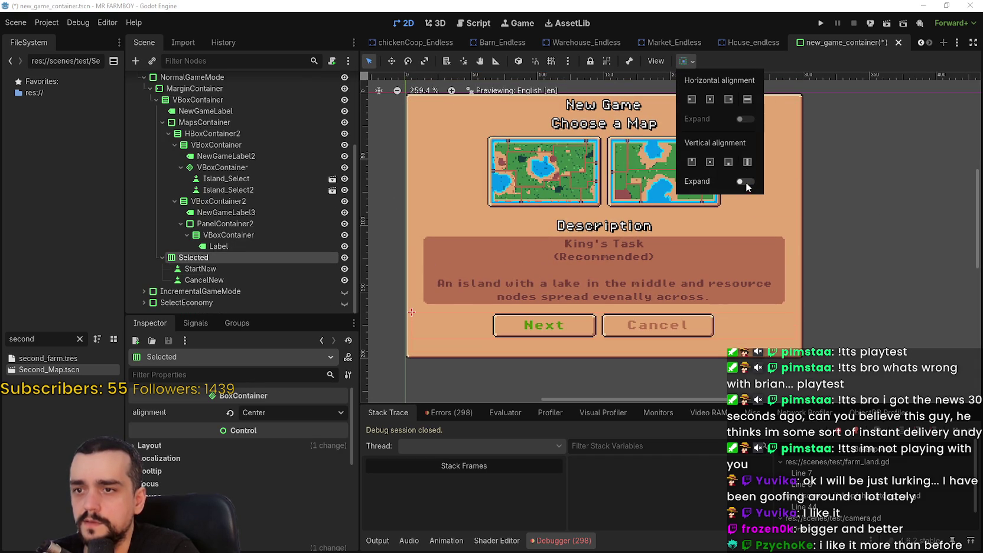
pyautogui.click(376, 146)
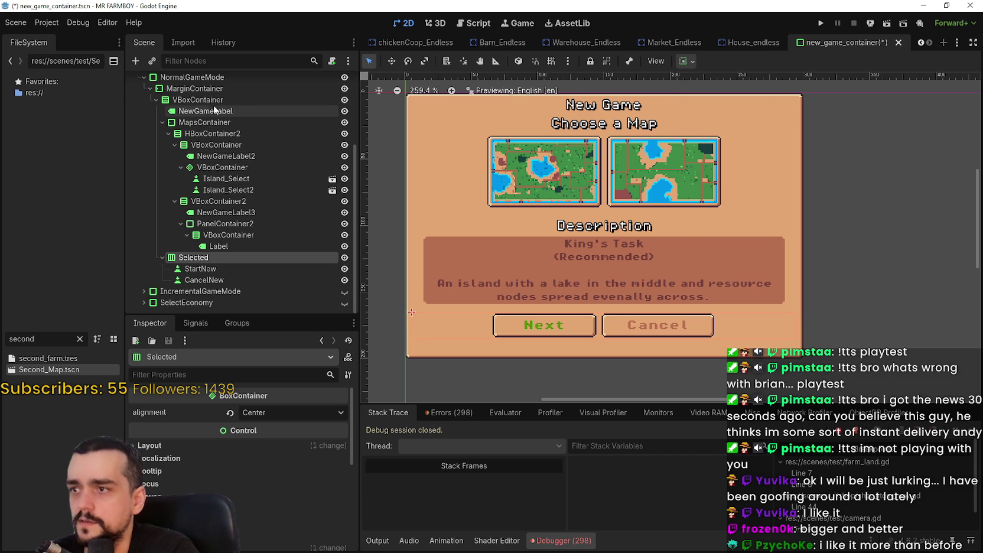
# Try a vertical alignment on the dialog's main vertical container, then undo it.
pyautogui.click(201, 89)
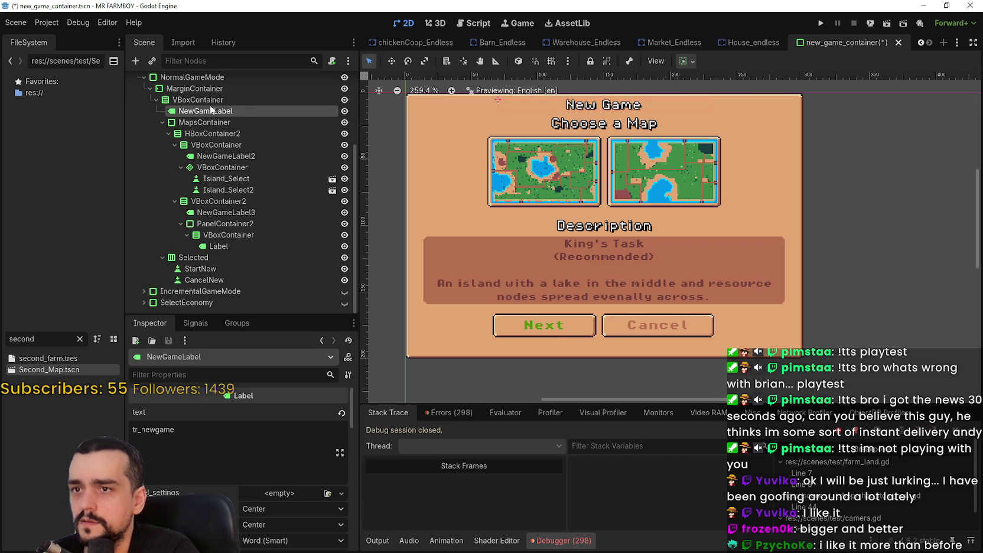
pyautogui.click(208, 101)
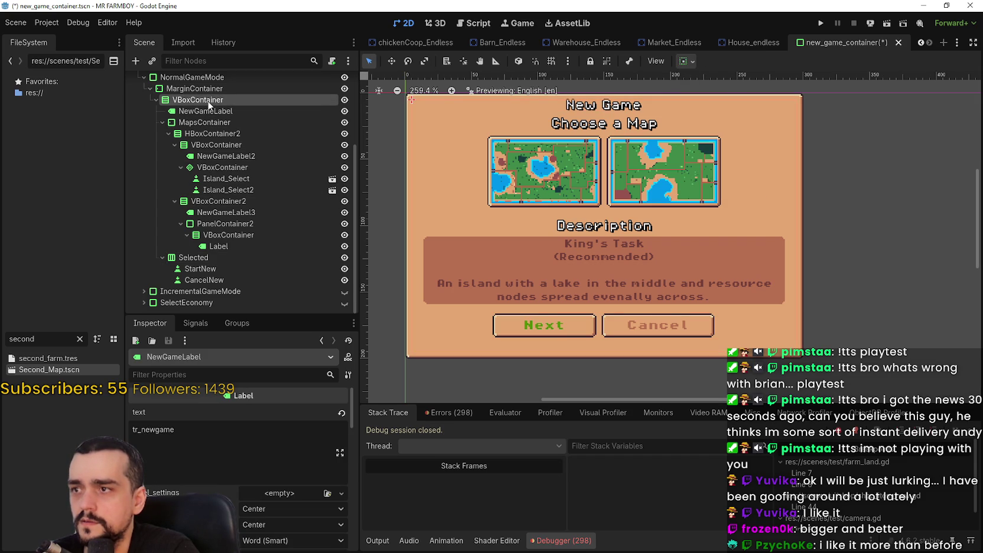
pyautogui.click(689, 61)
pyautogui.click(728, 162)
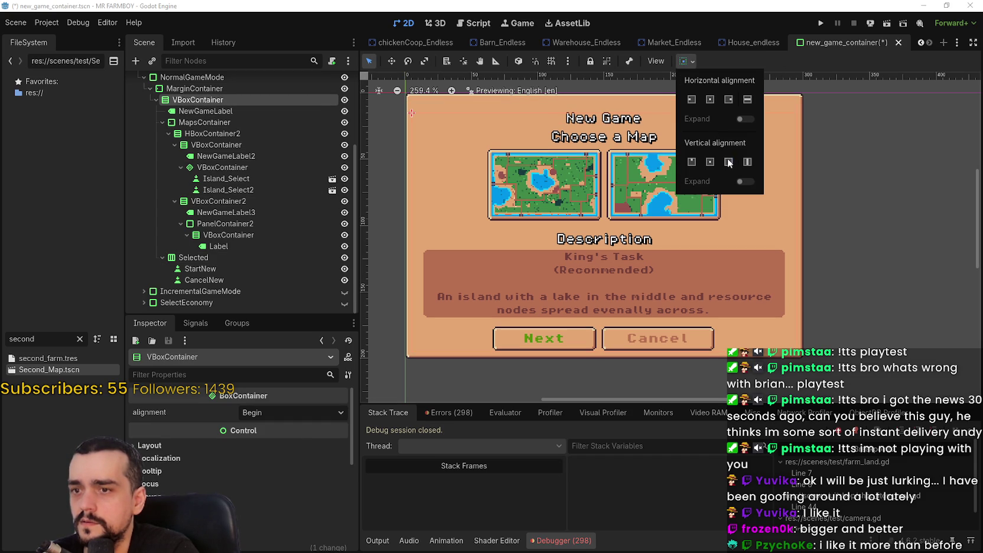
pyautogui.click(757, 66)
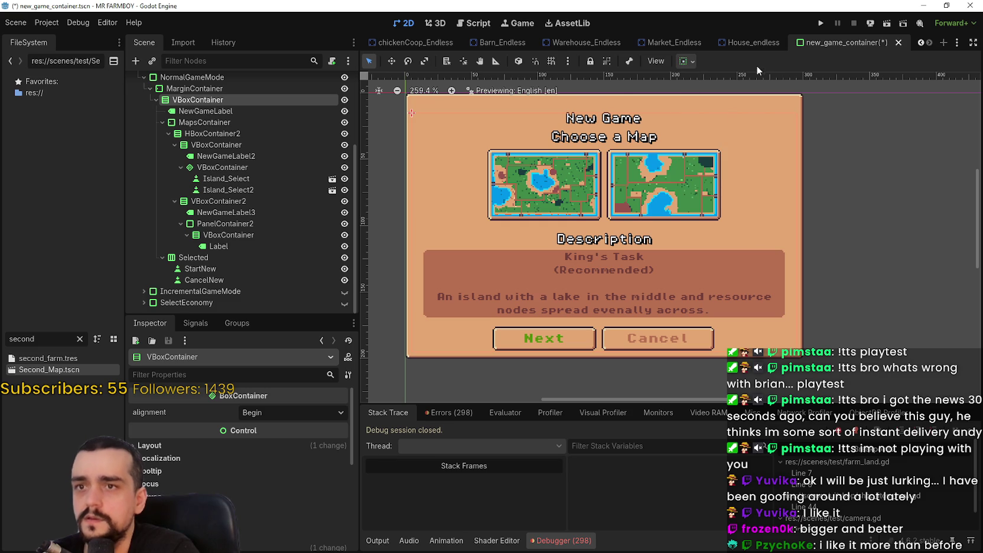
pyautogui.hotkey('ctrl', 'z')
# Enable vertical Expand on MapsContainer and save the new_game_container scene.
pyautogui.click(232, 111)
pyautogui.click(227, 122)
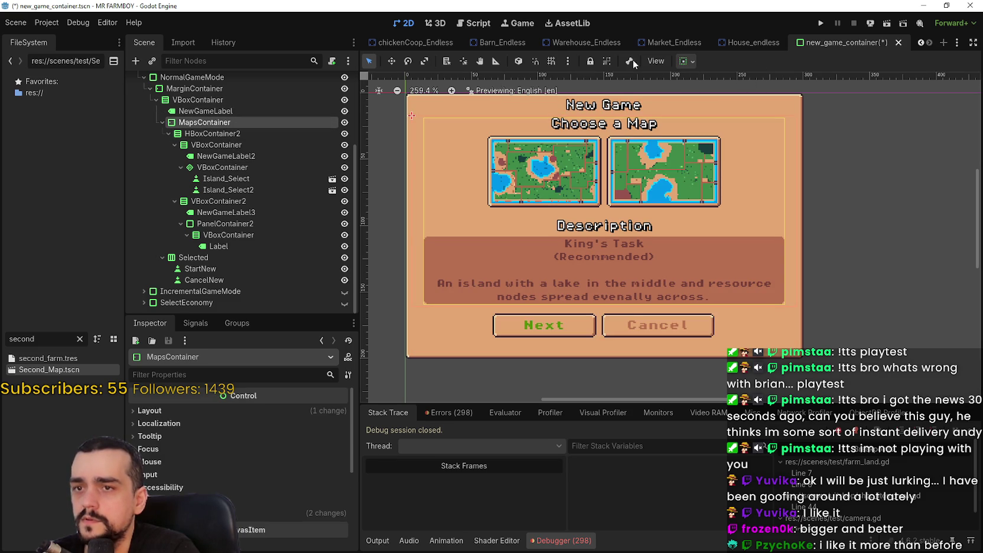
pyautogui.click(689, 61)
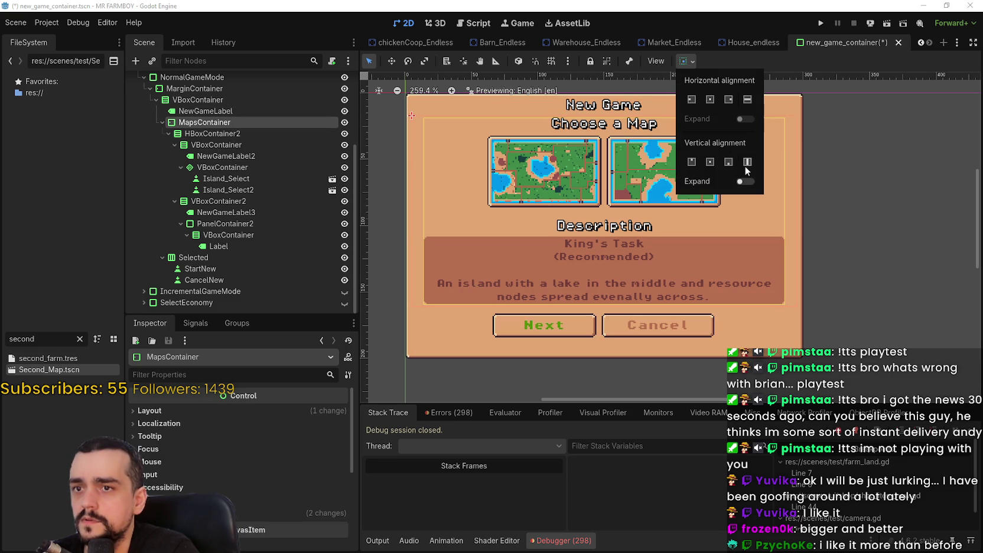
pyautogui.click(748, 181)
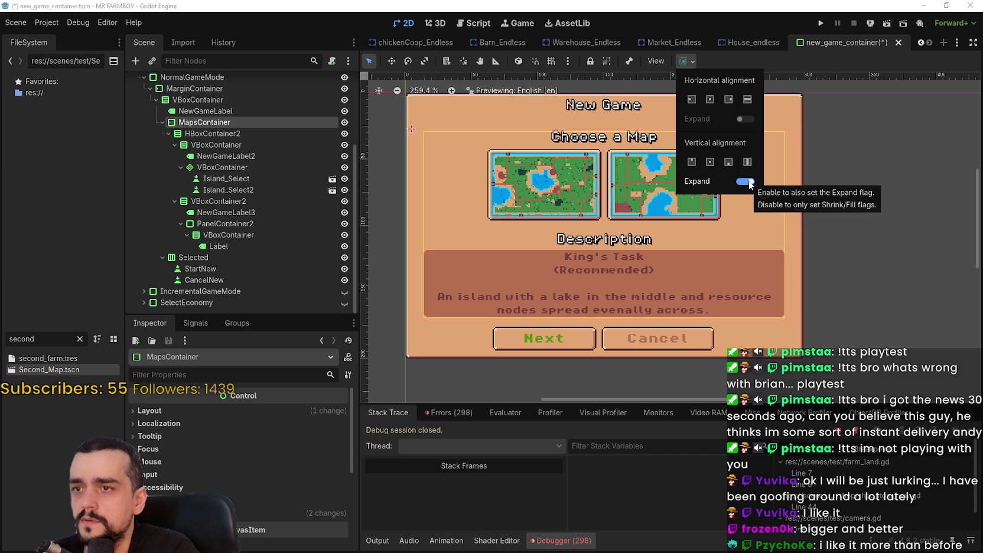
pyautogui.click(780, 62)
pyautogui.scroll(-1, 733, 222)
pyautogui.hotkey('ctrl', 's')
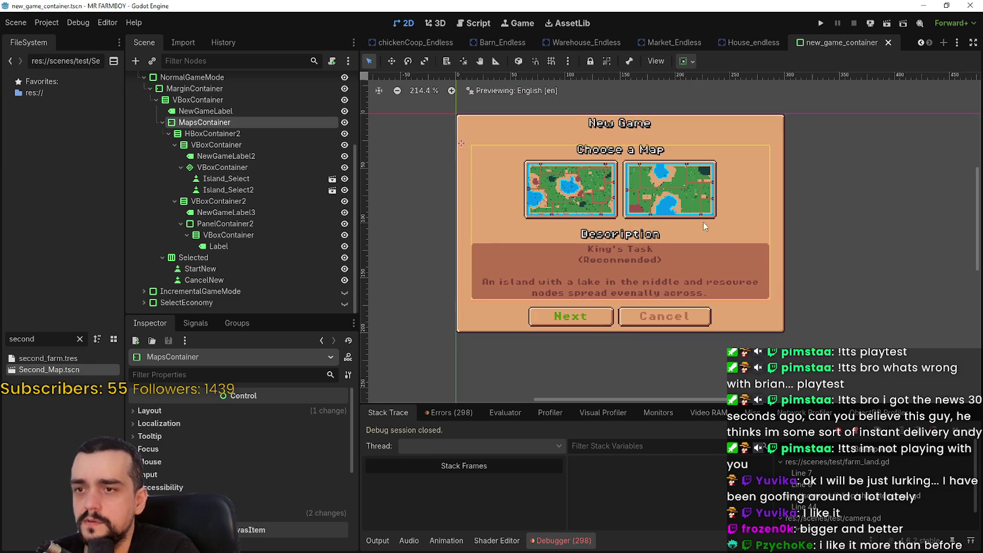
# Change the CancelNew button's text from tr_cancel to Back, save, and run the game.
pyautogui.scroll(-1, 771, 290)
pyautogui.scroll(1, 682, 306)
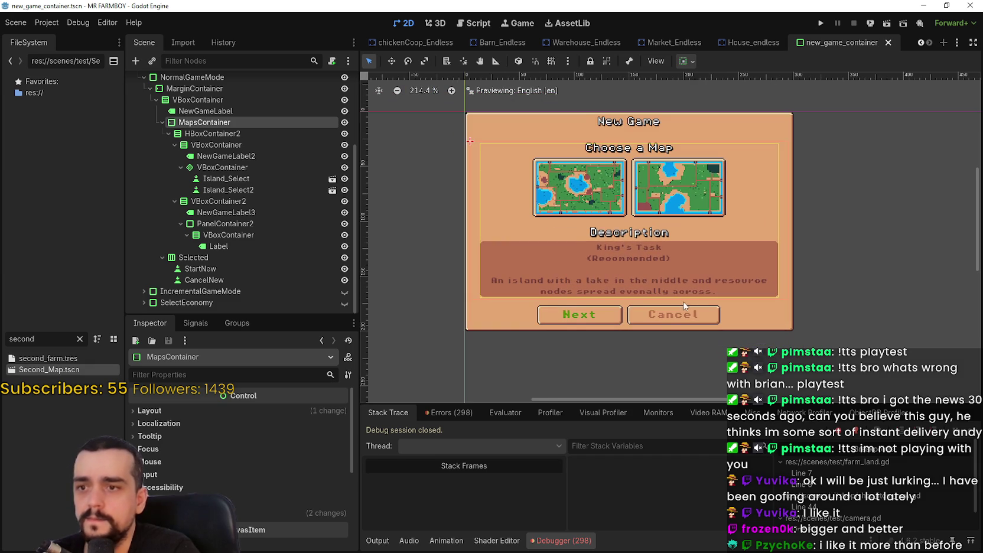
pyautogui.click(223, 278)
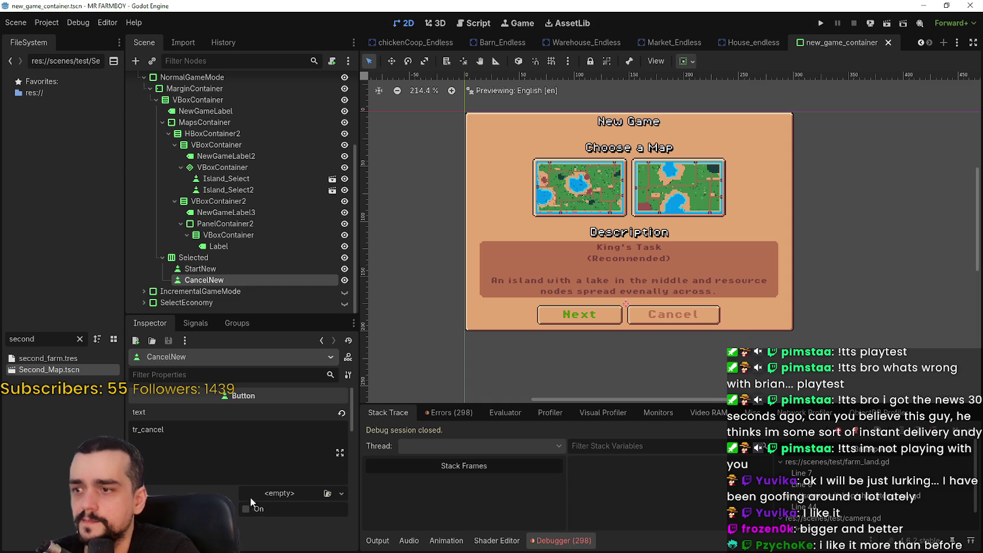
pyautogui.click(201, 450)
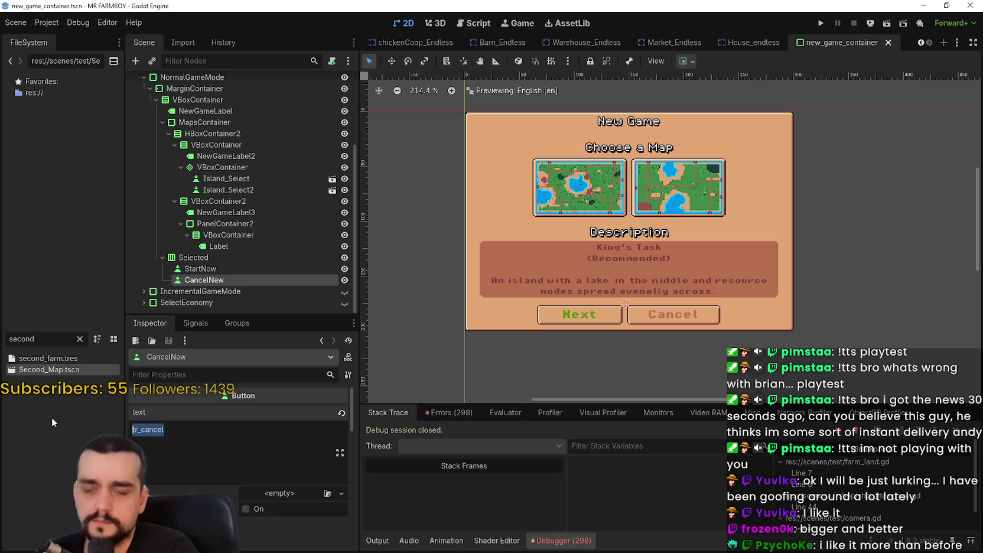
pyautogui.write('Back')
pyautogui.scroll(1, 536, 350)
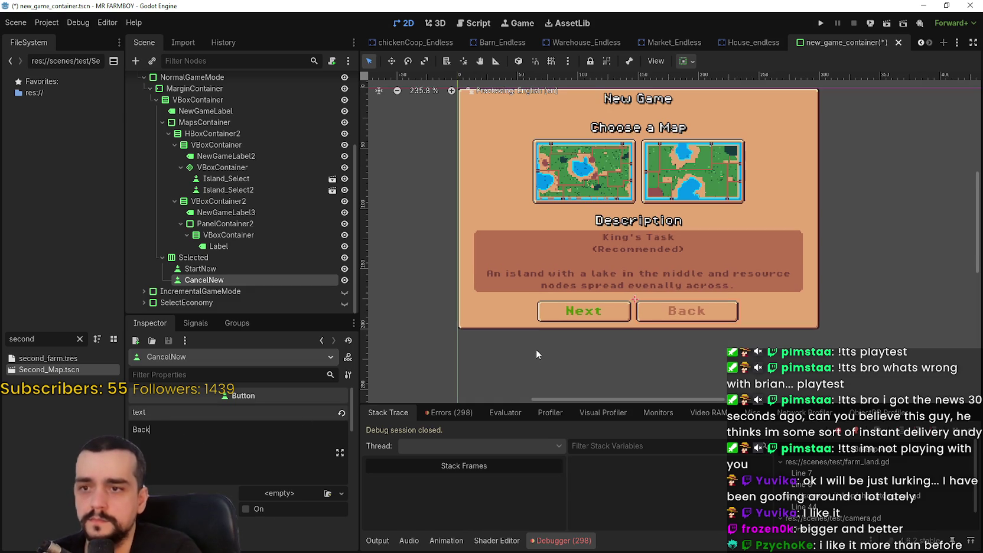
pyautogui.hotkey('ctrl', 's')
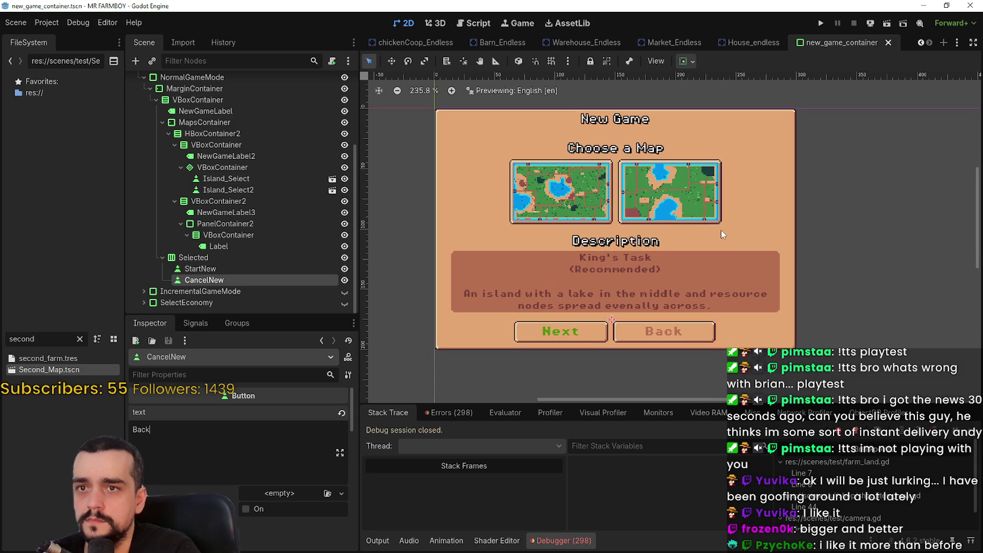
pyautogui.scroll(-1, 721, 234)
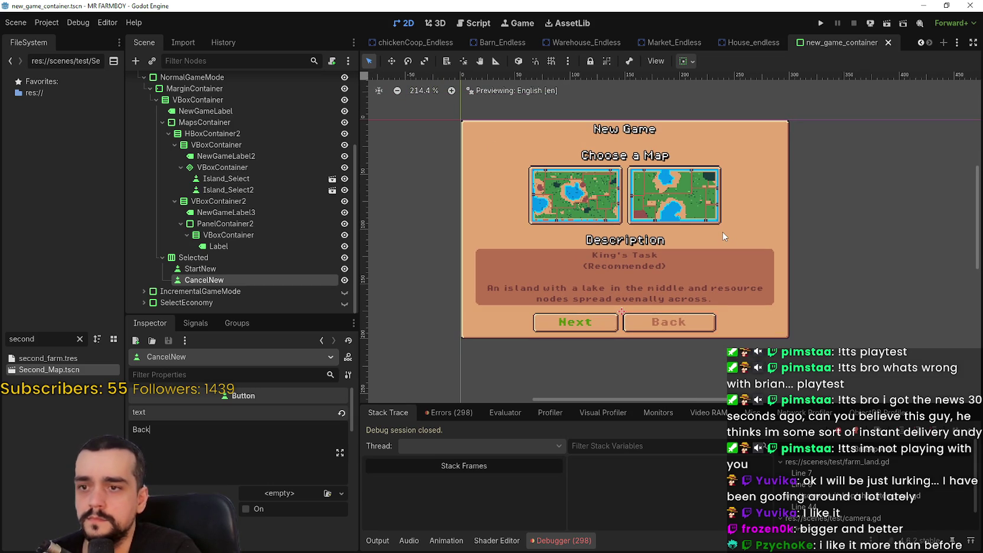
pyautogui.click(824, 24)
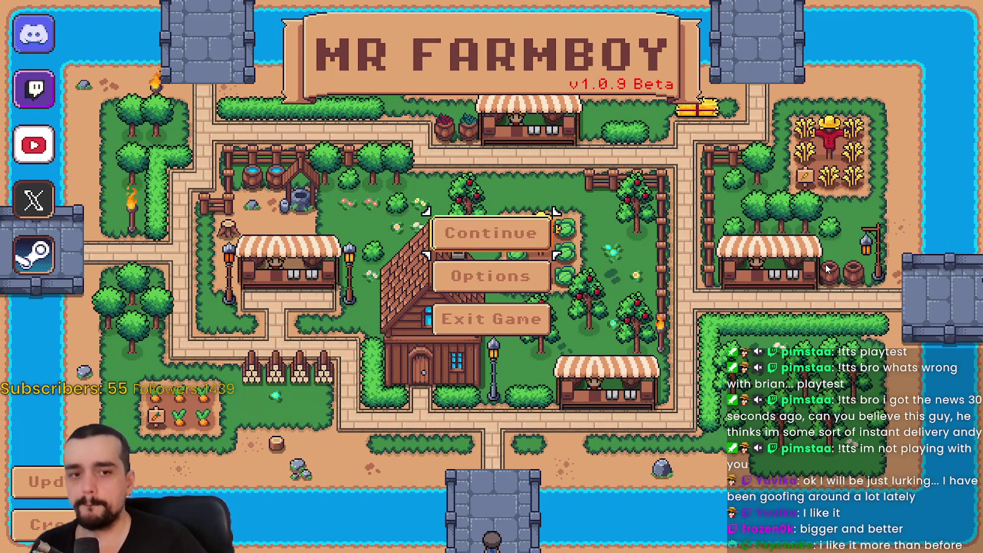
# Create a new save from Continue and resume past the debugger error to reach the map picker.
pyautogui.click(491, 233)
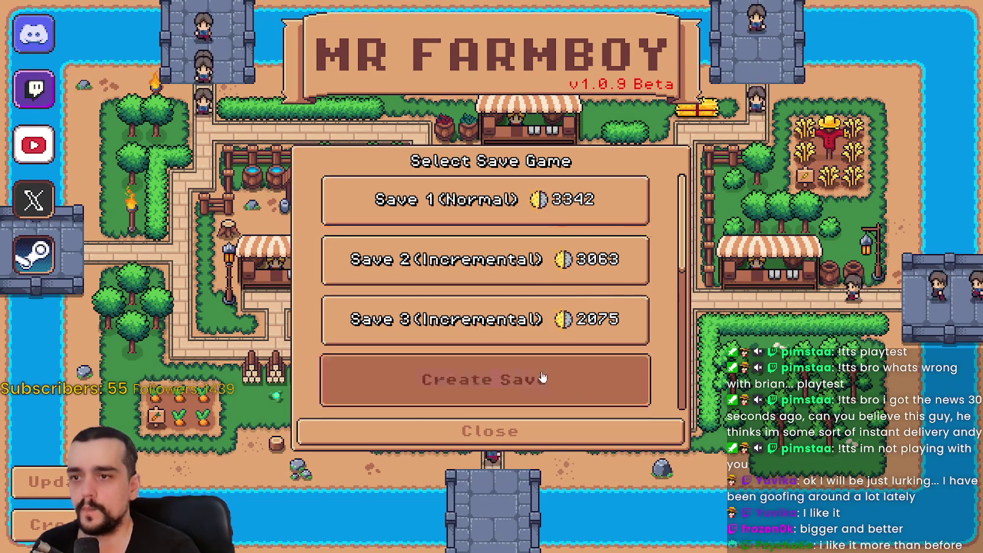
pyautogui.click(538, 377)
pyautogui.press('F12')
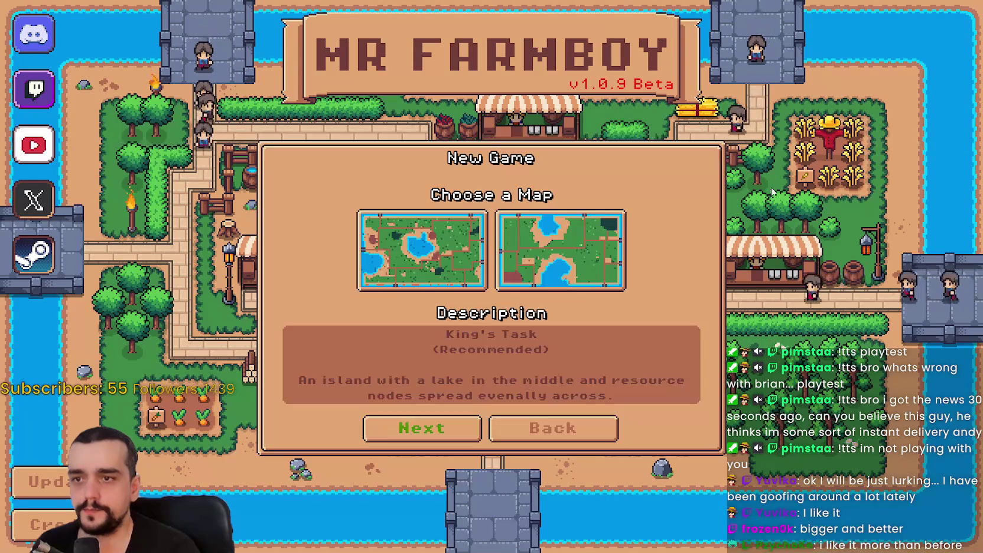
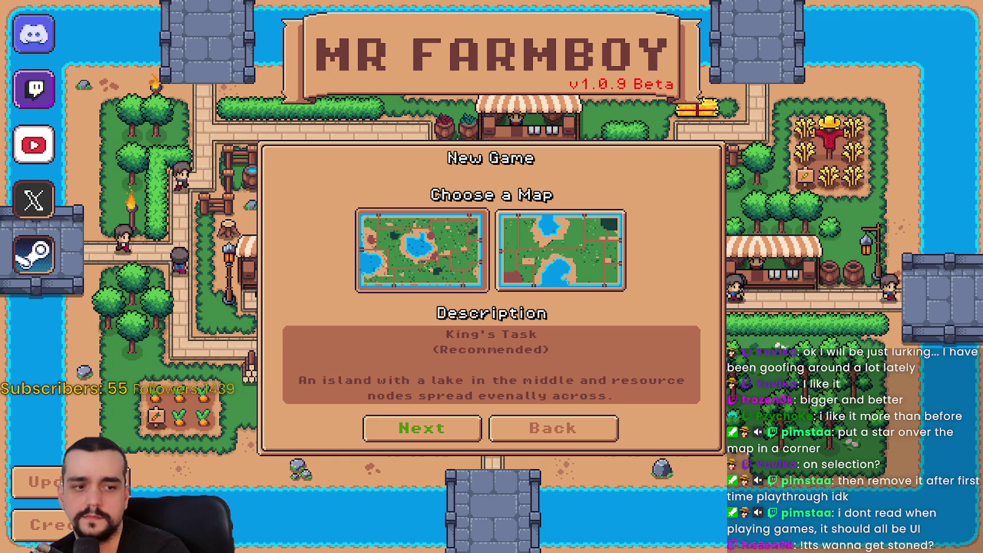
# Return to the editor's 2D view and make SelectGameMode visible to show the Game Modes page.
pyautogui.hotkey('alt', 'Tab')
pyautogui.click(403, 23)
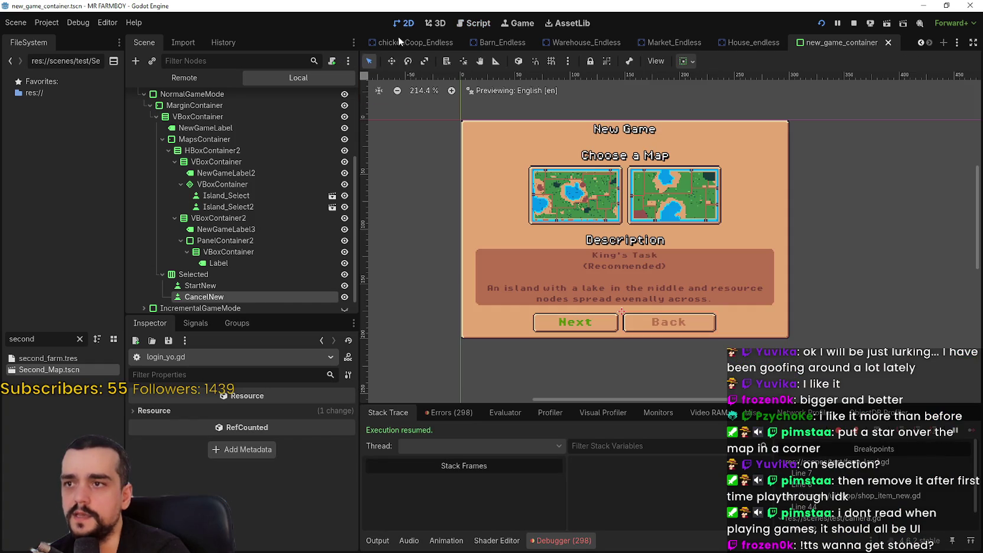
pyautogui.scroll(3, 311, 217)
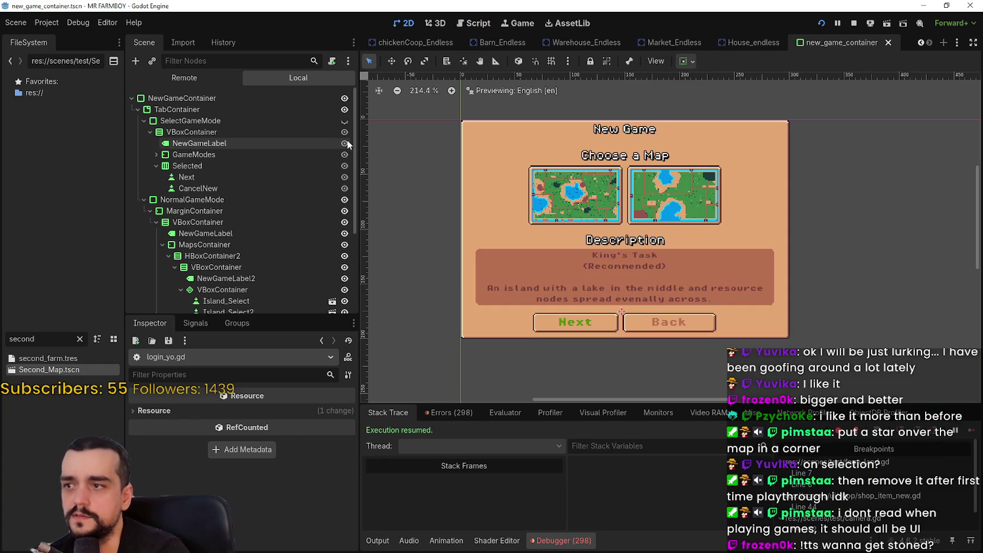
pyautogui.click(345, 120)
pyautogui.scroll(3, 565, 177)
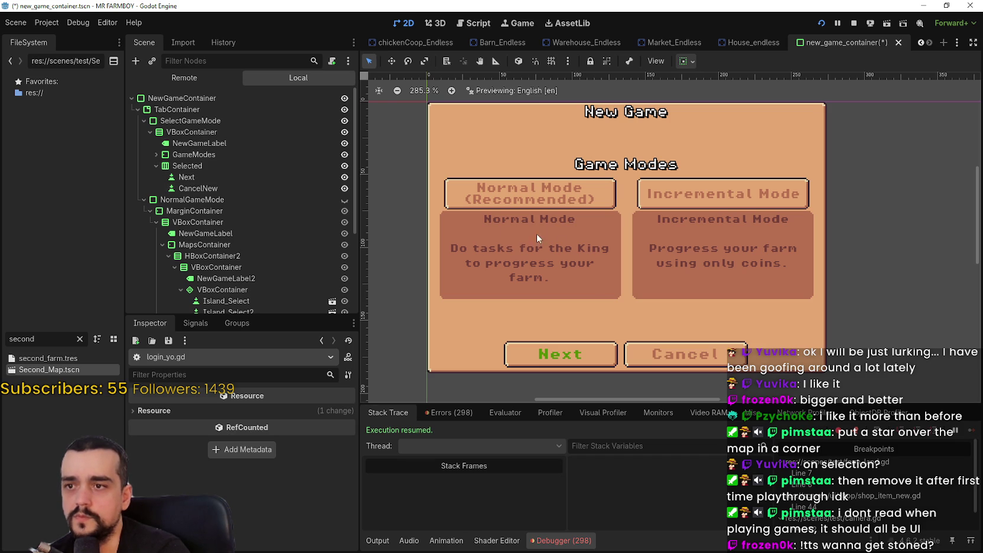
# Toggle the scene-tree visibility so the two-island Choose a Map page shows instead of Game Modes.
pyautogui.scroll(-3, 549, 249)
pyautogui.scroll(1, 550, 249)
pyautogui.scroll(1, 550, 254)
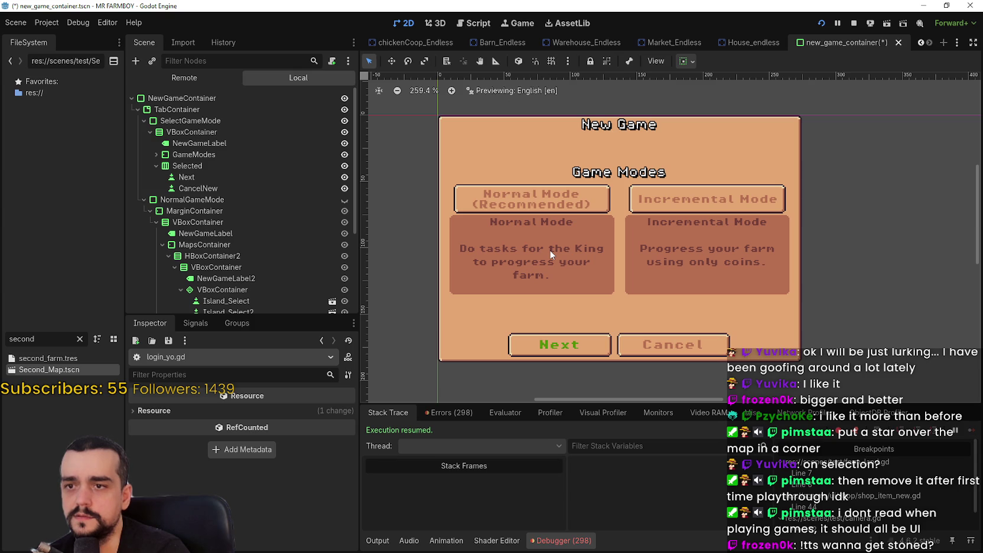
pyautogui.scroll(1, 648, 288)
pyautogui.scroll(-1, 647, 288)
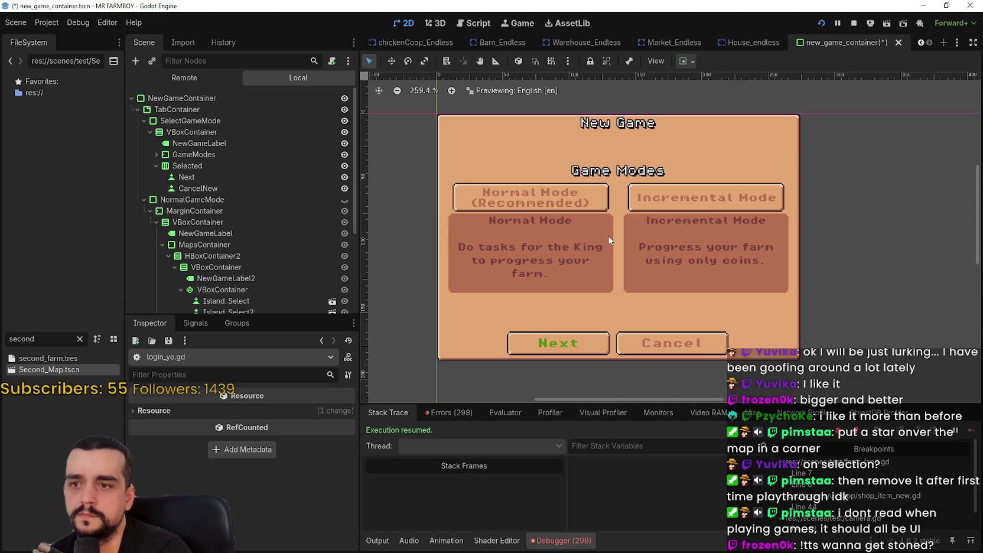
pyautogui.scroll(1, 587, 260)
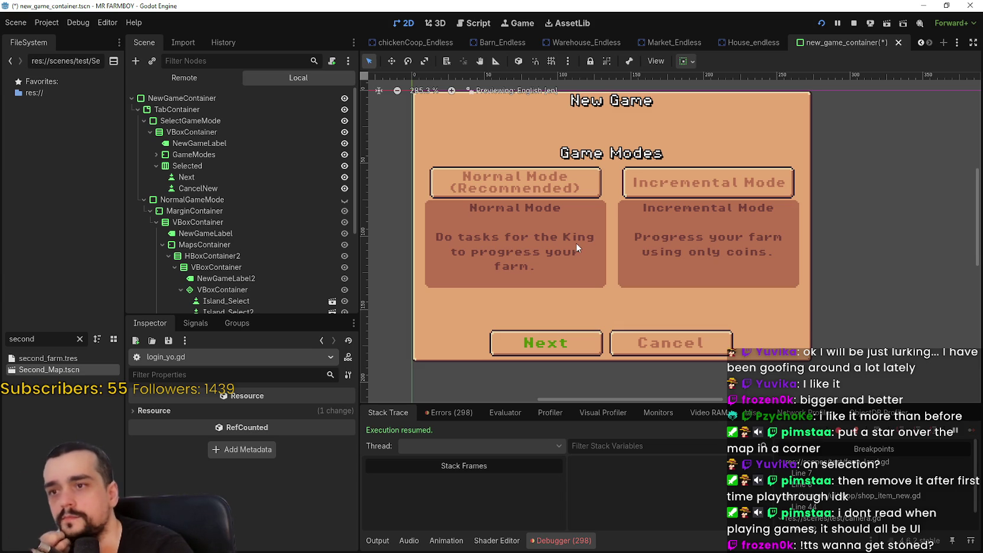
pyautogui.scroll(-1, 509, 264)
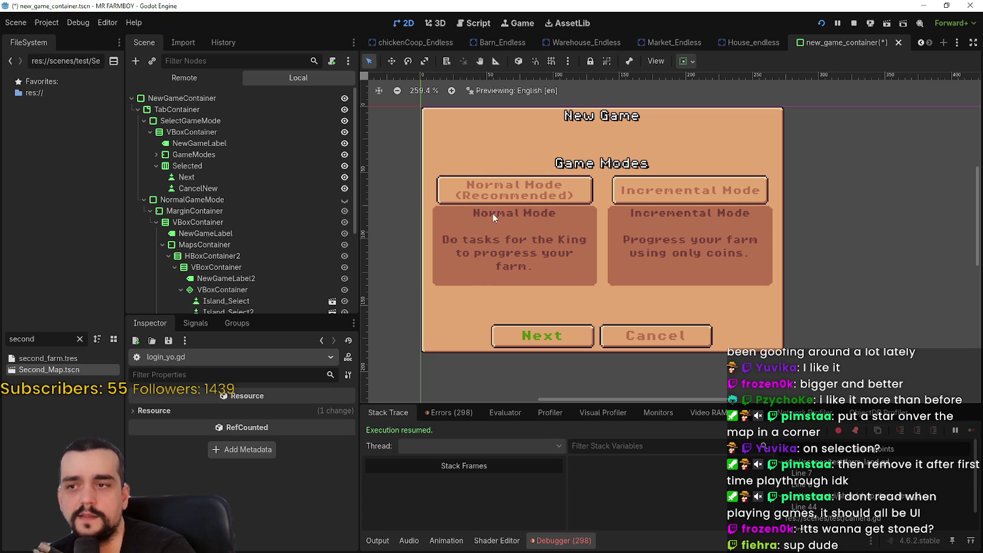
pyautogui.scroll(-4, 330, 183)
pyautogui.scroll(-2, 334, 244)
pyautogui.scroll(5, 330, 275)
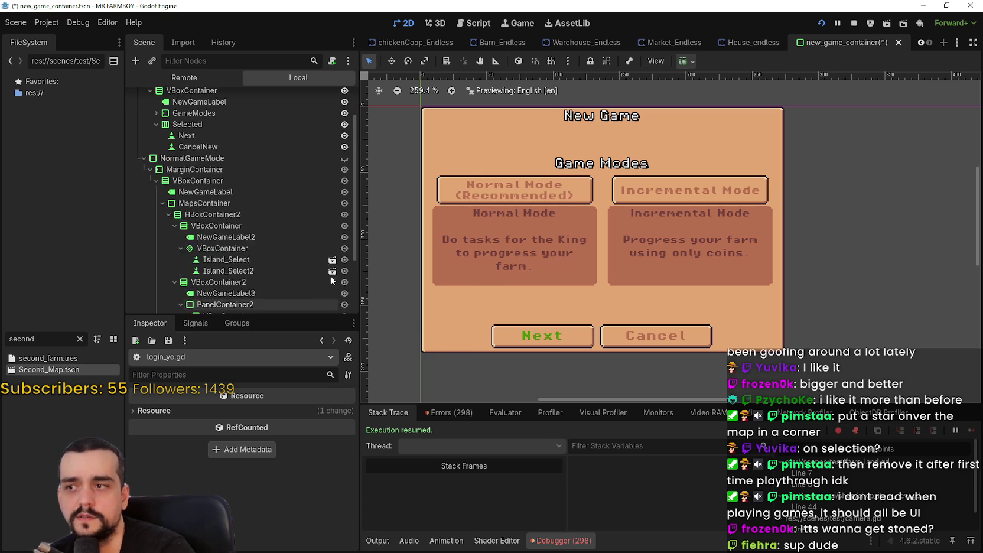
pyautogui.click(345, 185)
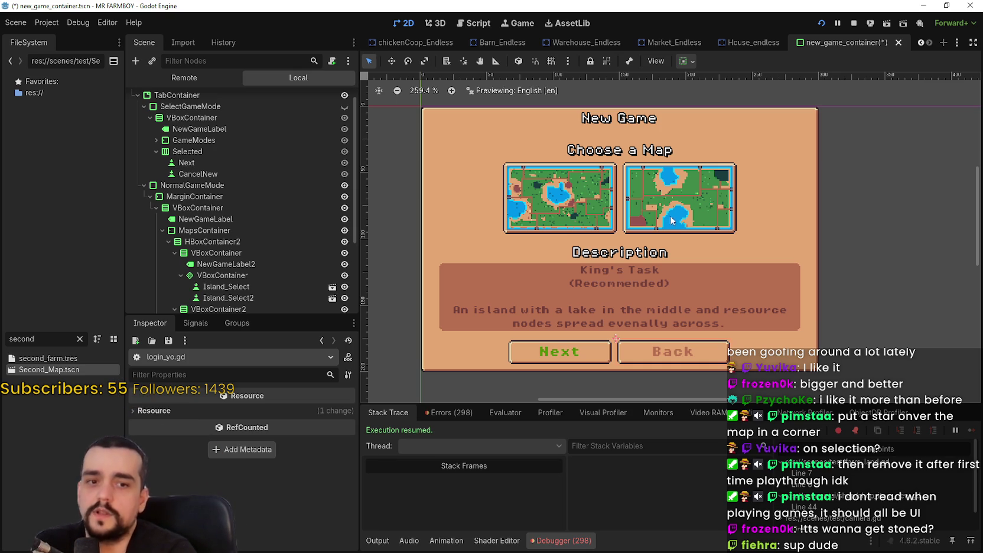
# Make SelectGameMode visible again so the preview shows the Game Modes page.
pyautogui.scroll(1, 321, 156)
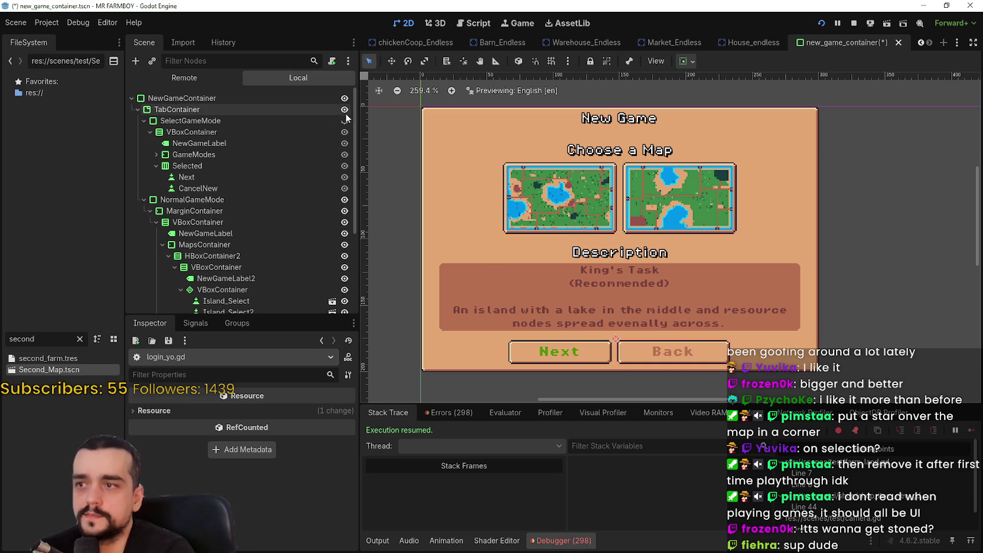
pyautogui.click(345, 121)
pyautogui.scroll(2, 552, 215)
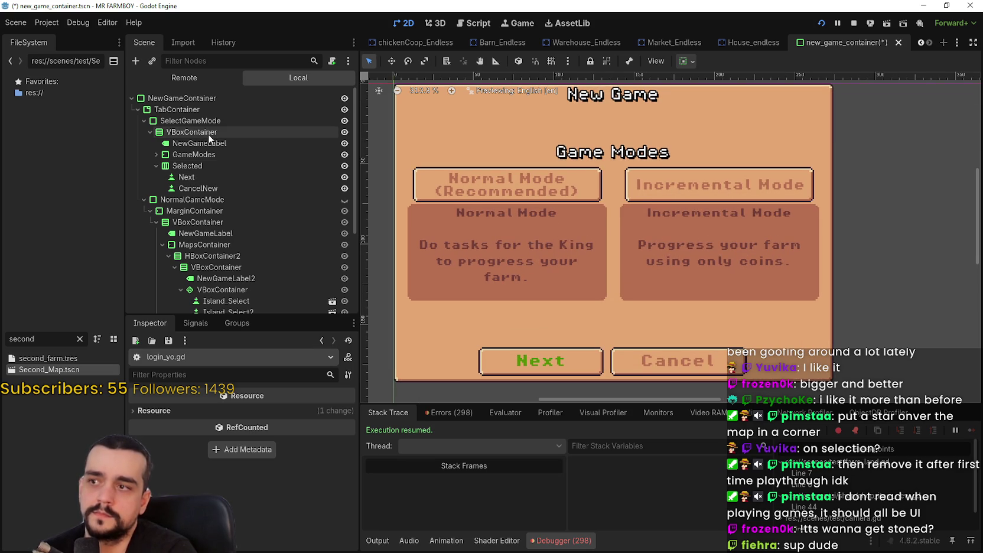
pyautogui.scroll(-2, 270, 253)
pyautogui.scroll(-2, 271, 253)
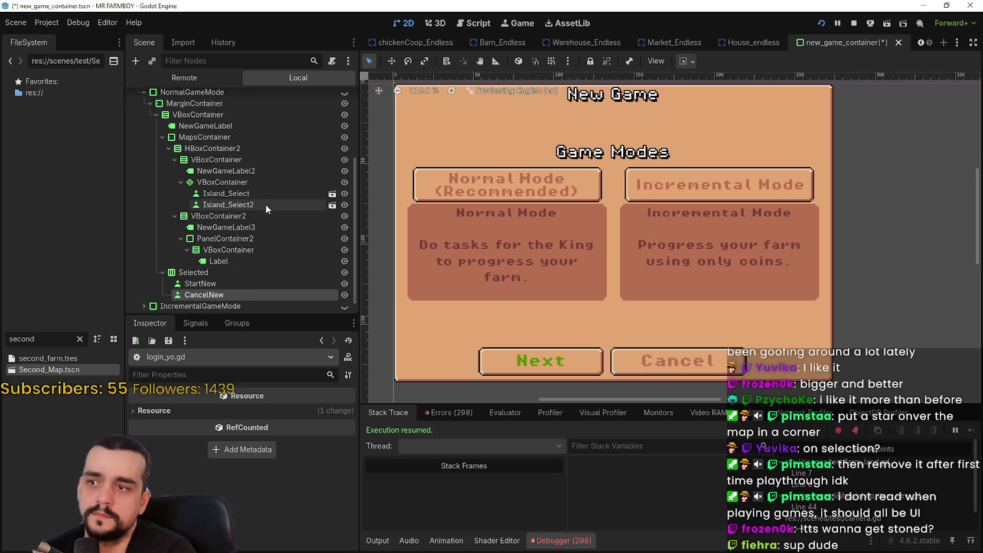
pyautogui.scroll(1, 269, 213)
pyautogui.scroll(2, 273, 221)
pyautogui.scroll(-1, 273, 221)
# Expand GameModes and select the Normal Mode button to inspect its Recommended text, then switch to Discord.
pyautogui.click(256, 247)
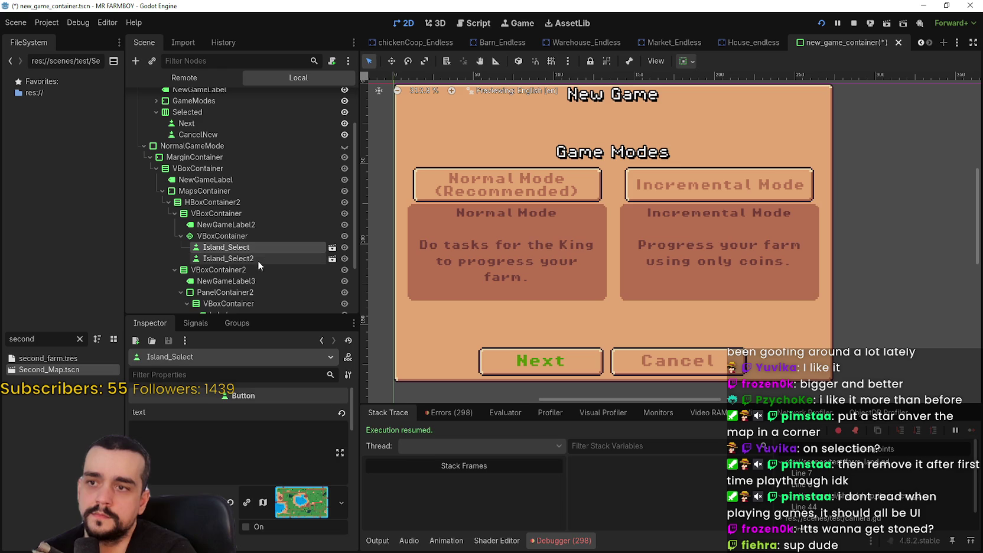
pyautogui.scroll(2, 254, 245)
pyautogui.click(186, 177)
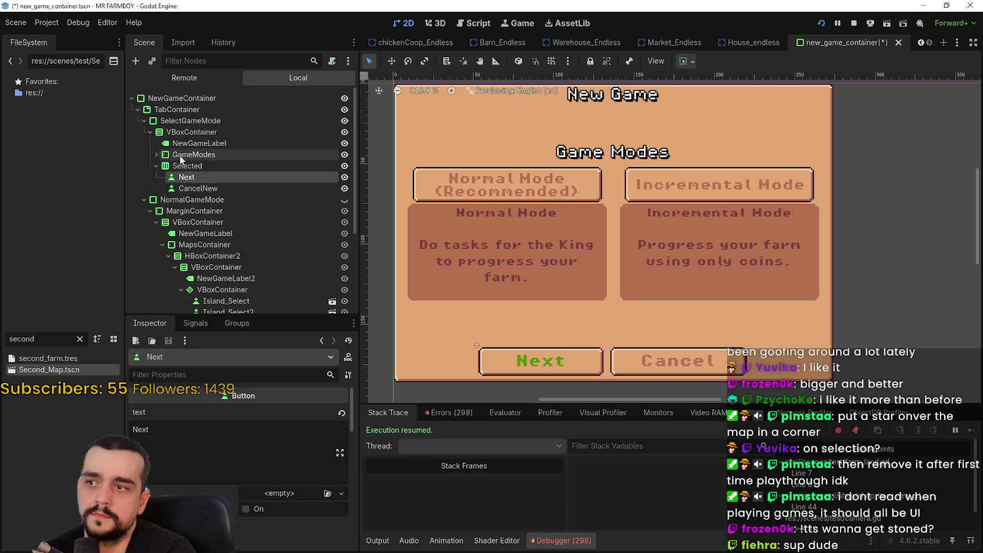
pyautogui.click(156, 154)
pyautogui.click(216, 199)
pyautogui.click(225, 213)
pyautogui.click(181, 211)
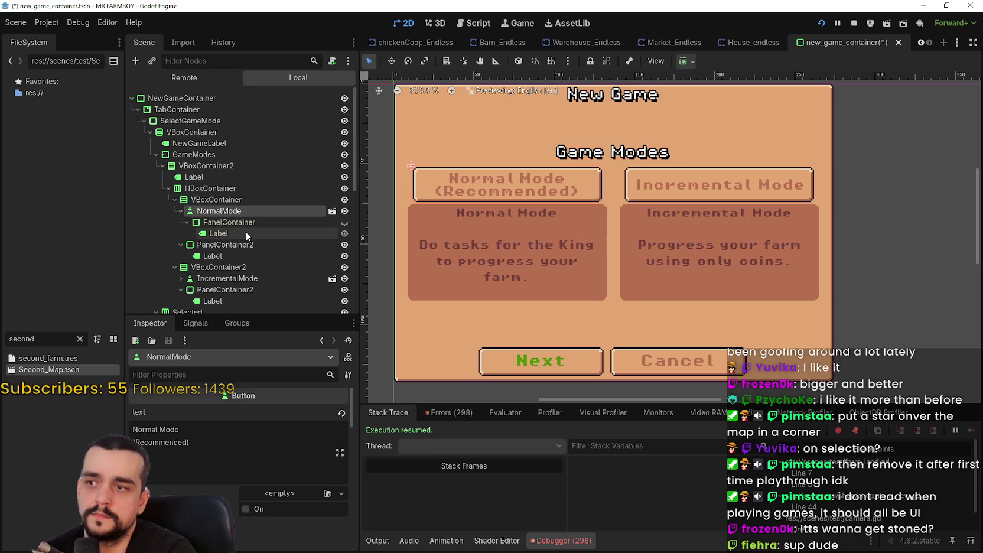
pyautogui.scroll(2, 473, 179)
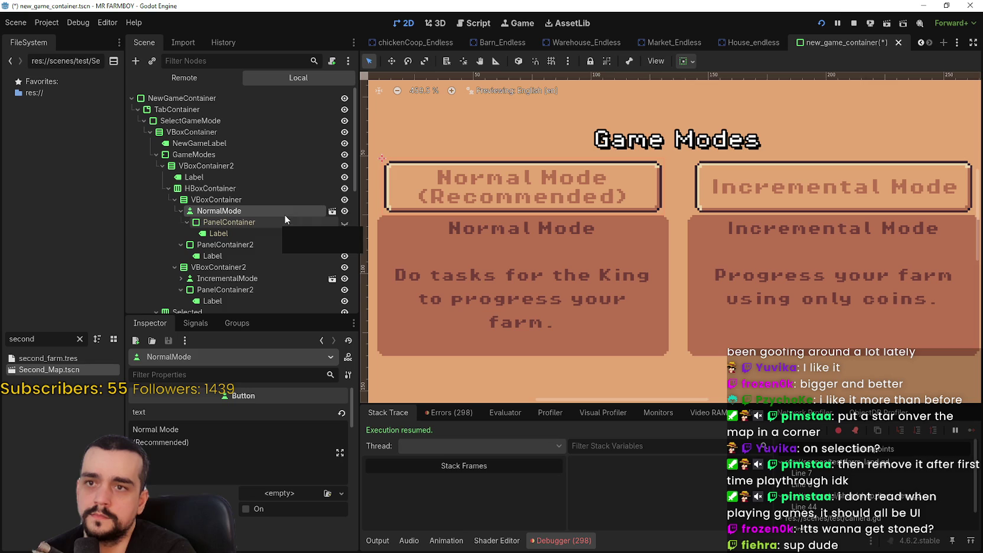
pyautogui.scroll(-1, 266, 213)
pyautogui.scroll(-2, 568, 219)
pyautogui.scroll(-1, 568, 218)
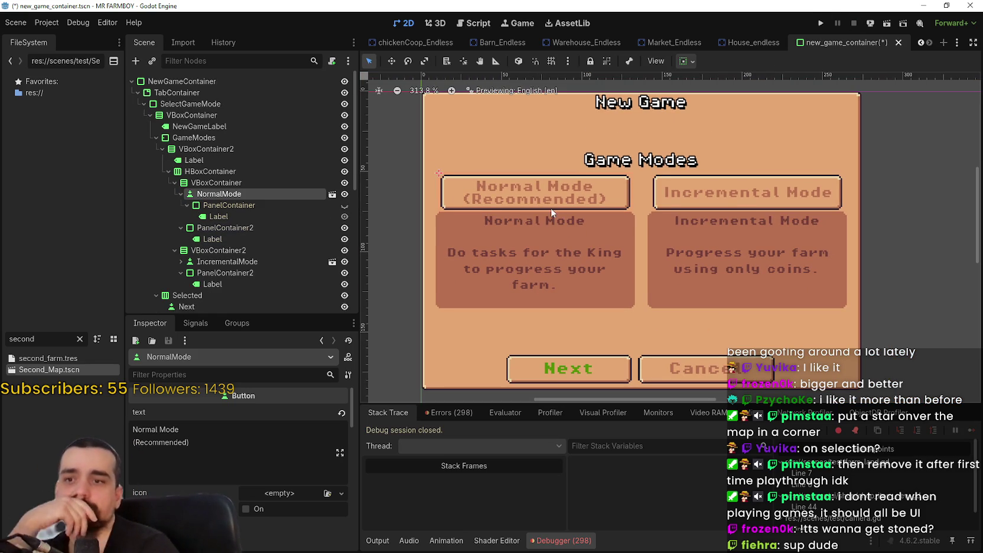
pyautogui.hotkey('alt', 'Tab')
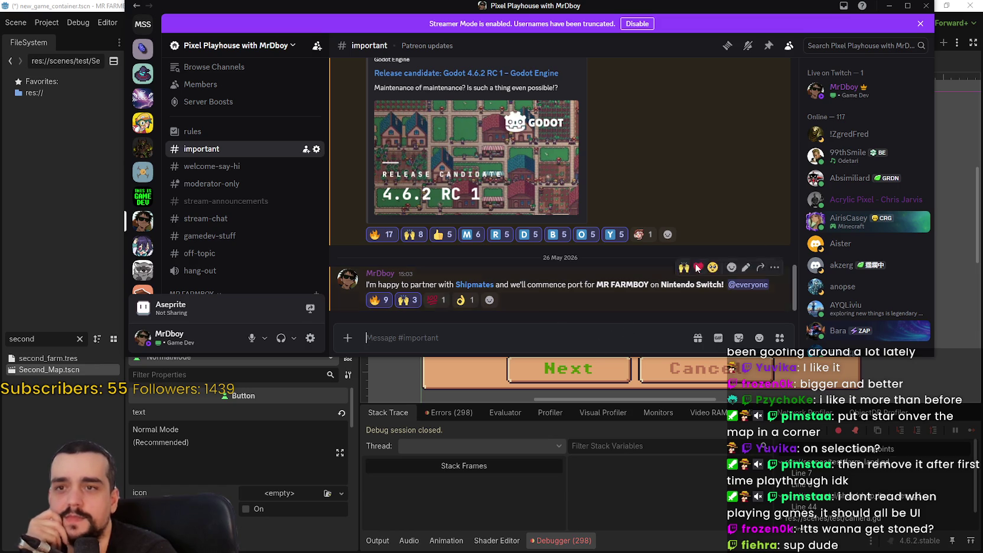
# Minimize Discord, click into the Normal Mode button's Inspector text, then switch to the shipmates.dev website.
pyautogui.click(884, 10)
pyautogui.scroll(-2, 583, 269)
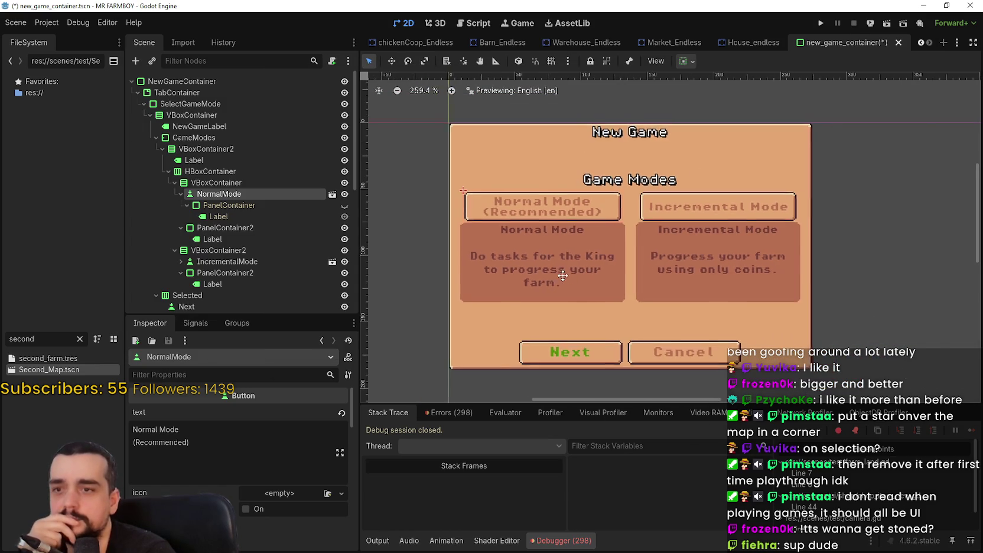
pyautogui.scroll(1, 546, 272)
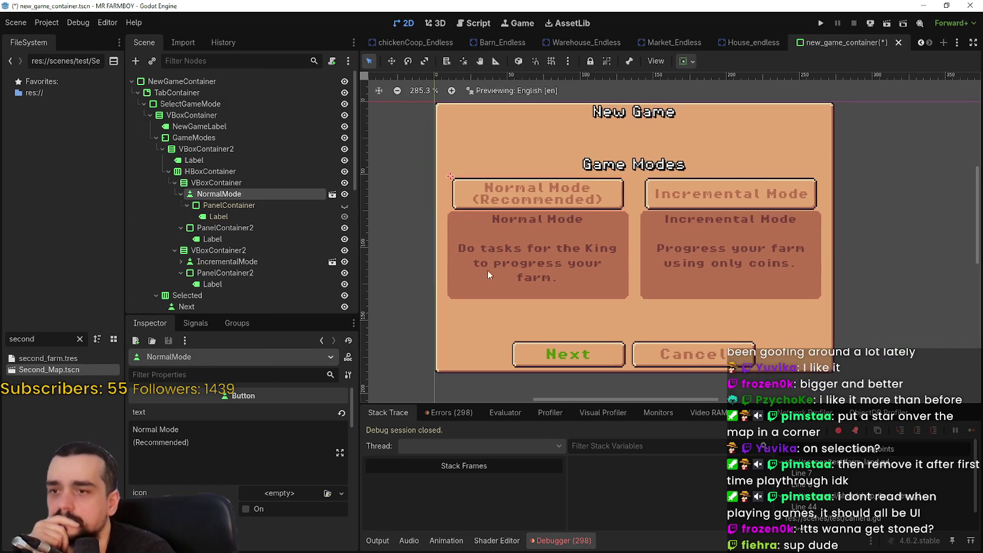
pyautogui.scroll(1, 536, 188)
pyautogui.scroll(-2, 544, 192)
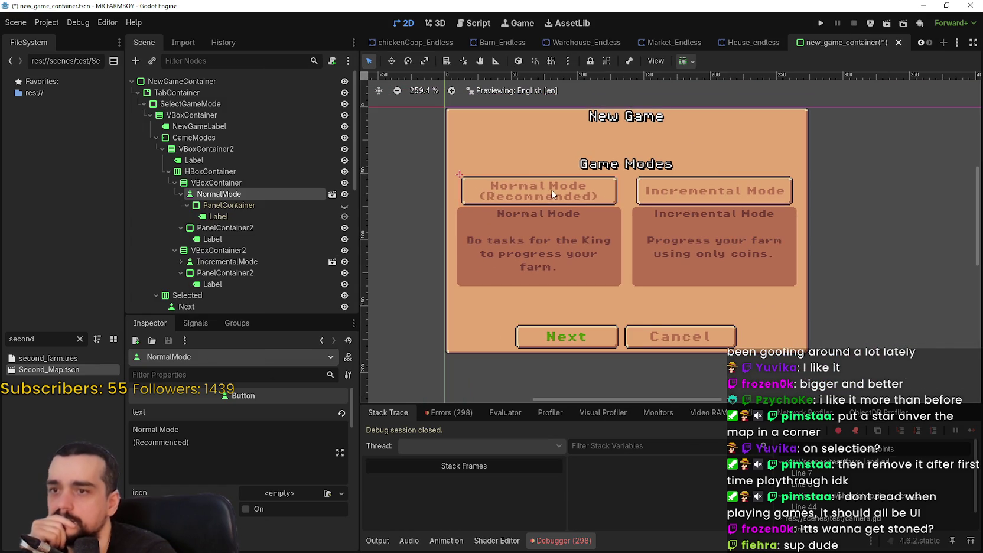
pyautogui.click(234, 438)
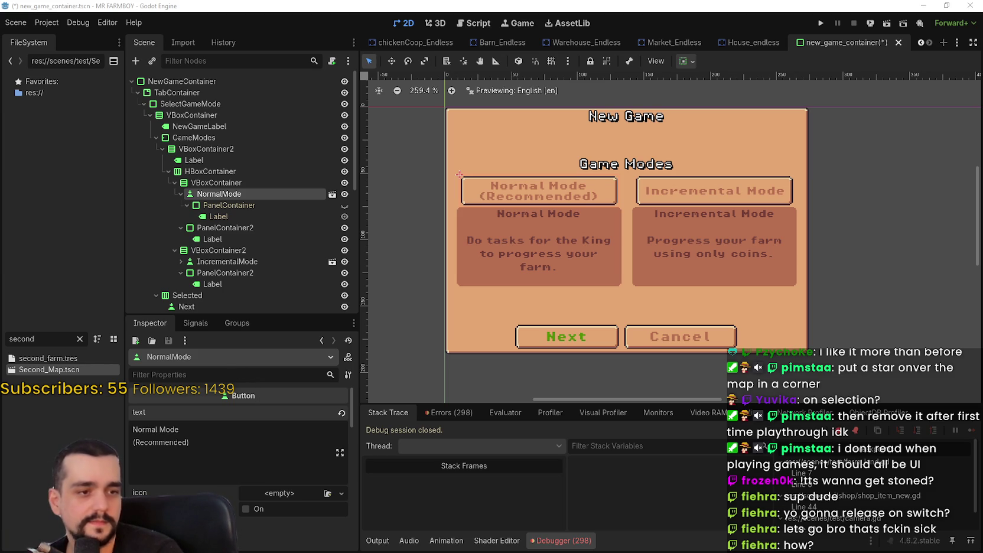
pyautogui.hotkey('alt', 'Tab')
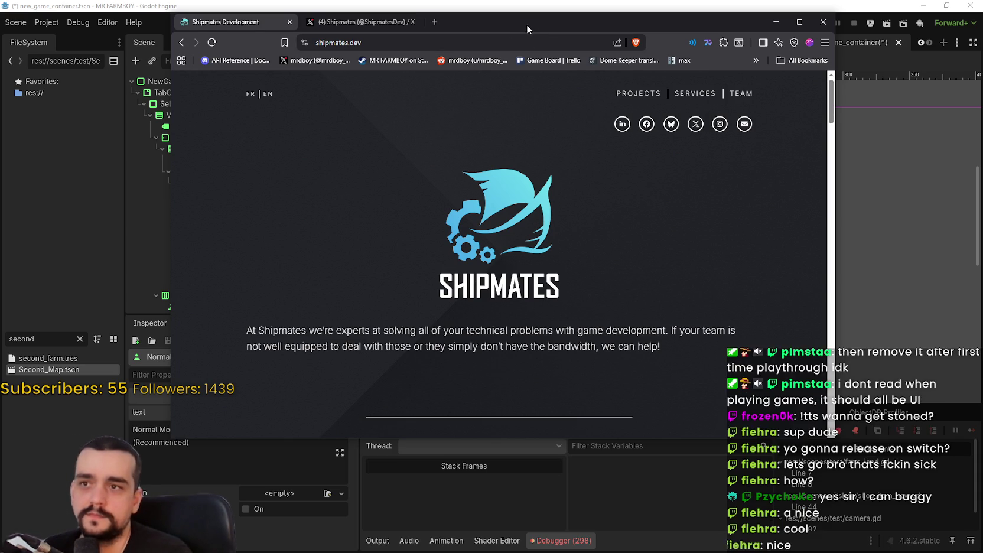
# Switch back to the Godot editor, then return to the browser's X post.
pyautogui.hotkey('alt', 'Tab')
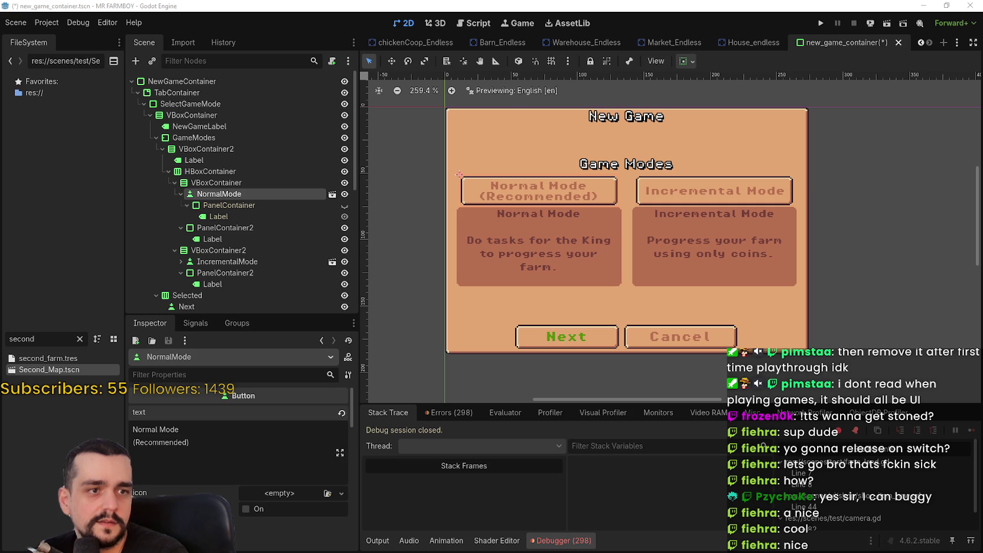
pyautogui.hotkey('alt', 'Tab')
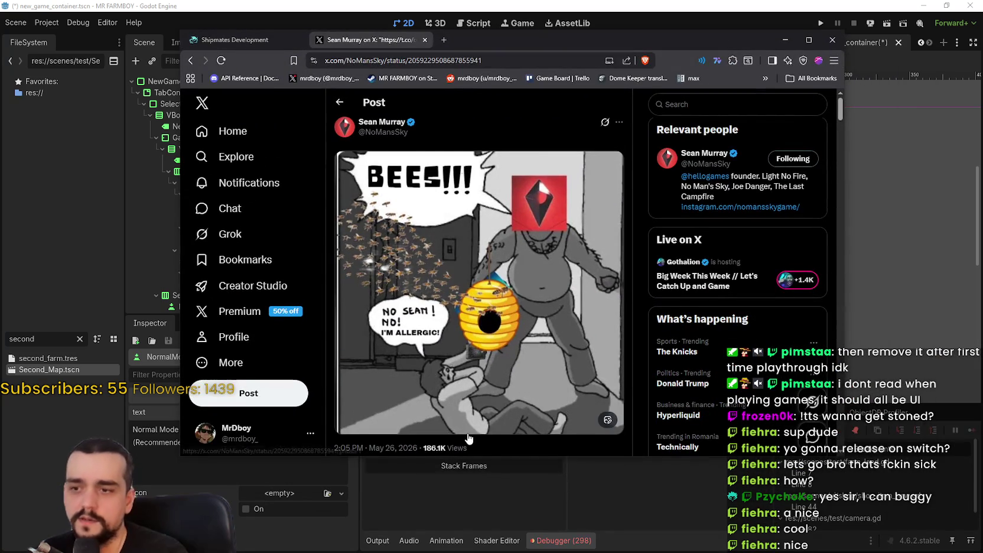
pyautogui.scroll(-1, 473, 409)
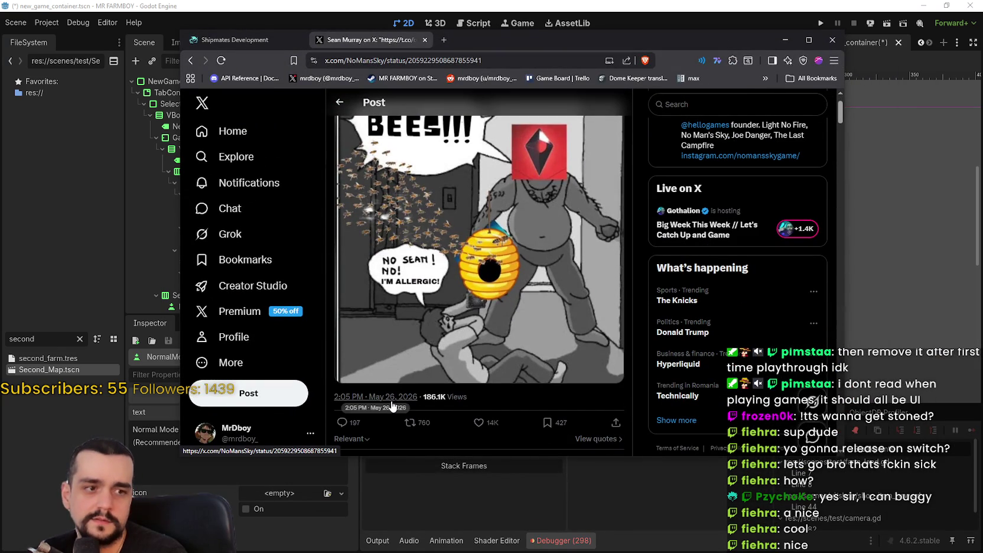
pyautogui.scroll(1, 449, 331)
pyautogui.scroll(-1, 485, 295)
pyautogui.scroll(1, 501, 271)
pyautogui.scroll(-1, 519, 265)
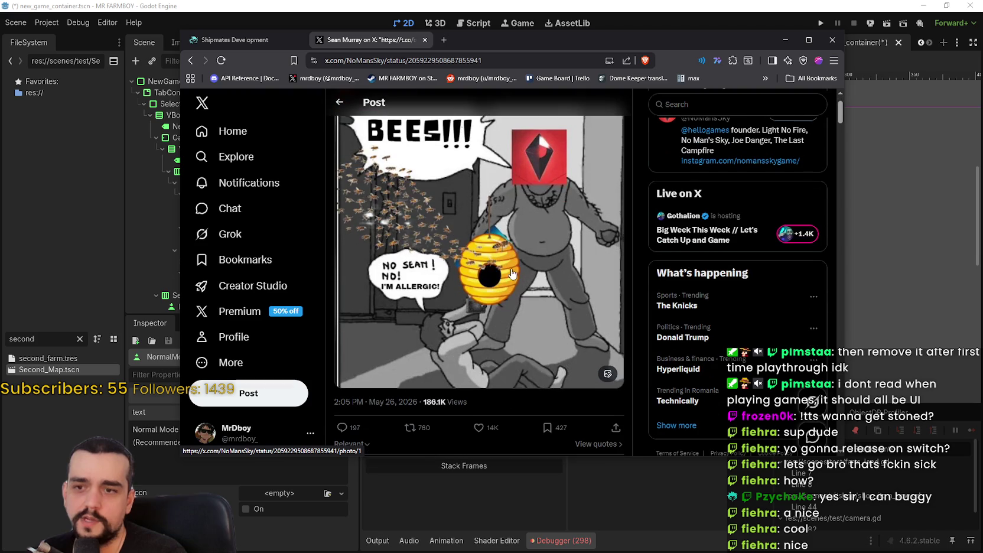
pyautogui.scroll(-1, 520, 298)
pyautogui.scroll(-1, 467, 272)
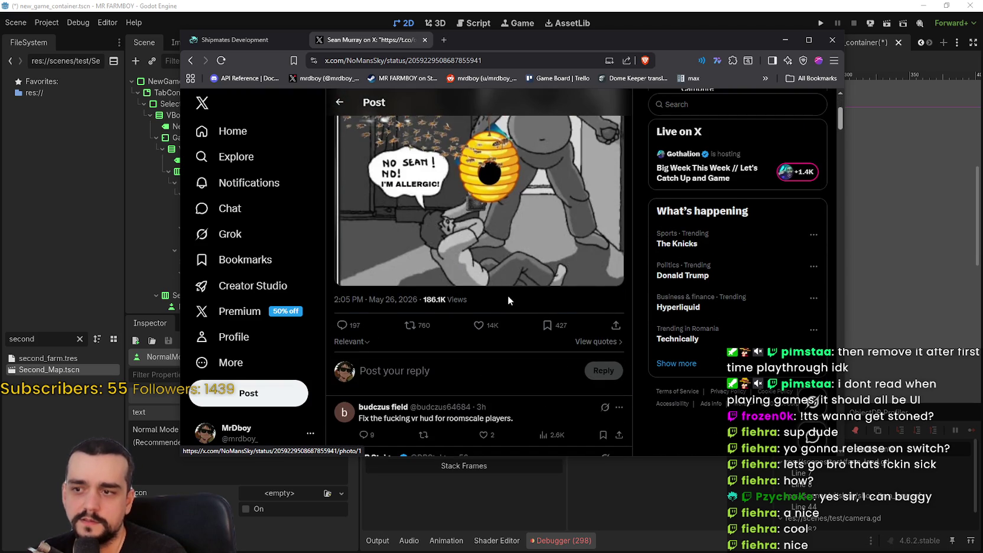
pyautogui.scroll(1, 507, 297)
pyautogui.scroll(2, 514, 272)
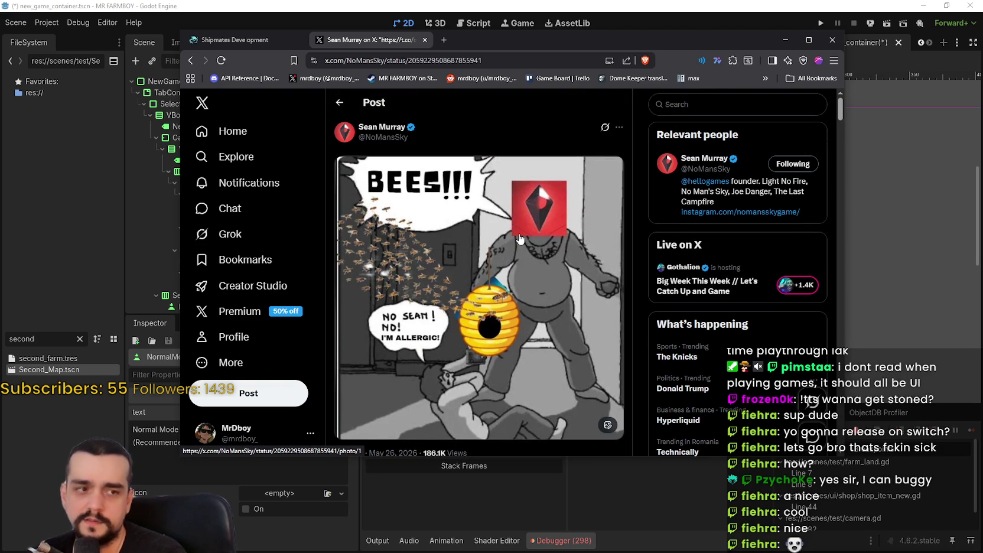
pyautogui.scroll(-1, 520, 239)
pyautogui.scroll(-1, 520, 237)
pyautogui.scroll(2, 521, 165)
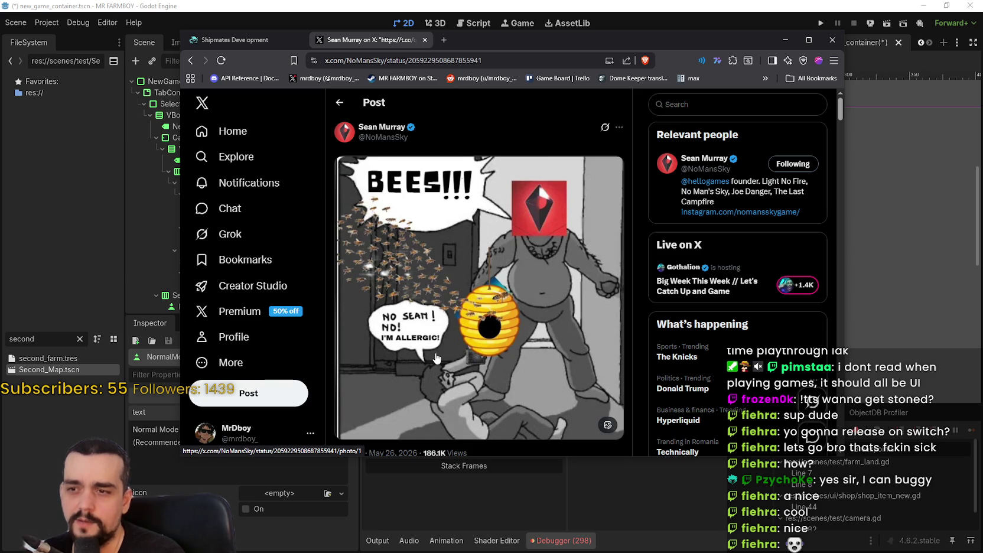
pyautogui.scroll(-2, 455, 335)
pyautogui.scroll(-1, 399, 311)
pyautogui.scroll(-3, 398, 305)
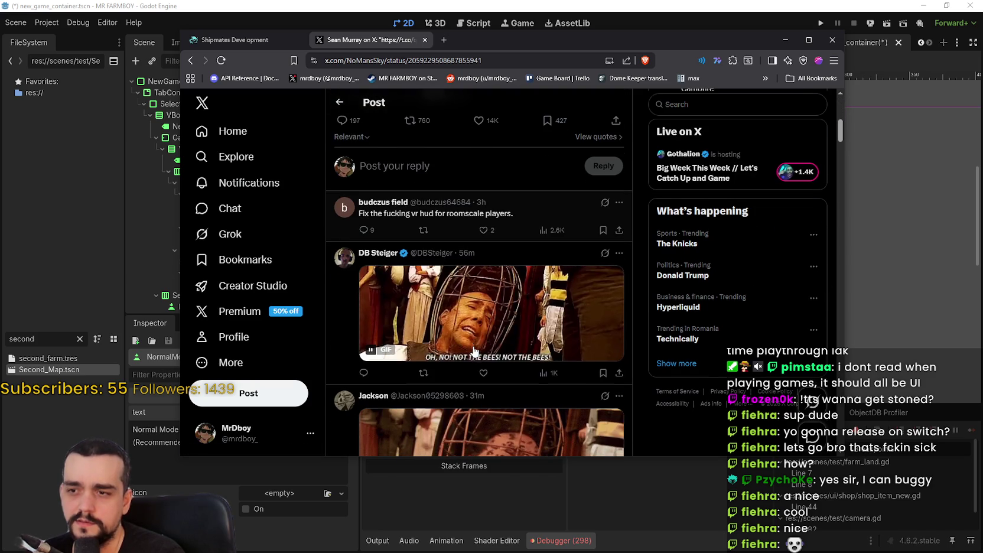
pyautogui.scroll(-2, 509, 341)
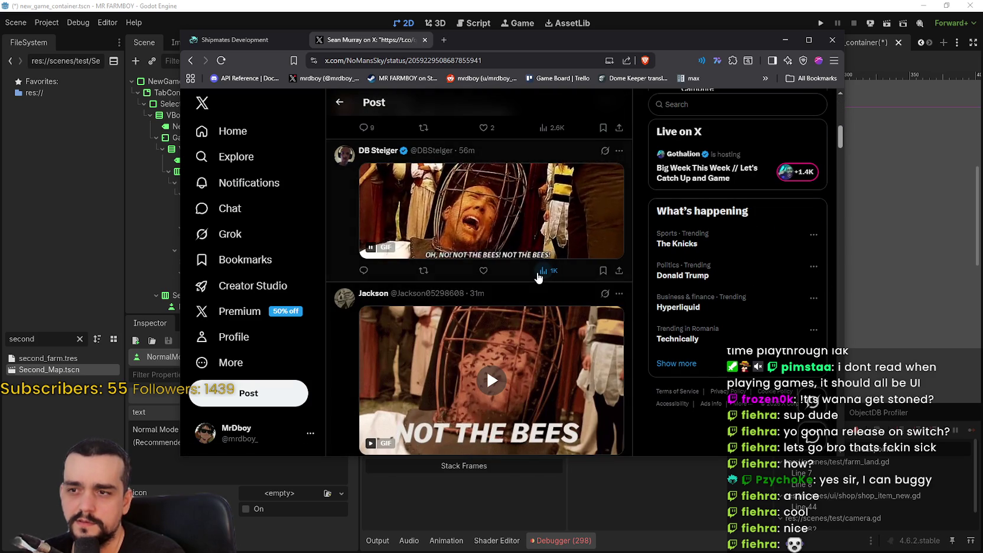
pyautogui.scroll(-5, 479, 272)
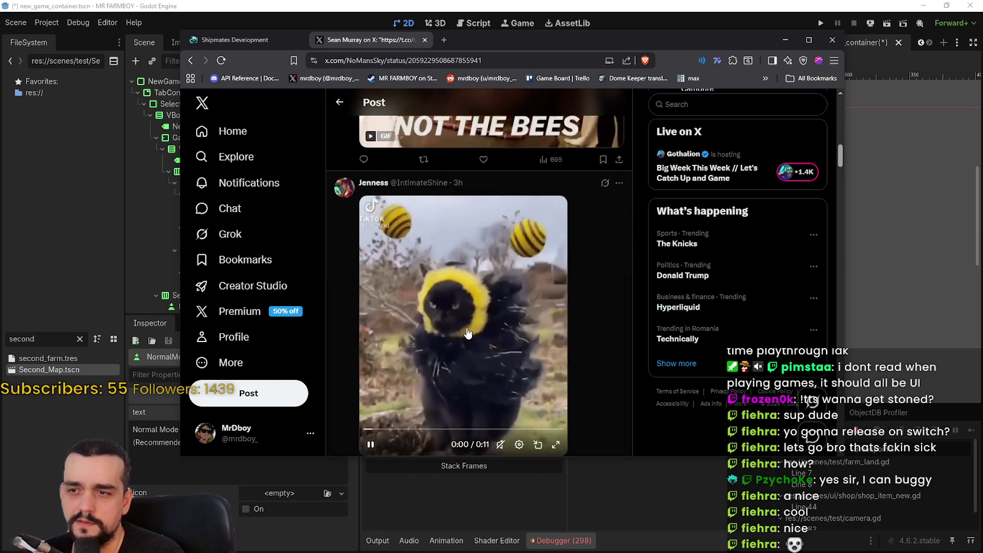
pyautogui.scroll(-2, 502, 331)
pyautogui.scroll(-2, 524, 367)
pyautogui.scroll(-2, 522, 372)
pyautogui.scroll(-3, 521, 369)
pyautogui.scroll(-2, 520, 366)
pyautogui.scroll(-2, 518, 362)
pyautogui.scroll(-3, 517, 362)
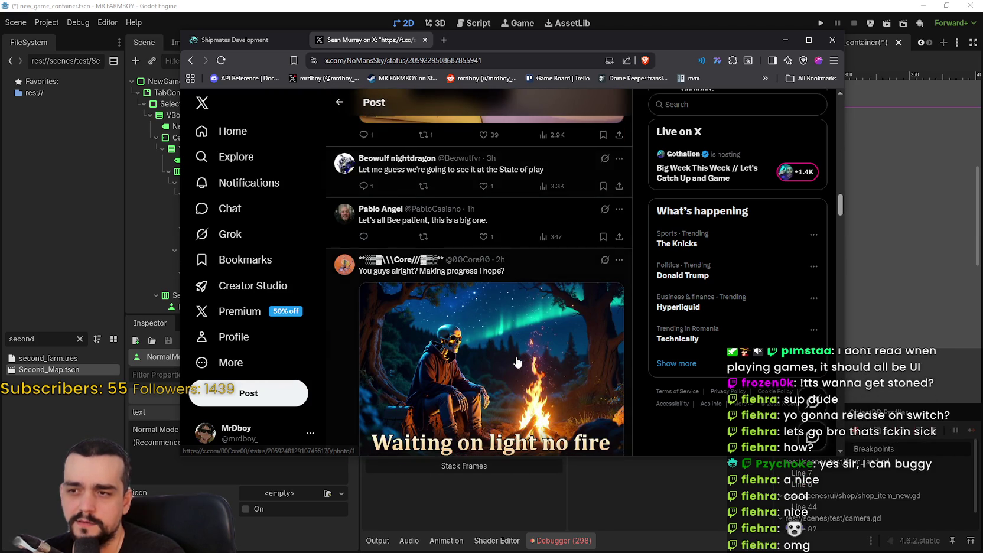
pyautogui.scroll(-2, 517, 361)
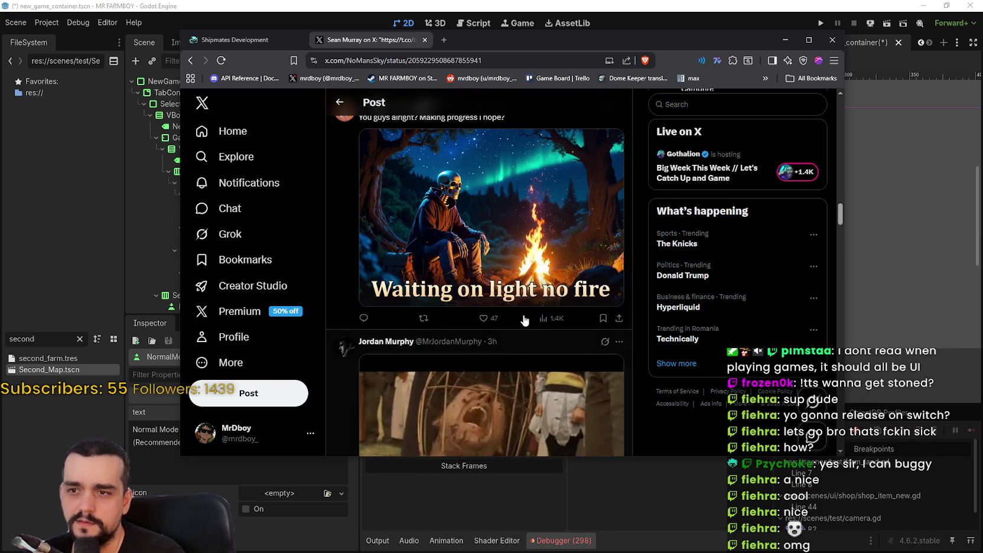
pyautogui.scroll(2, 516, 360)
pyautogui.scroll(-3, 515, 266)
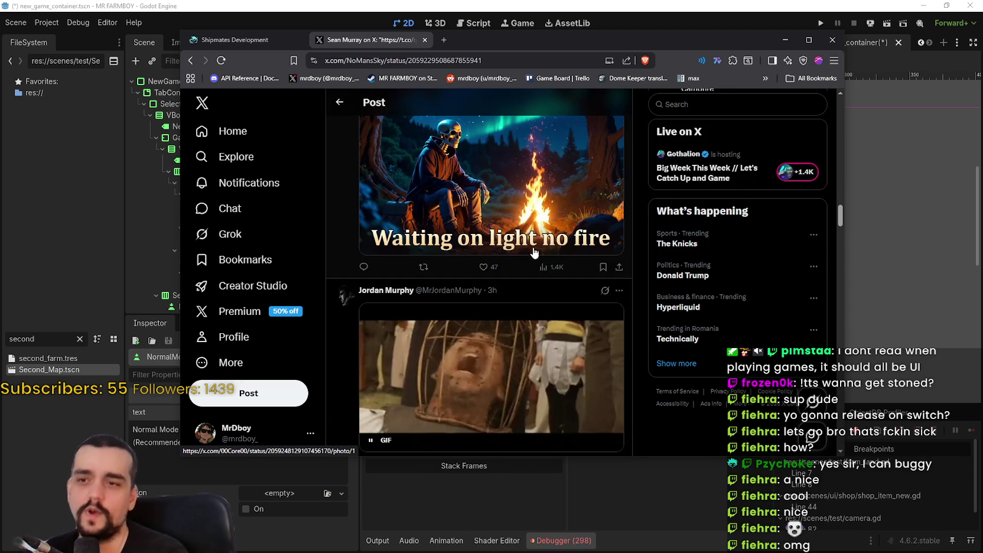
pyautogui.scroll(-4, 556, 252)
pyautogui.scroll(-2, 559, 257)
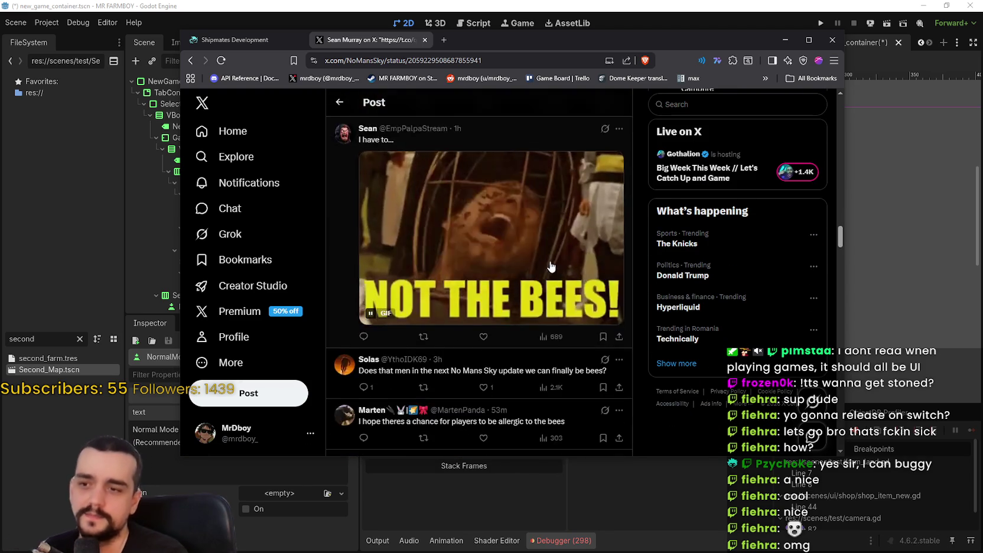
pyautogui.scroll(-3, 551, 256)
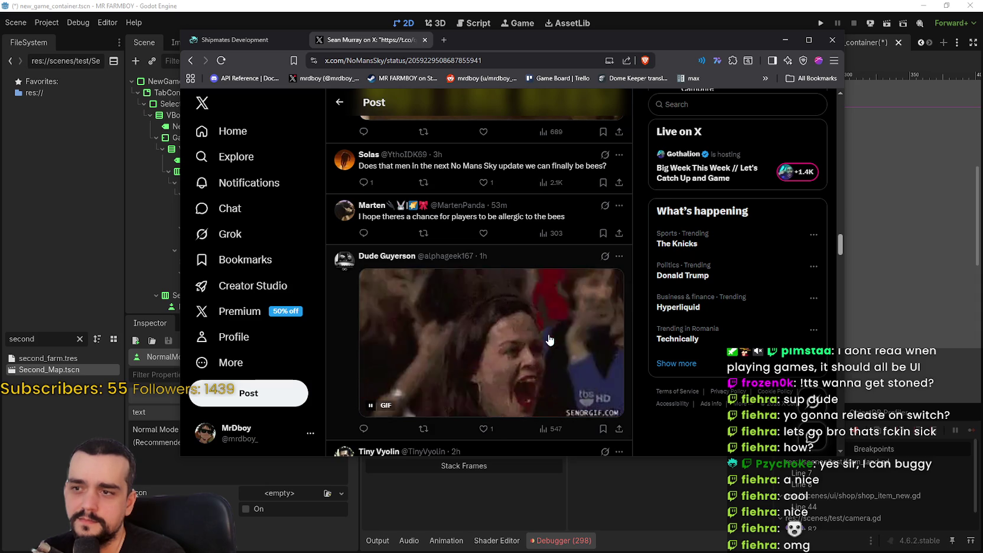
pyautogui.scroll(-5, 536, 274)
pyautogui.scroll(-1, 537, 274)
pyautogui.scroll(-3, 538, 272)
pyautogui.scroll(-2, 544, 260)
pyautogui.scroll(-2, 540, 295)
pyautogui.scroll(-4, 539, 316)
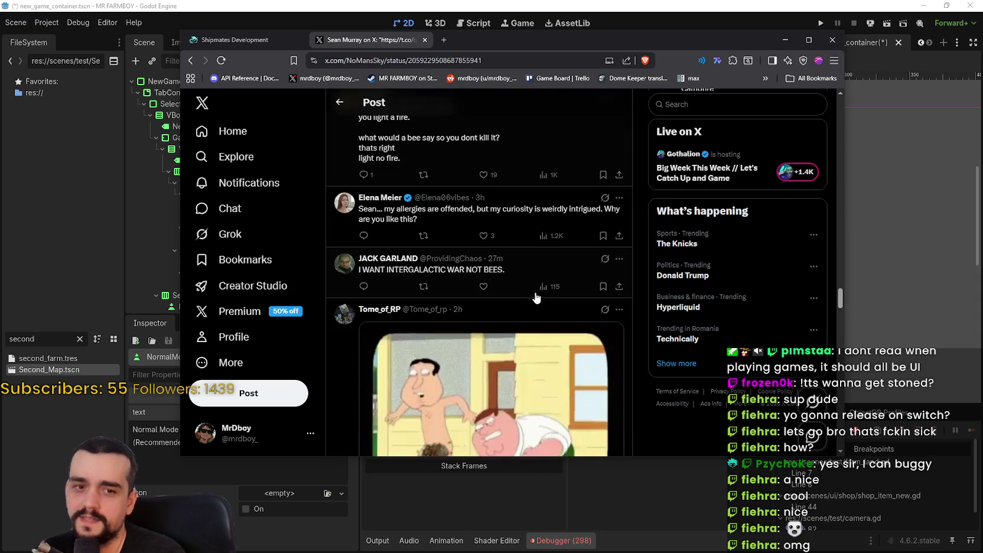
pyautogui.scroll(-3, 529, 297)
pyautogui.scroll(-3, 530, 296)
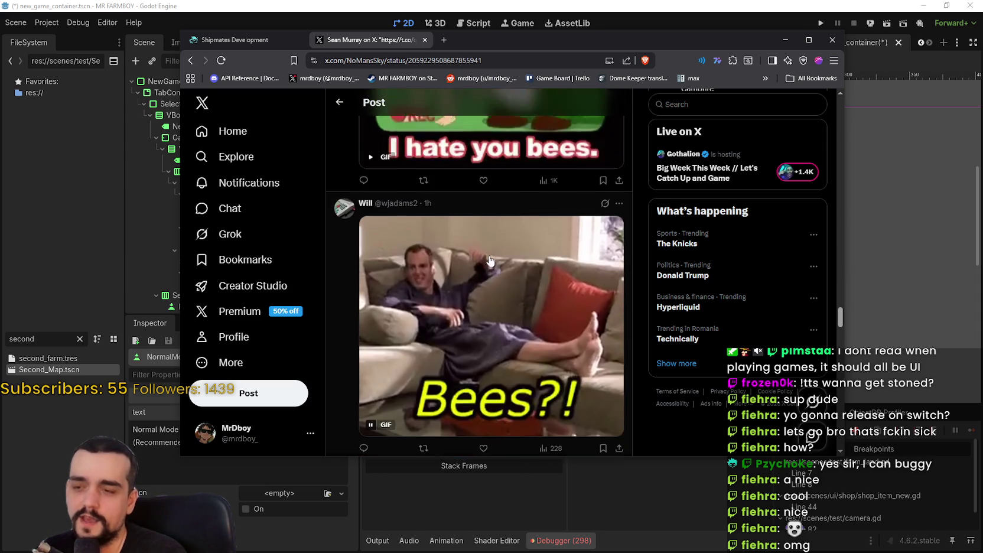
pyautogui.scroll(-1, 520, 277)
pyautogui.scroll(-2, 503, 248)
pyautogui.scroll(-3, 484, 212)
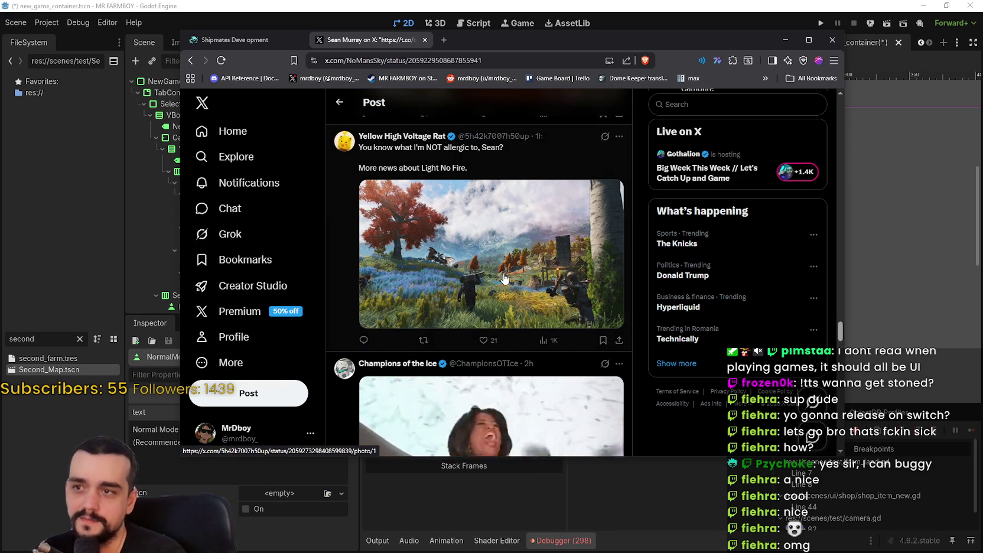
pyautogui.scroll(-3, 505, 274)
pyautogui.scroll(-2, 508, 269)
pyautogui.scroll(-3, 511, 266)
pyautogui.scroll(-4, 514, 261)
pyautogui.scroll(-3, 517, 266)
pyautogui.scroll(-3, 523, 284)
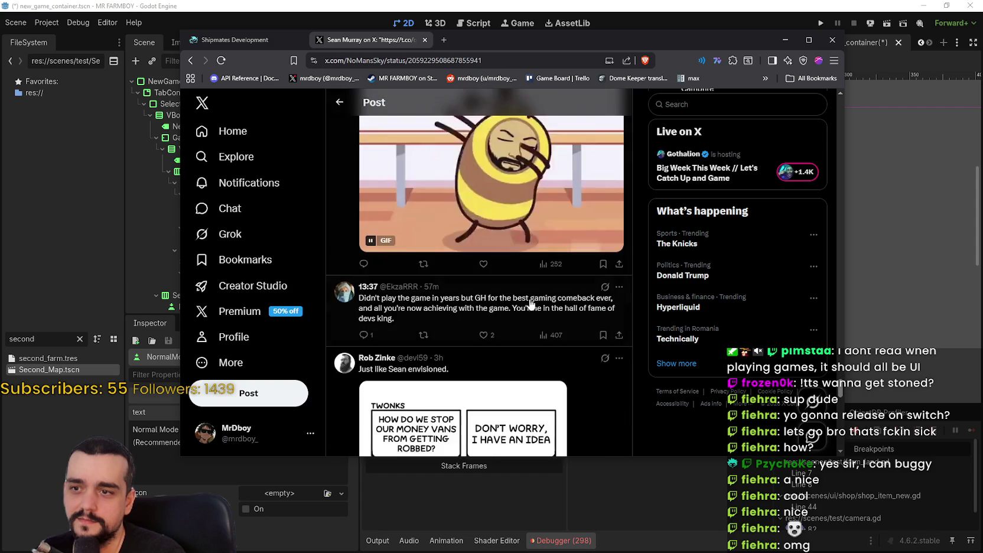
pyautogui.scroll(-3, 526, 292)
pyautogui.scroll(-2, 529, 297)
pyautogui.scroll(-5, 528, 294)
pyautogui.scroll(1, 535, 319)
pyautogui.scroll(3, 539, 314)
pyautogui.scroll(-5, 467, 294)
pyautogui.scroll(-1, 479, 294)
pyautogui.scroll(-2, 488, 293)
pyautogui.scroll(-4, 532, 290)
pyautogui.scroll(-2, 589, 287)
pyautogui.scroll(-4, 843, 304)
pyautogui.scroll(-6, 843, 316)
pyautogui.scroll(6, 843, 316)
pyautogui.scroll(-1, 842, 317)
pyautogui.moveTo(842, 318)
pyautogui.mouseDown()
pyautogui.moveTo(843, 373)
pyautogui.moveTo(842, 97)
pyautogui.mouseUp()
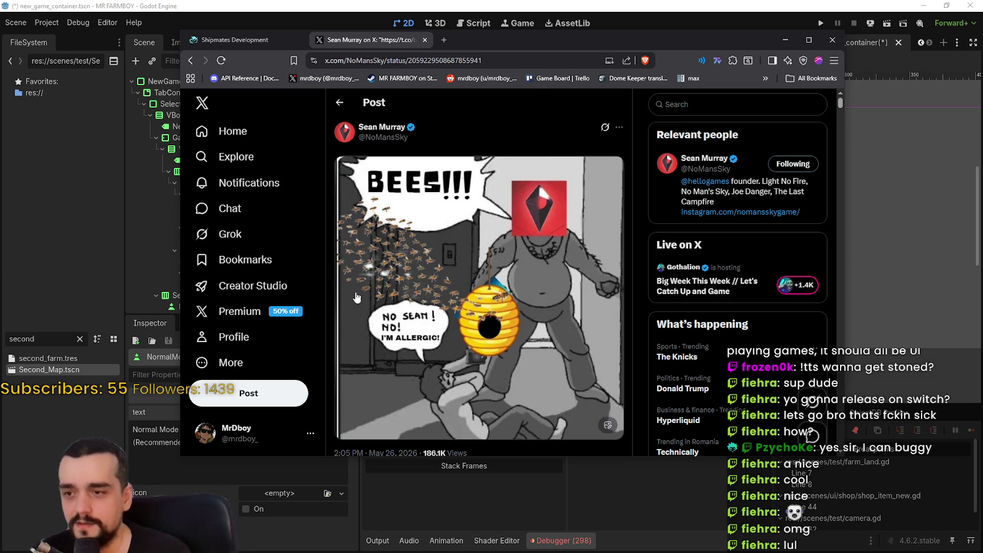
# Open the X post author's profile page.
pyautogui.scroll(-3, 373, 289)
pyautogui.scroll(-3, 373, 289)
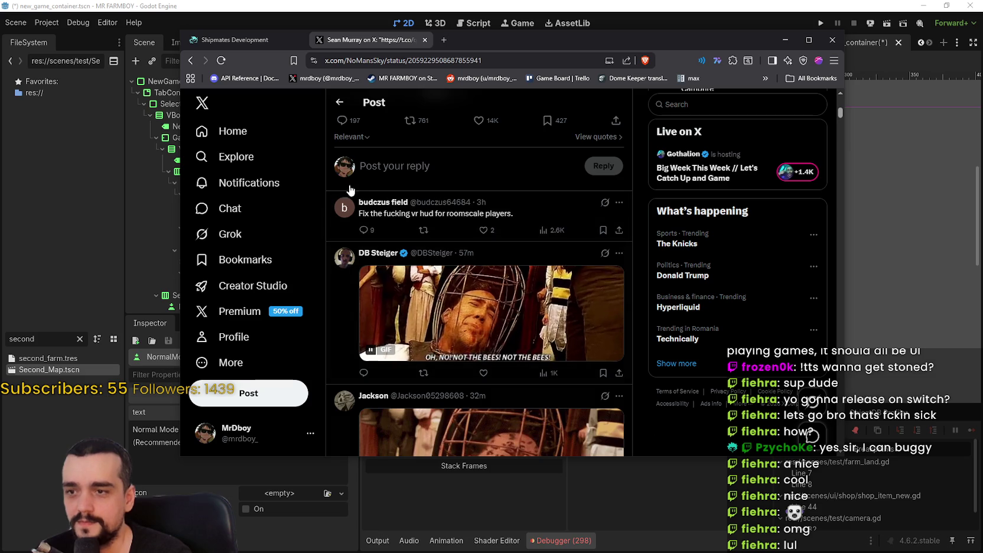
pyautogui.scroll(-3, 448, 180)
pyautogui.scroll(3, 448, 180)
pyautogui.scroll(-6, 458, 248)
pyautogui.scroll(2, 467, 316)
pyautogui.scroll(5, 466, 316)
pyautogui.scroll(5, 467, 316)
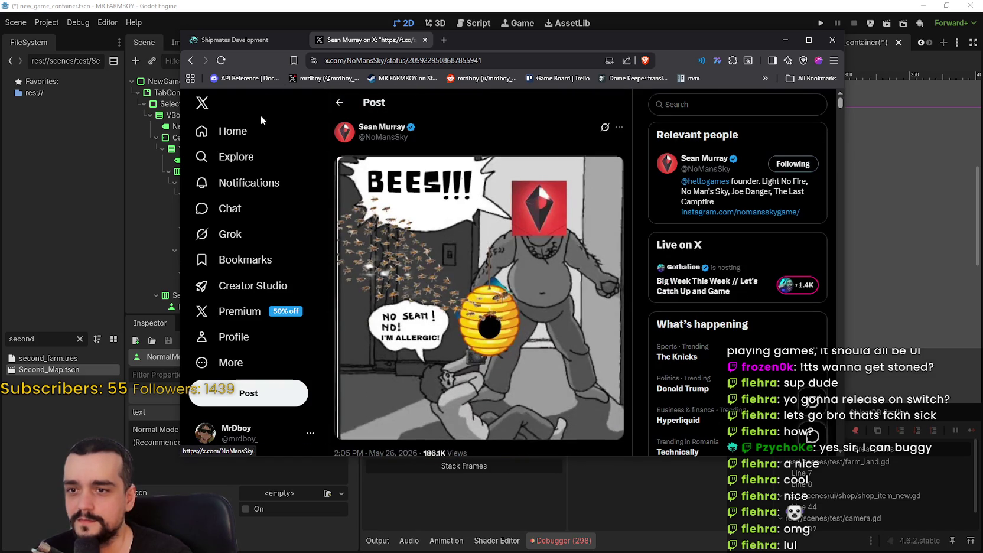
pyautogui.click(368, 128)
pyautogui.scroll(-3, 515, 271)
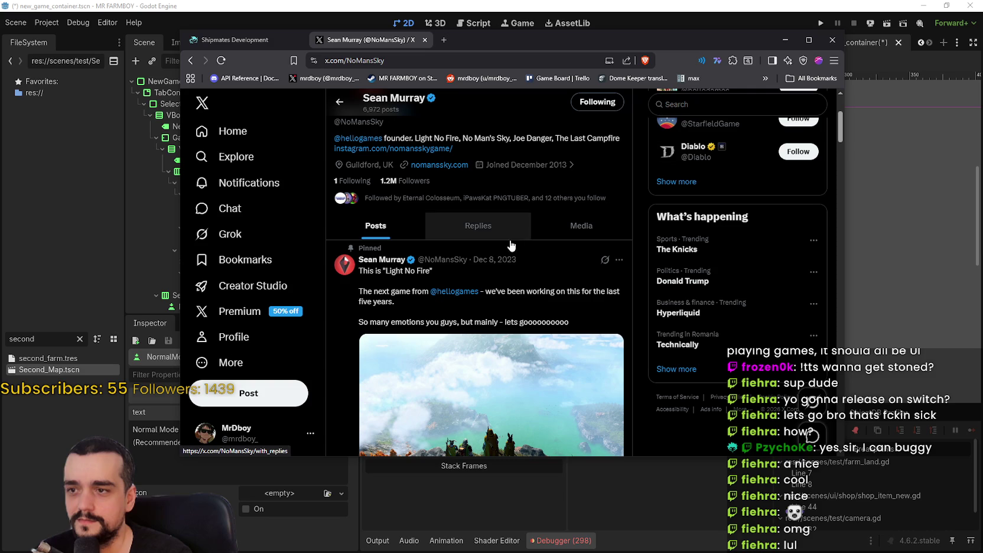
pyautogui.scroll(-3, 479, 235)
pyautogui.scroll(1, 532, 272)
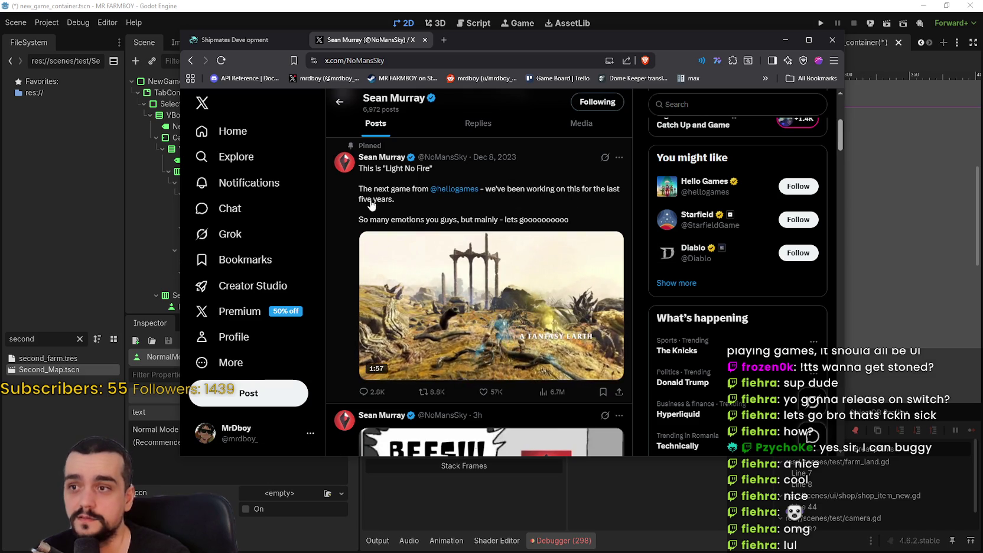
pyautogui.scroll(-3, 581, 236)
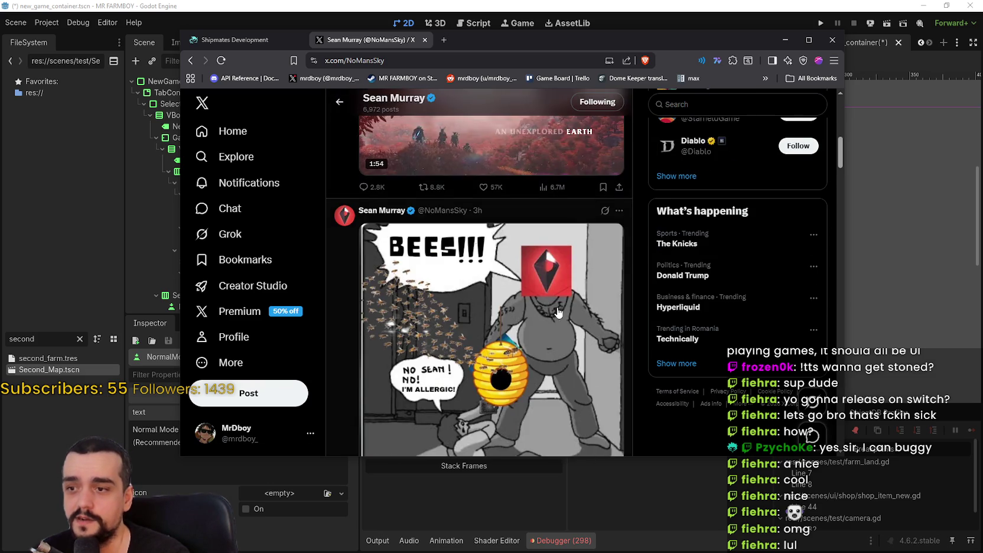
pyautogui.scroll(-2, 567, 283)
pyautogui.scroll(-1, 559, 306)
pyautogui.scroll(2, 549, 305)
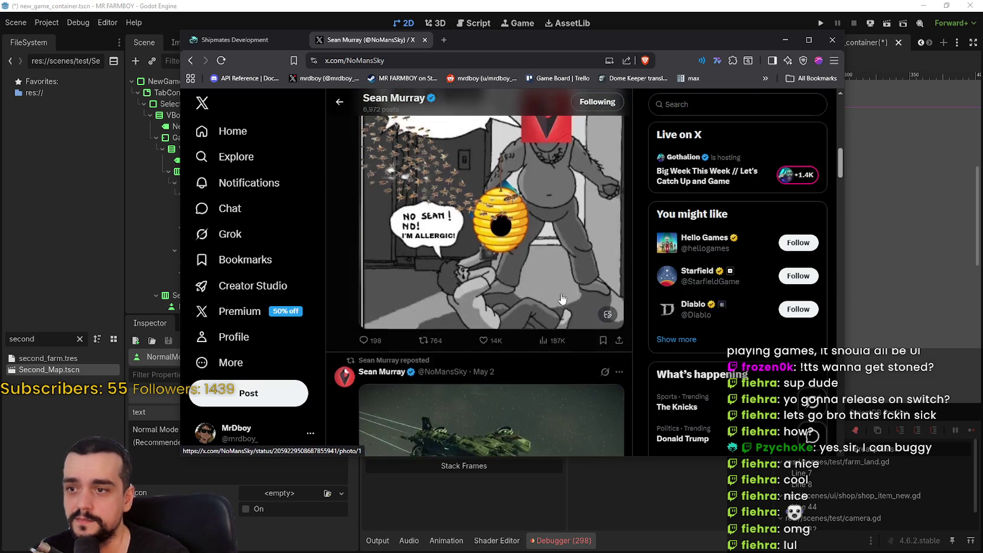
pyautogui.scroll(3, 526, 302)
pyautogui.scroll(1, 512, 301)
pyautogui.scroll(5, 512, 301)
pyautogui.scroll(-1, 491, 319)
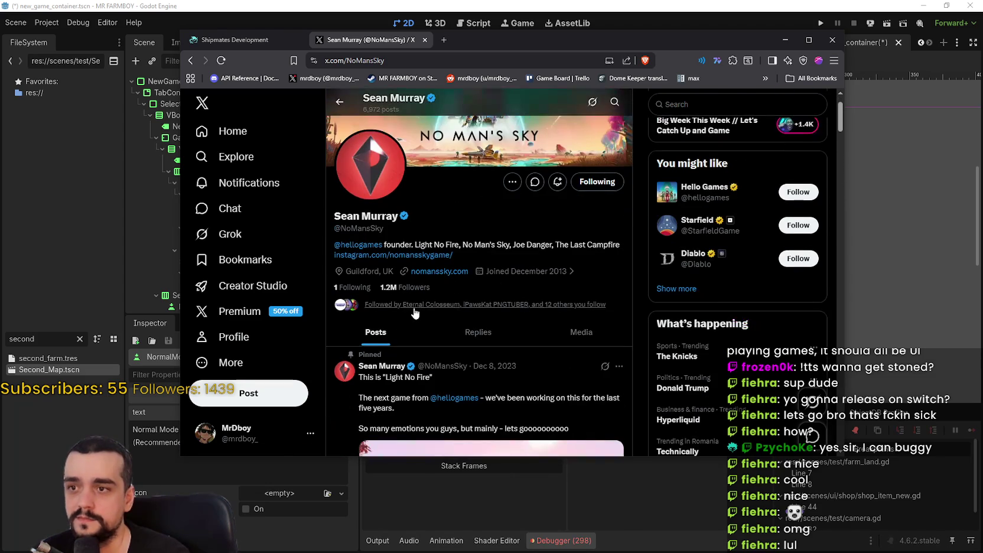
# Browse the author's Replies tab, then switch back to the Godot editor.
pyautogui.click(477, 332)
pyautogui.scroll(-2, 558, 315)
pyautogui.scroll(-5, 558, 315)
pyautogui.scroll(2, 564, 296)
pyautogui.scroll(-2, 564, 296)
pyautogui.scroll(-3, 561, 293)
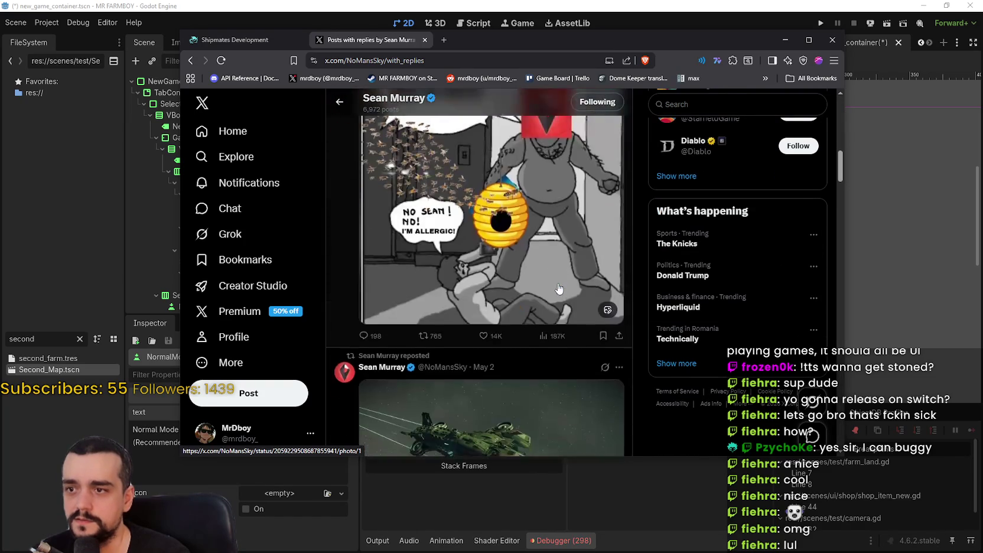
pyautogui.scroll(-2, 560, 290)
pyautogui.scroll(-3, 559, 286)
pyautogui.scroll(-3, 558, 287)
pyautogui.scroll(-2, 555, 284)
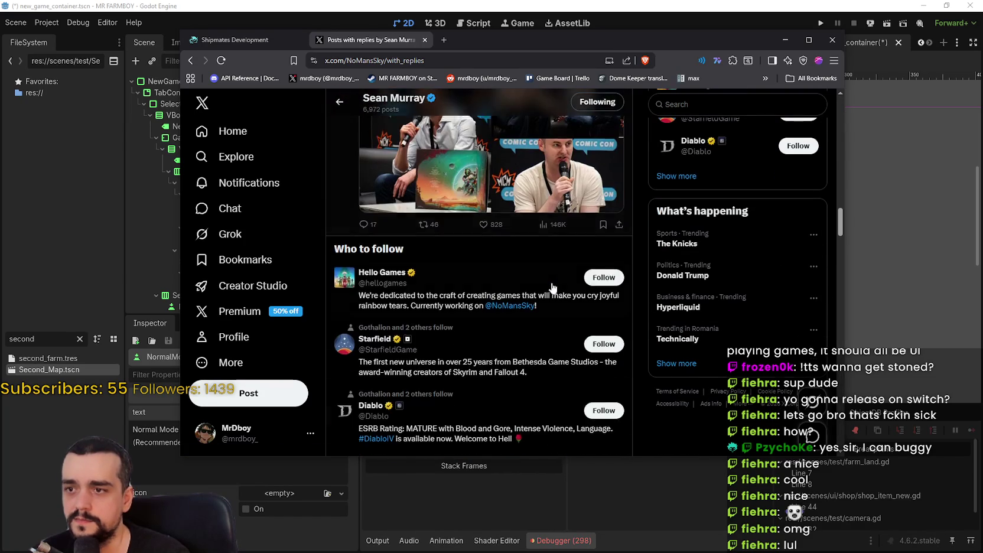
pyautogui.scroll(5, 549, 281)
pyautogui.scroll(3, 550, 281)
pyautogui.hotkey('alt', 'Tab')
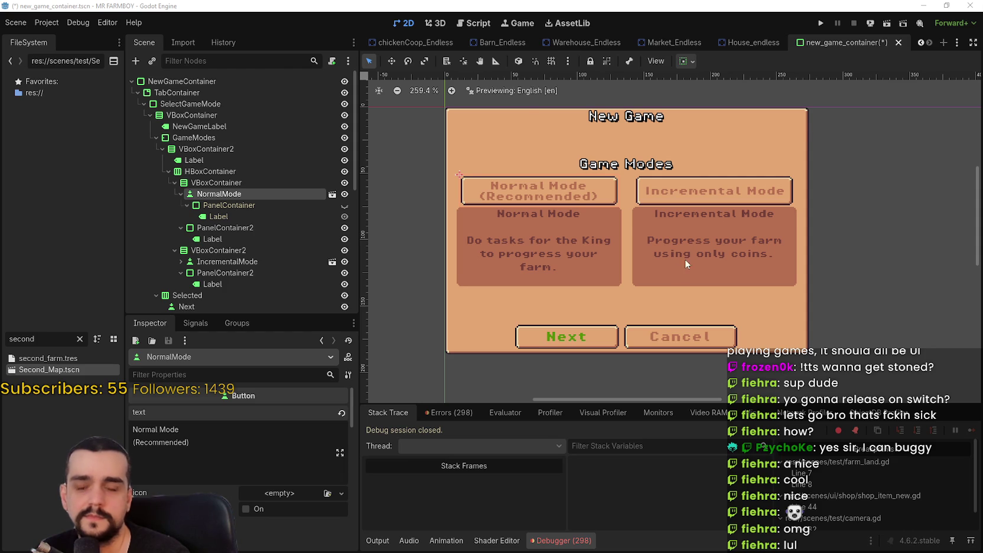
pyautogui.scroll(-2, 686, 257)
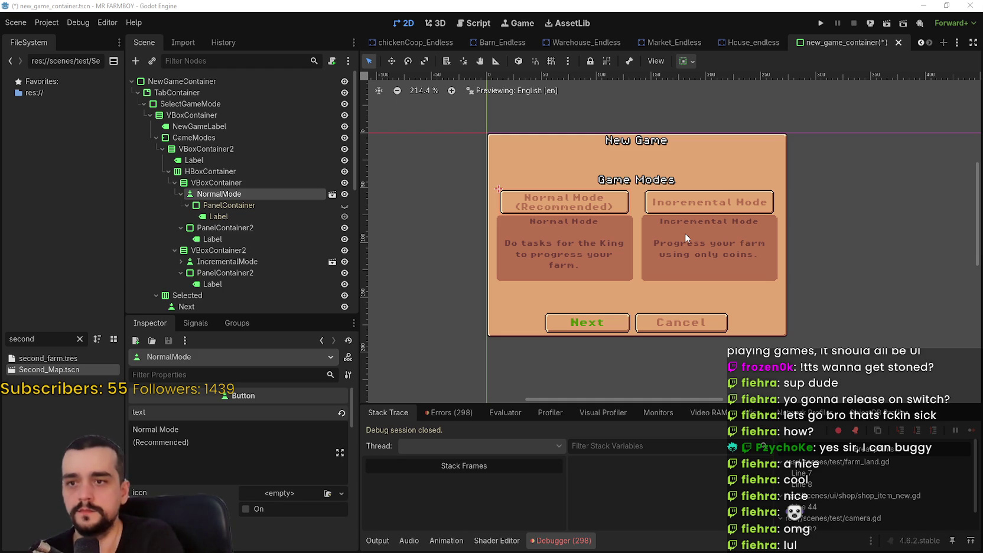
pyautogui.scroll(1, 817, 244)
pyautogui.scroll(1, 805, 242)
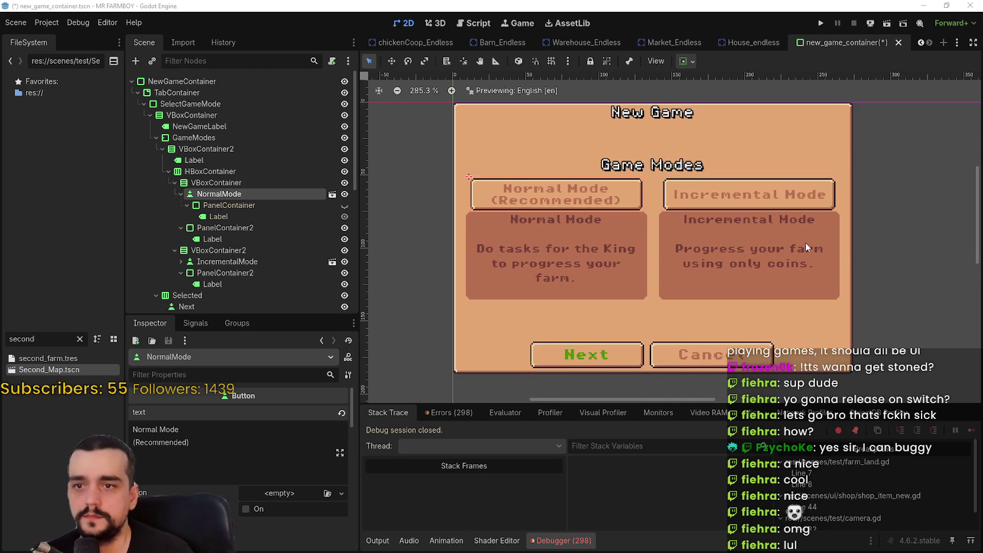
pyautogui.scroll(-1, 747, 227)
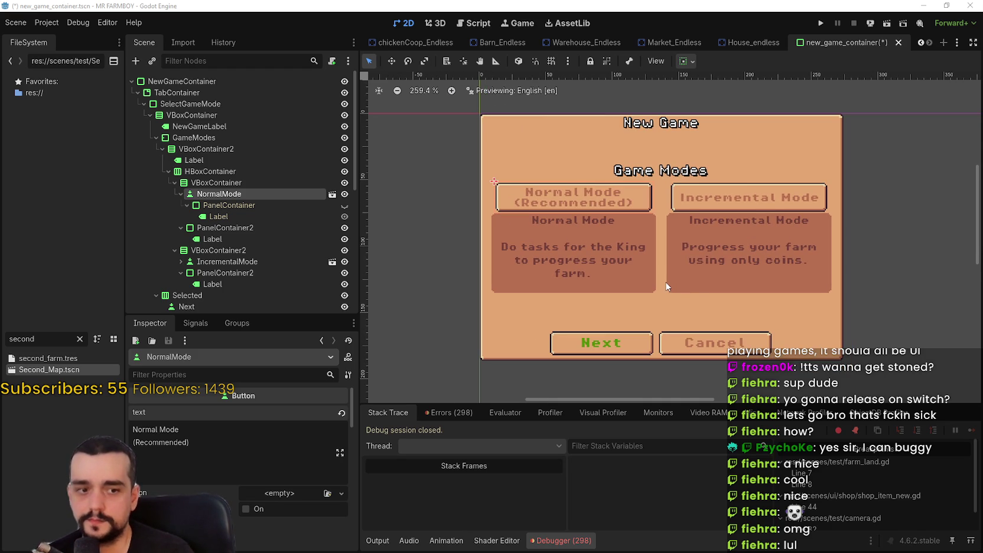
pyautogui.moveTo(690, 299); pyautogui.dragTo(669, 293)
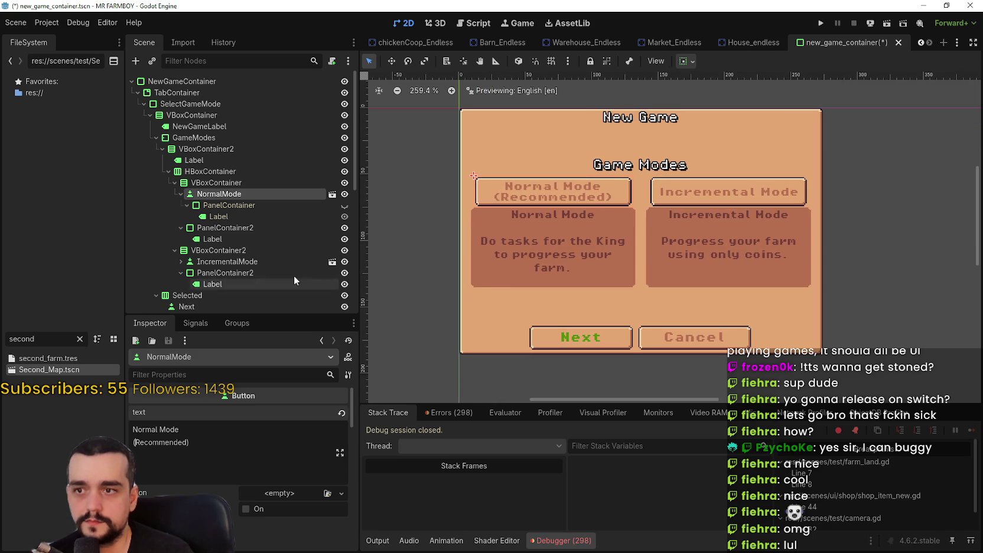
# Expand IncrementalGameMode and copy its NewGameLabel3 node.
pyautogui.scroll(-3, 230, 230)
pyautogui.click(229, 196)
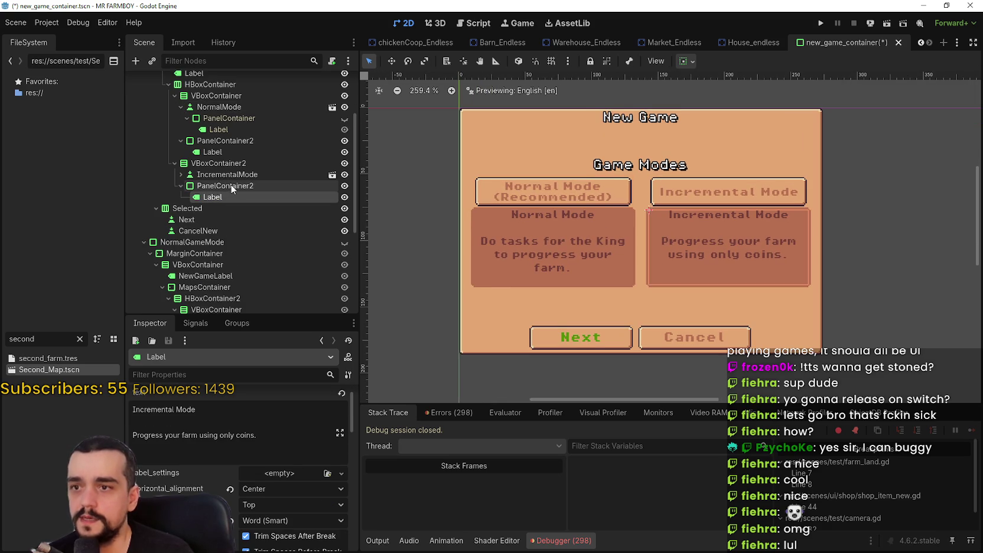
pyautogui.scroll(-3, 280, 247)
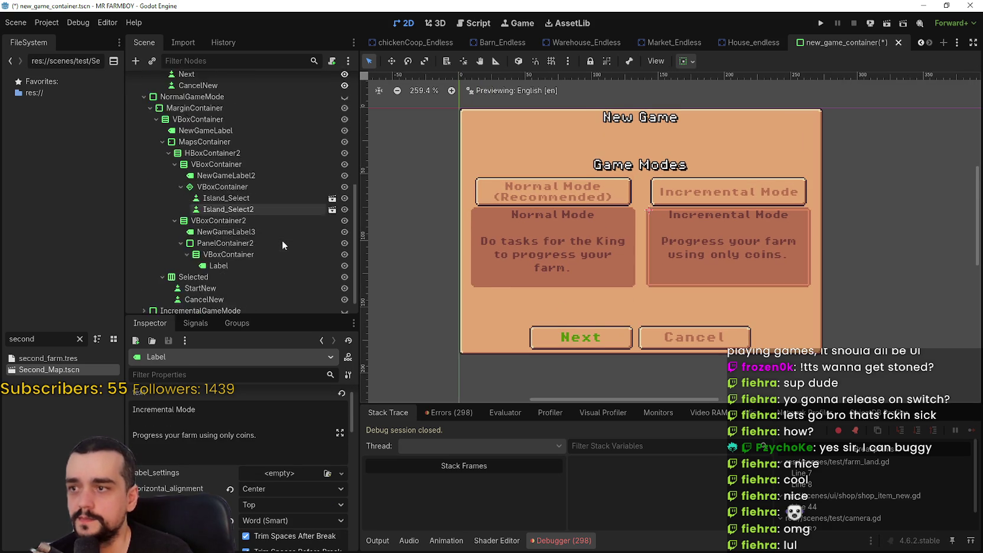
pyautogui.scroll(-2, 282, 240)
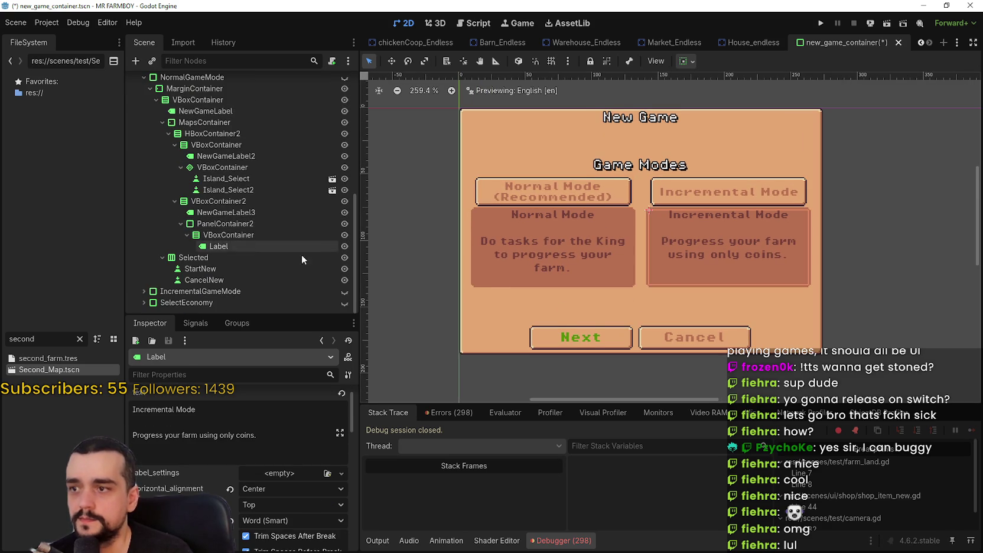
pyautogui.click(144, 291)
pyautogui.scroll(-3, 186, 253)
pyautogui.scroll(-3, 286, 306)
pyautogui.scroll(-5, 286, 305)
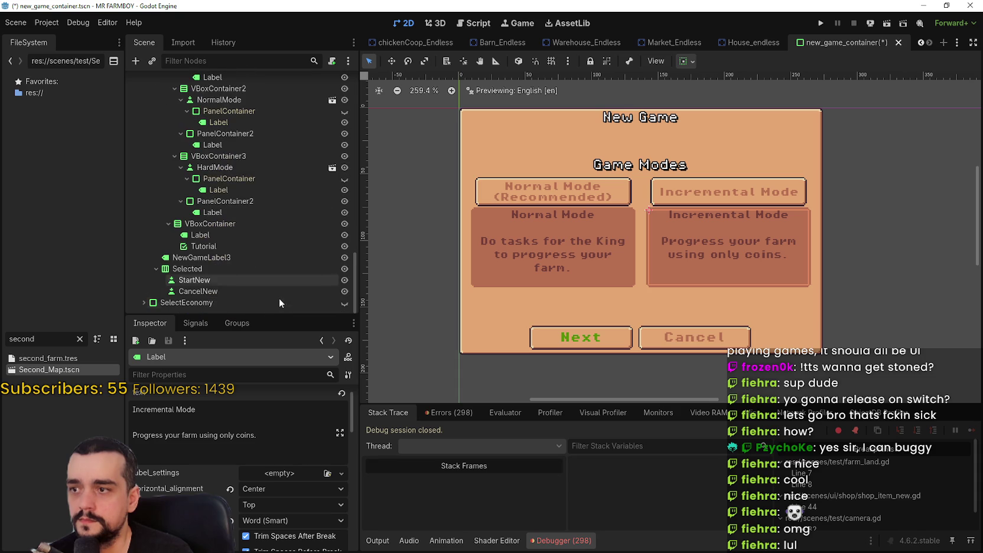
pyautogui.click(229, 258)
pyautogui.rightClick(225, 258)
pyautogui.click(275, 317)
# Select the VBoxContainer under SelectGameMode and re-expand its children in the Scene dock.
pyautogui.scroll(5, 242, 248)
pyautogui.scroll(5, 244, 249)
pyautogui.scroll(3, 189, 185)
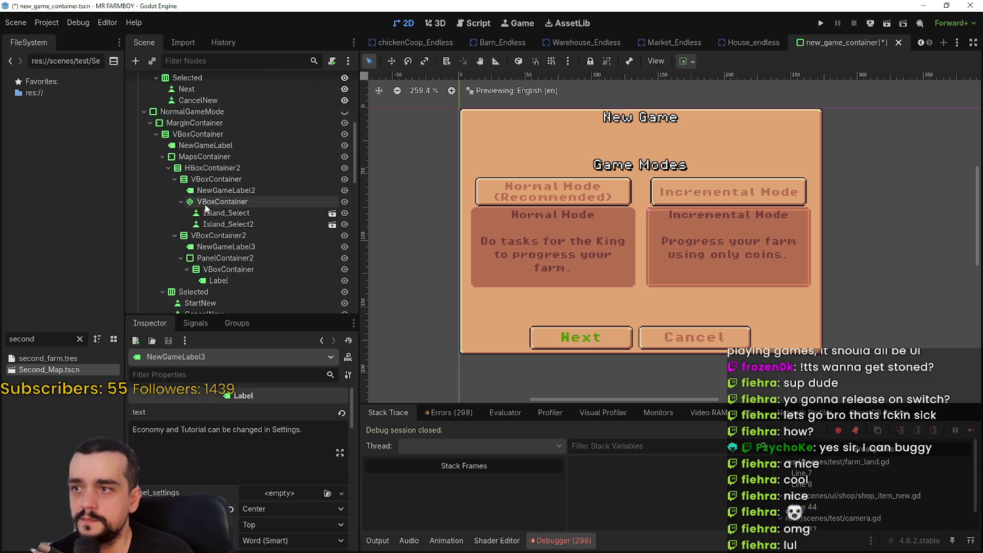
pyautogui.scroll(2, 202, 175)
pyautogui.click(201, 171)
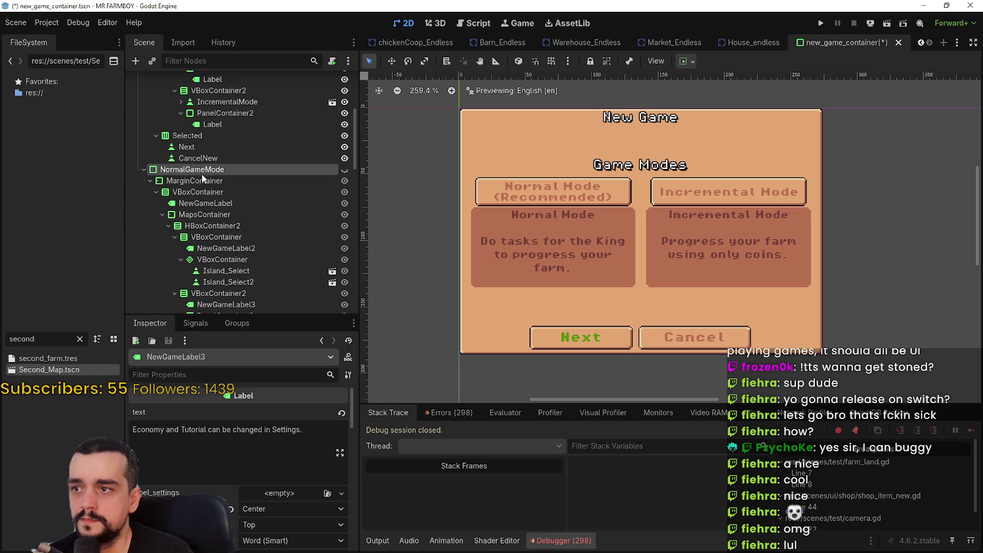
pyautogui.scroll(5, 281, 256)
pyautogui.scroll(4, 274, 243)
pyautogui.scroll(2, 227, 240)
pyautogui.scroll(3, 218, 207)
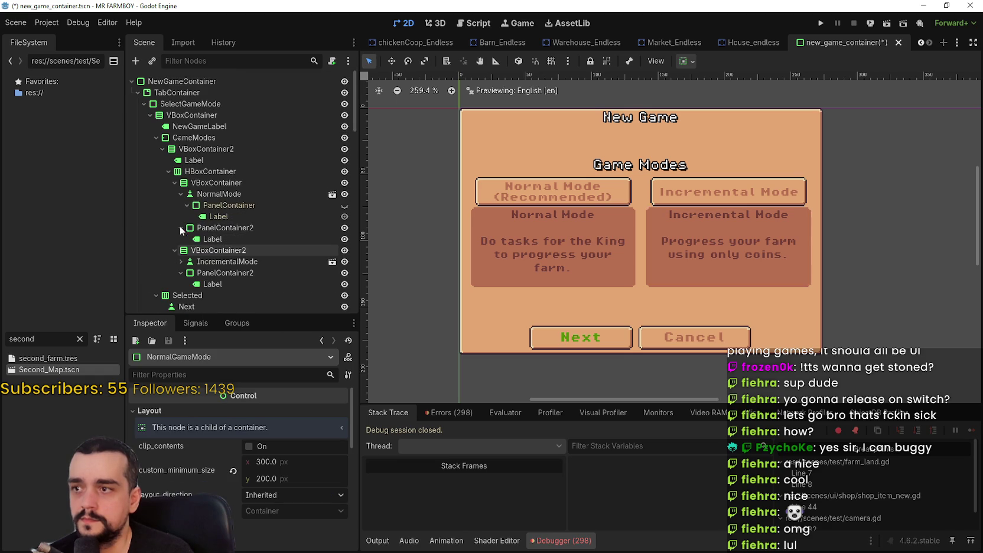
pyautogui.click(196, 116)
pyautogui.click(149, 115)
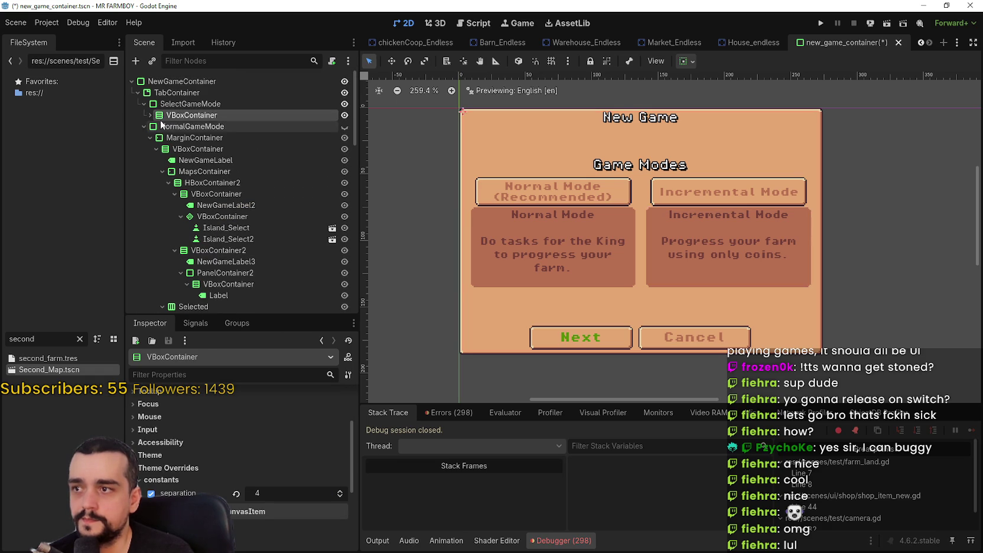
pyautogui.click(150, 115)
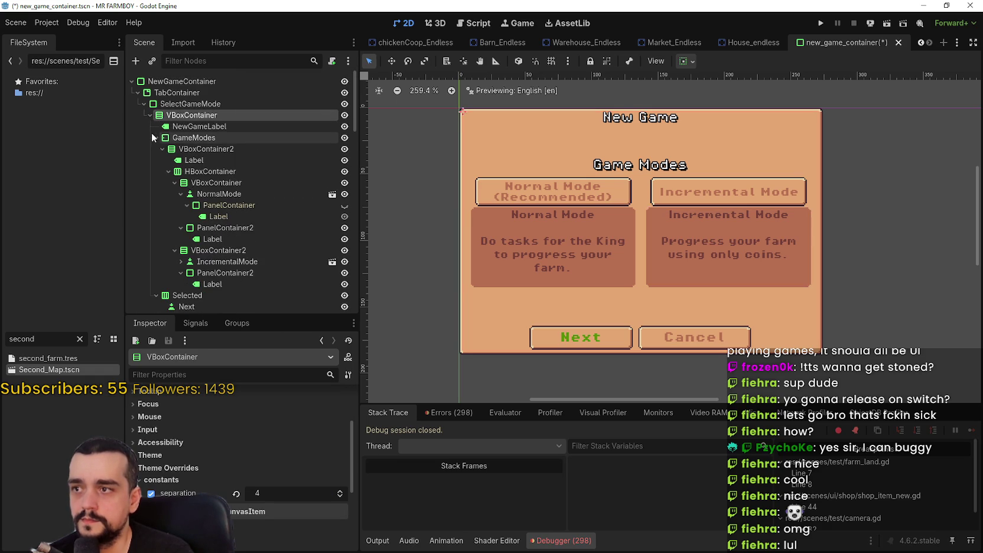
pyautogui.click(156, 138)
# Paste the copied label into the VBoxContainer and move it above the Next and Cancel buttons.
pyautogui.rightClick(180, 118)
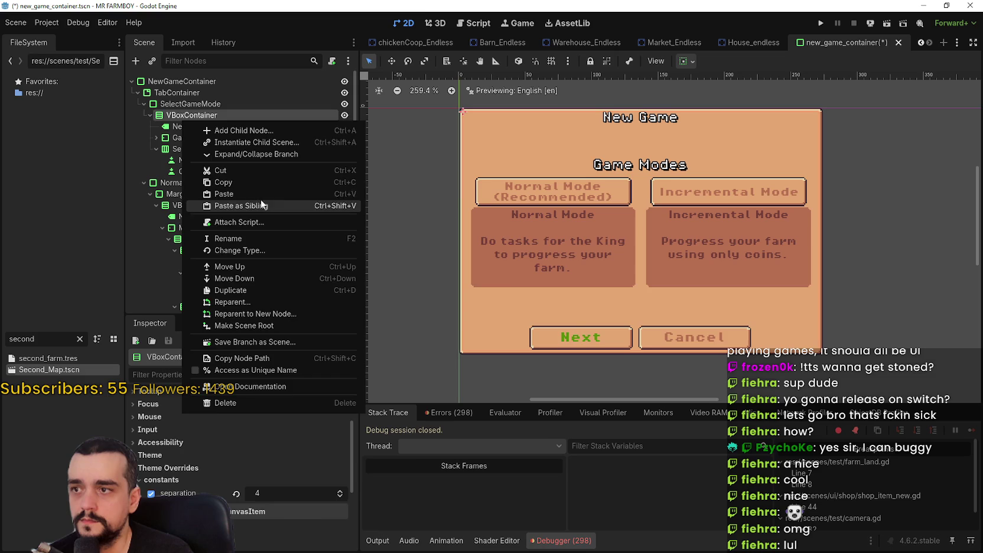
pyautogui.click(257, 192)
pyautogui.moveTo(201, 182); pyautogui.dragTo(195, 144)
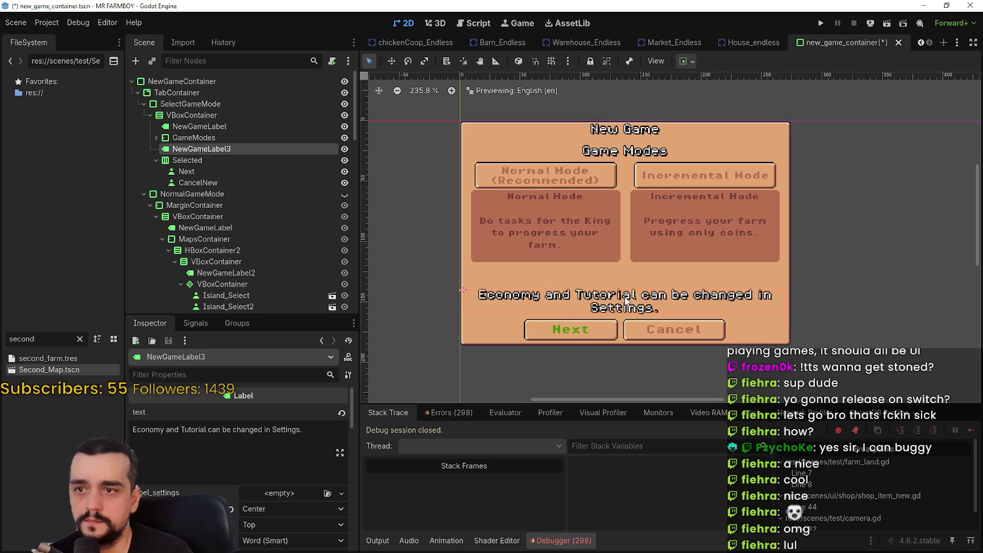
# Change the pasted label's text to 'Recommended for first playthrough.'.
pyautogui.scroll(-3, 585, 296)
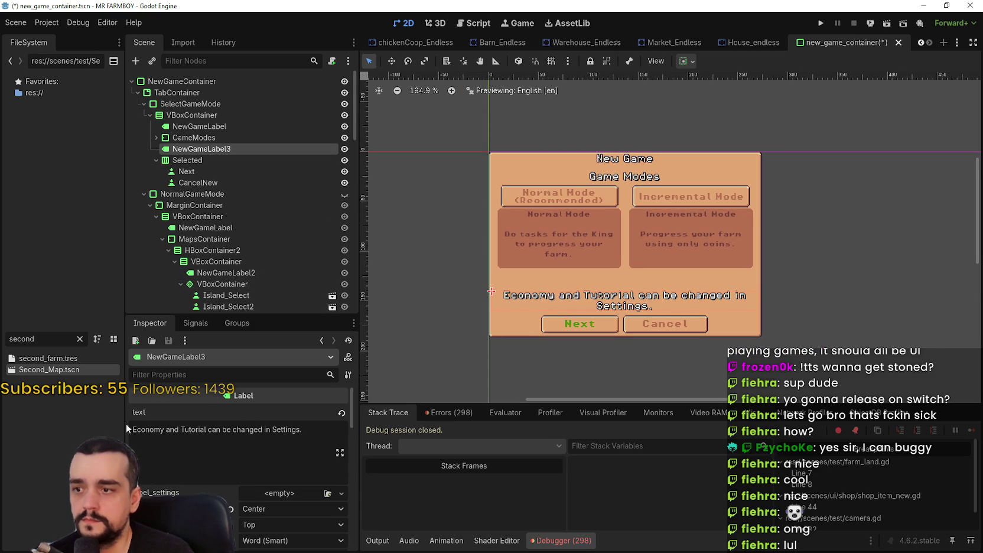
pyautogui.moveTo(302, 441); pyautogui.dragTo(133, 429)
pyautogui.scroll(3, 568, 296)
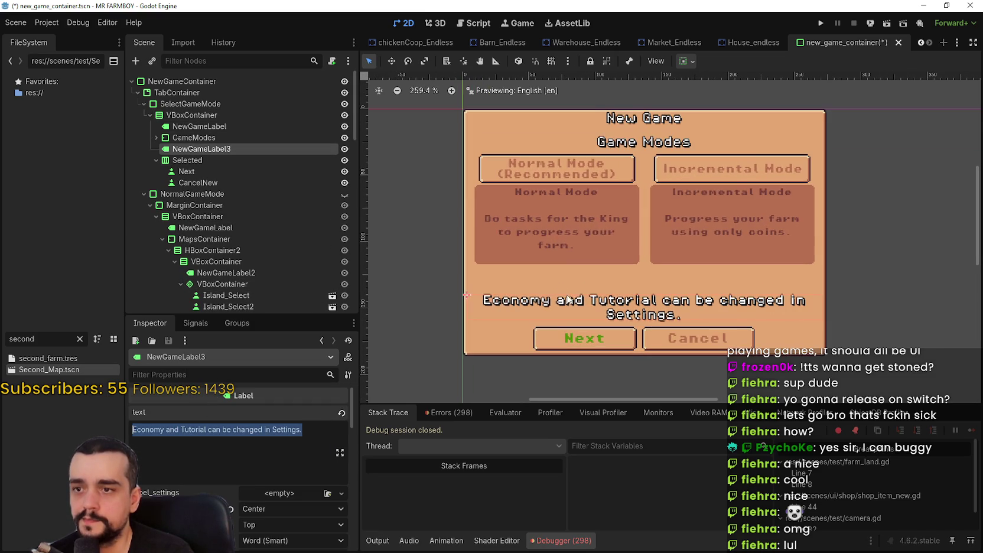
pyautogui.scroll(-1, 611, 253)
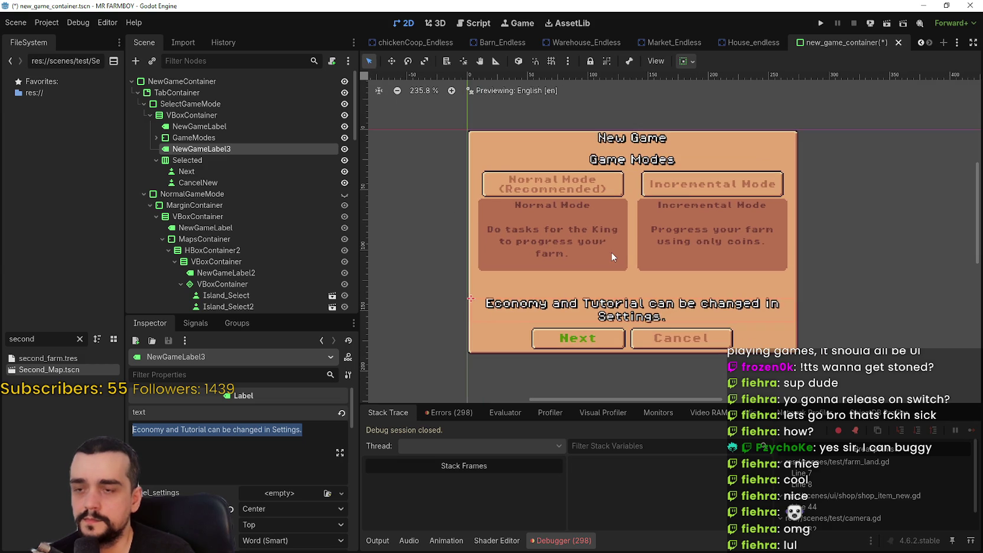
pyautogui.write('Normal Mode')
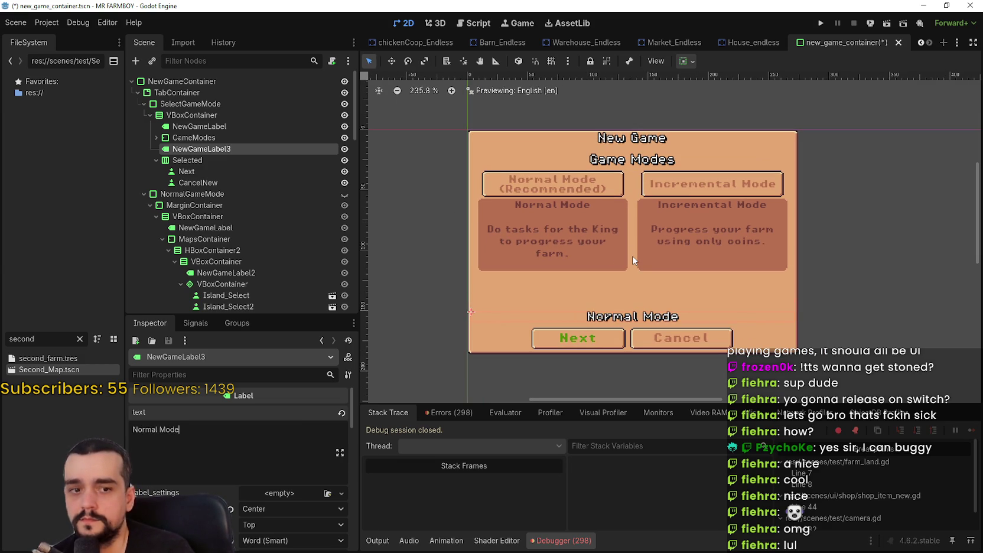
pyautogui.write(' is recommended')
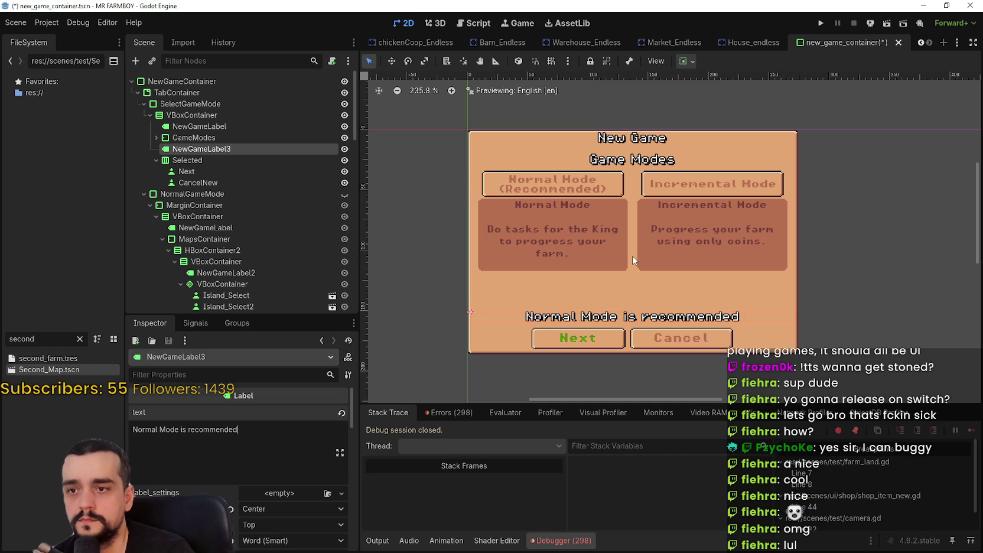
pyautogui.write(' for')
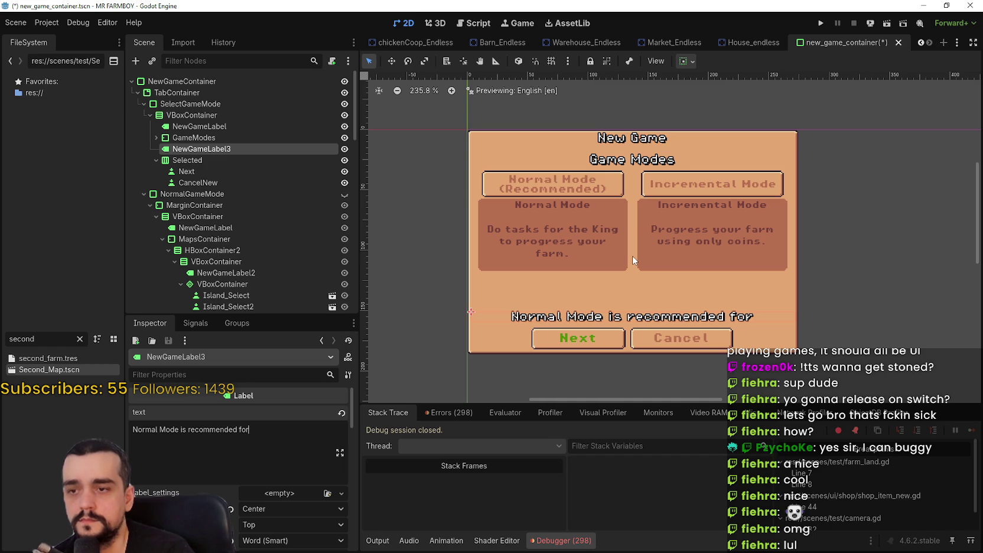
pyautogui.press('BackSpace')
pyautogui.press('BackSpace')
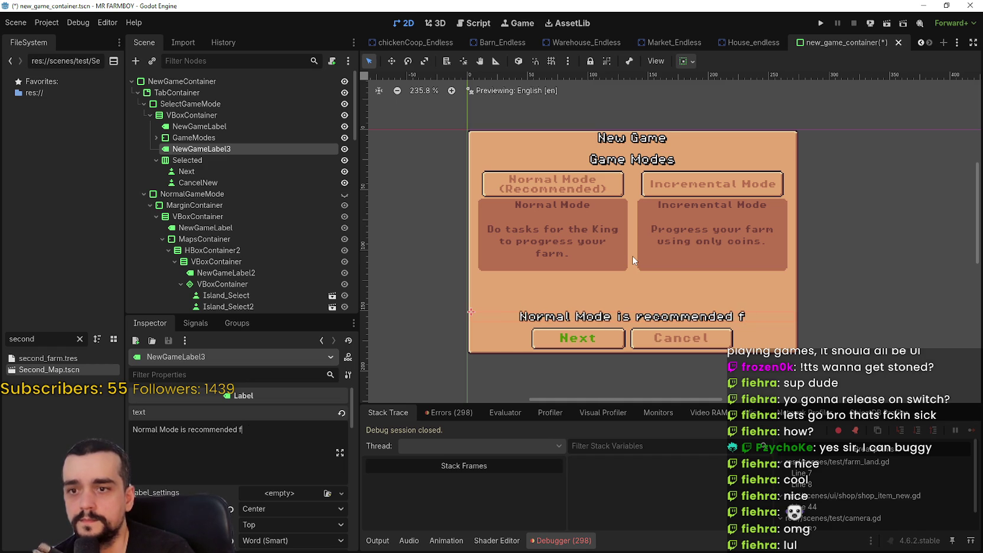
pyautogui.press('BackSpace')
pyautogui.press('BackSpace')
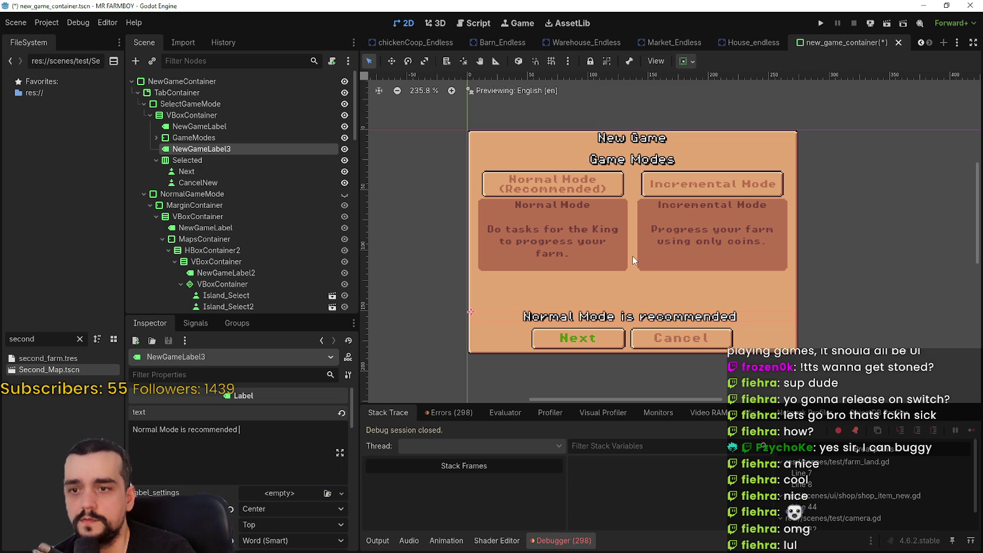
pyautogui.press('BackSpace')
pyautogui.press('BackSpace')
pyautogui.press('BackSpace')
pyautogui.press('BackSpace')
pyautogui.press('BackSpace')
pyautogui.press('BackSpace')
pyautogui.press('BackSpace')
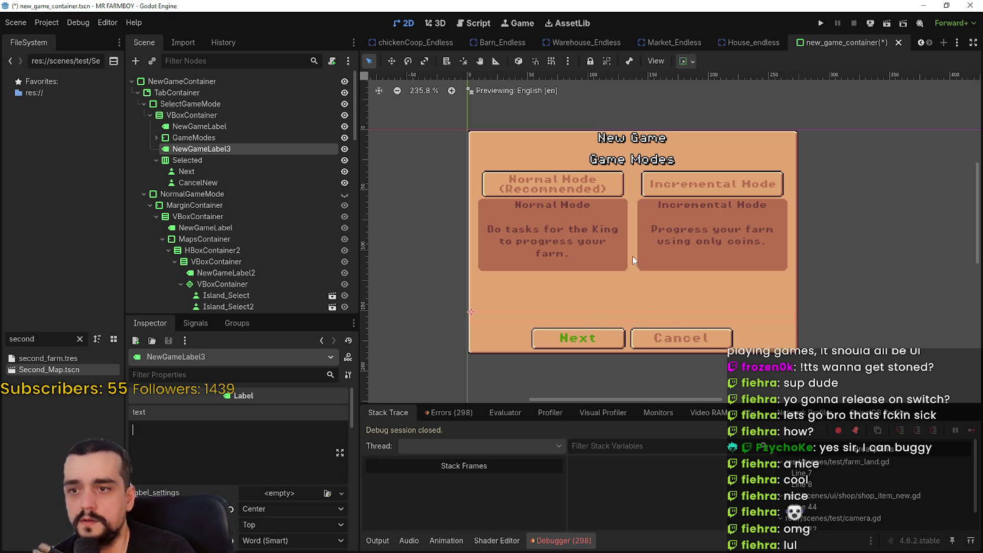
pyautogui.write('Recommended for ')
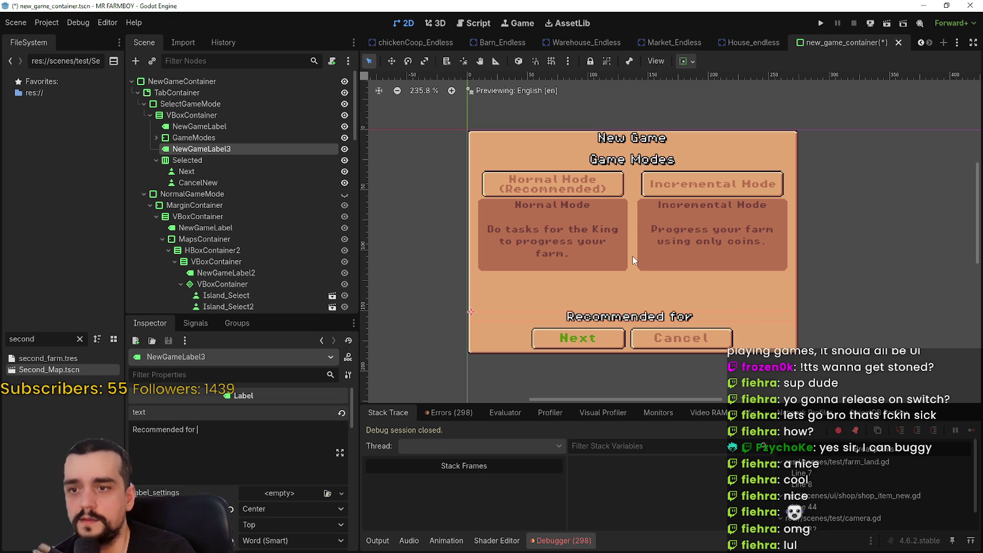
pyautogui.write('first playthrough.')
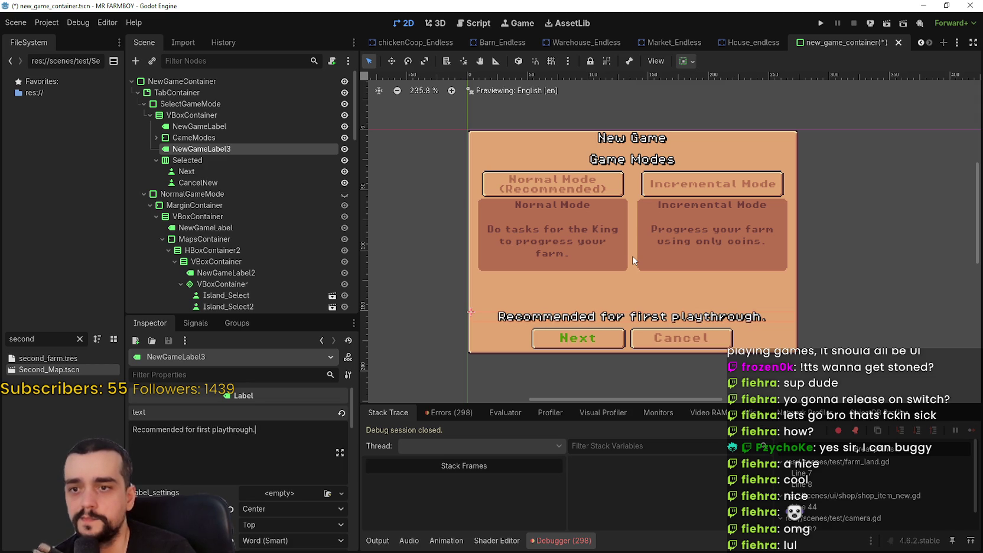
pyautogui.scroll(1, 714, 244)
pyautogui.scroll(2, 751, 282)
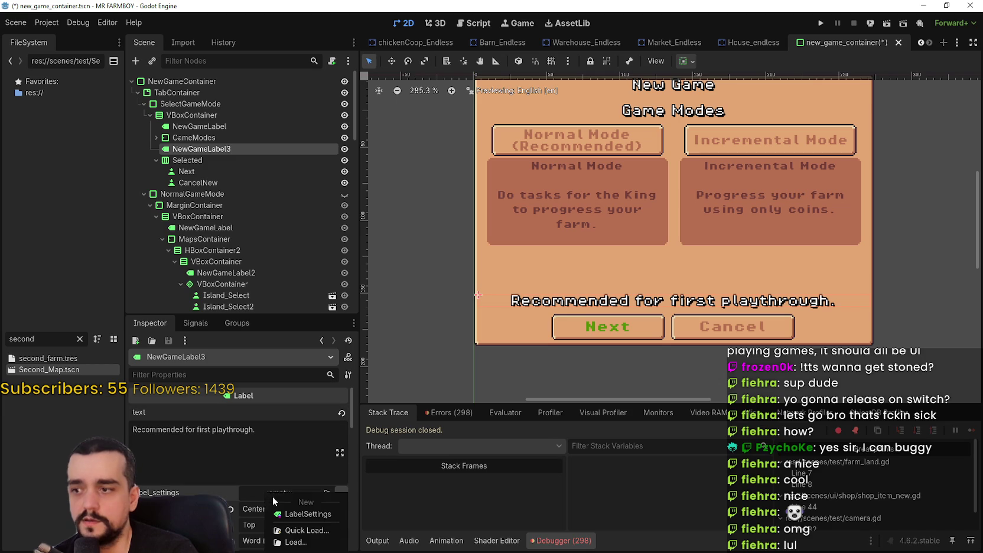
pyautogui.scroll(-3, 256, 502)
pyautogui.scroll(-1, 256, 503)
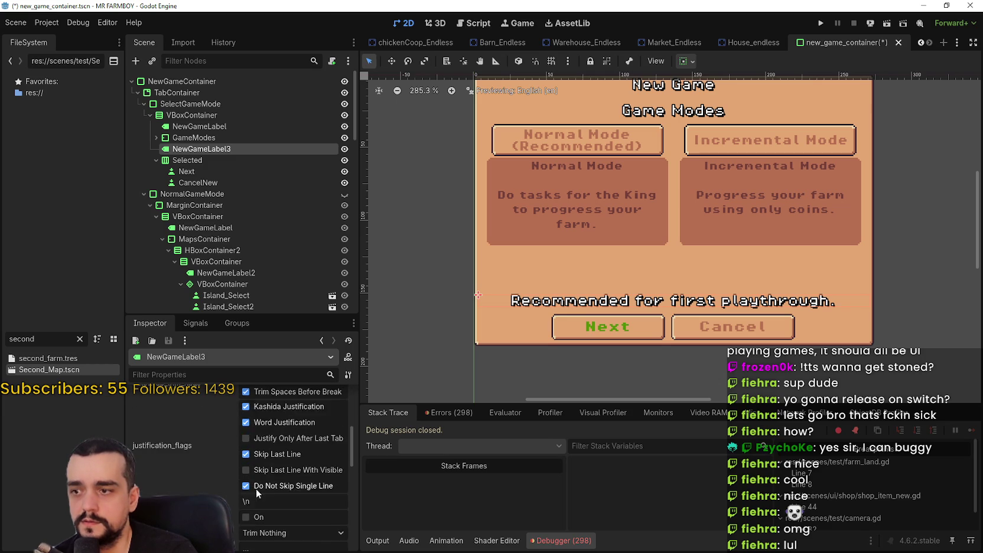
pyautogui.scroll(4, 263, 491)
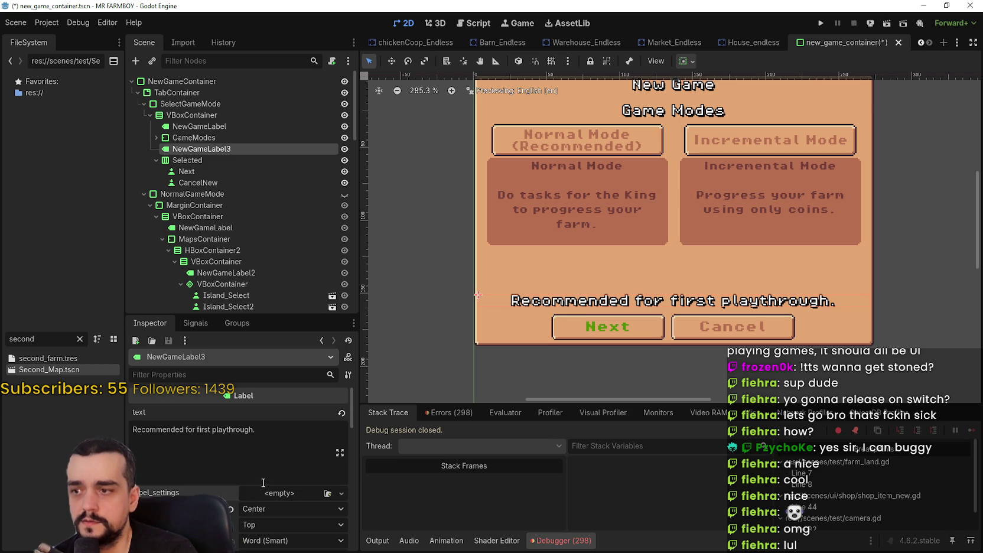
pyautogui.scroll(-3, 260, 475)
pyautogui.scroll(-3, 259, 474)
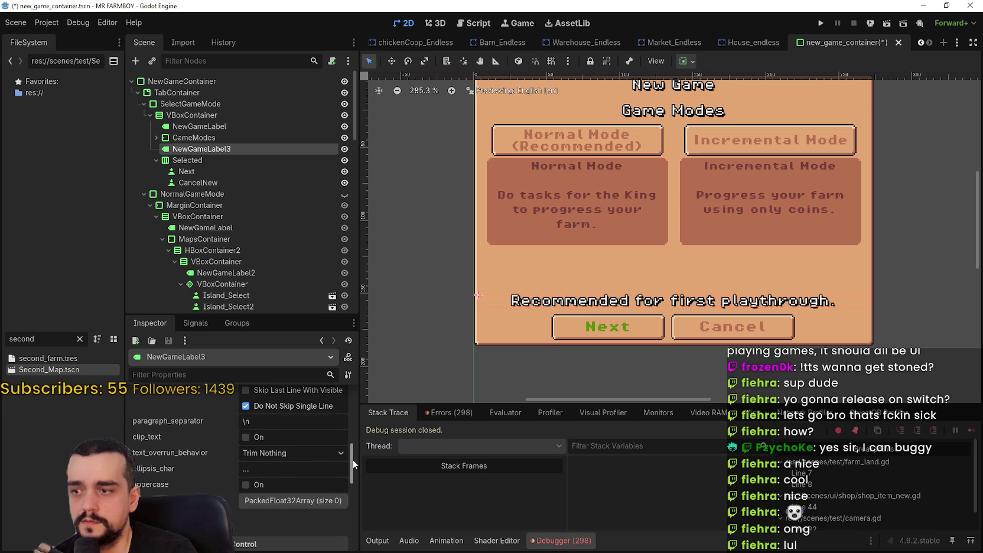
pyautogui.scroll(-2, 350, 455)
pyautogui.scroll(-1, 349, 481)
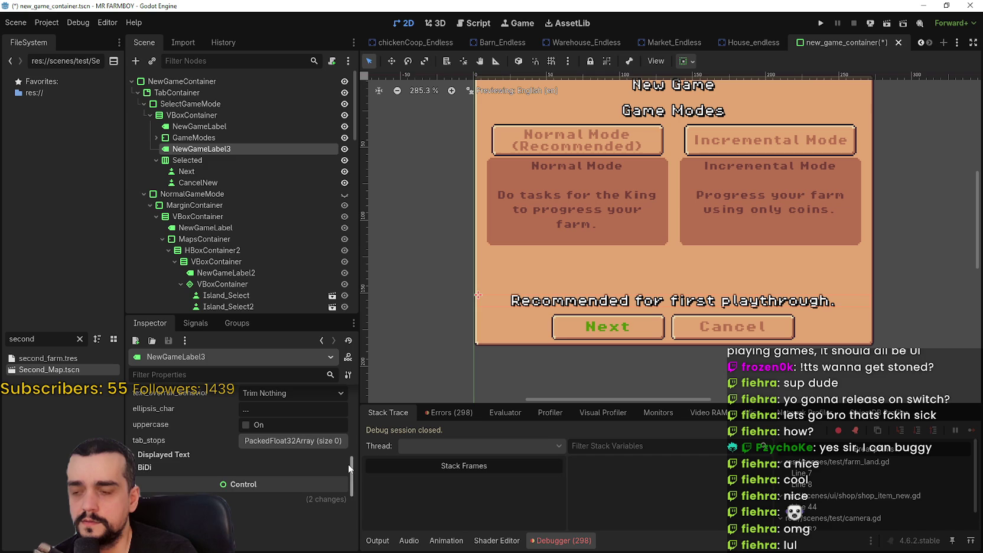
pyautogui.scroll(-2, 204, 459)
pyautogui.scroll(1, 214, 460)
pyautogui.scroll(5, 216, 456)
pyautogui.scroll(3, 217, 454)
pyautogui.scroll(10, 218, 452)
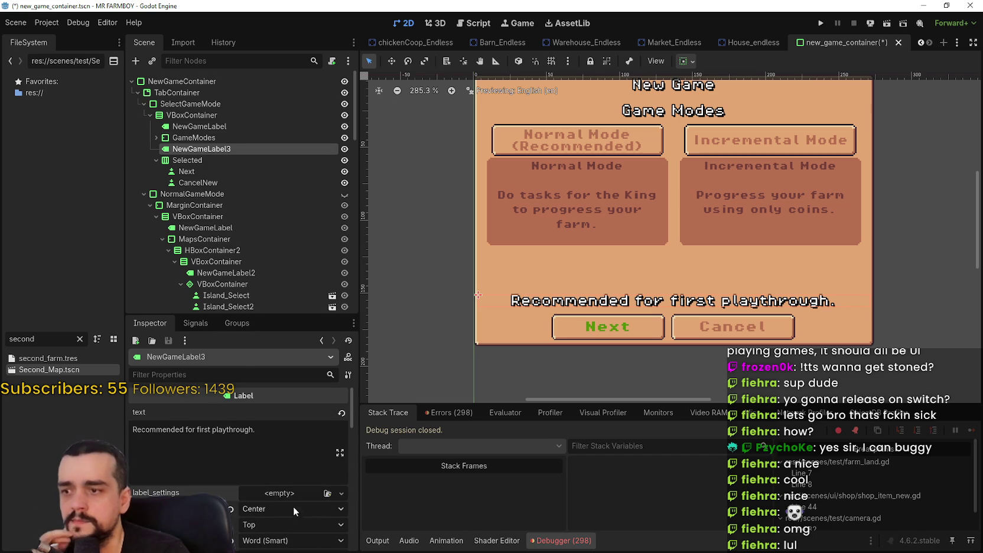
pyautogui.moveTo(259, 430); pyautogui.dragTo(105, 431)
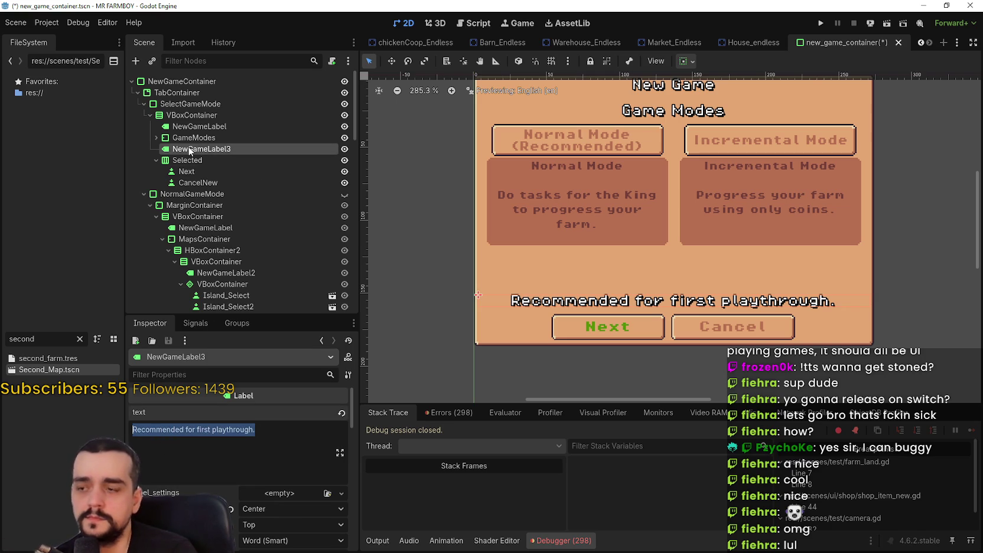
pyautogui.click(252, 431)
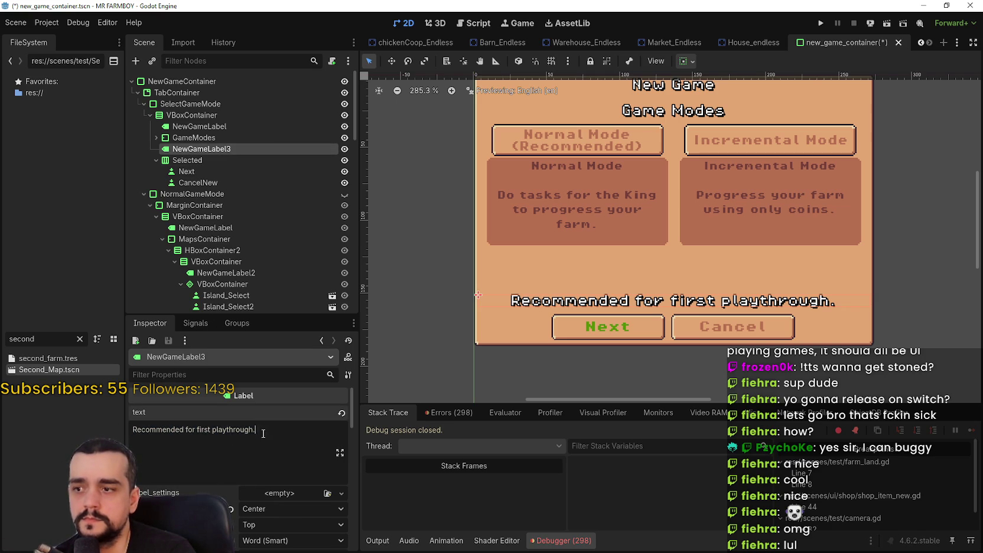
pyautogui.moveTo(260, 435); pyautogui.dragTo(105, 427)
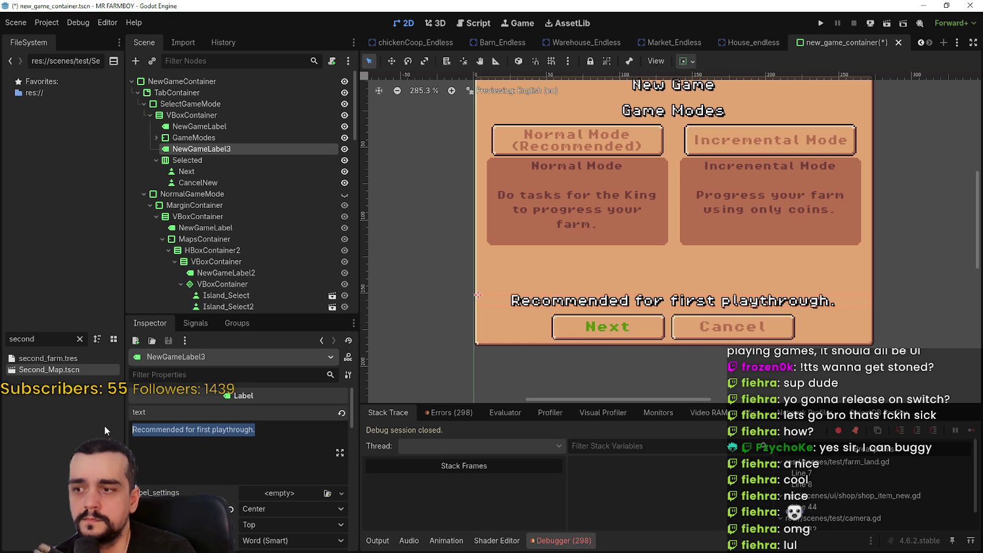
pyautogui.click(133, 429)
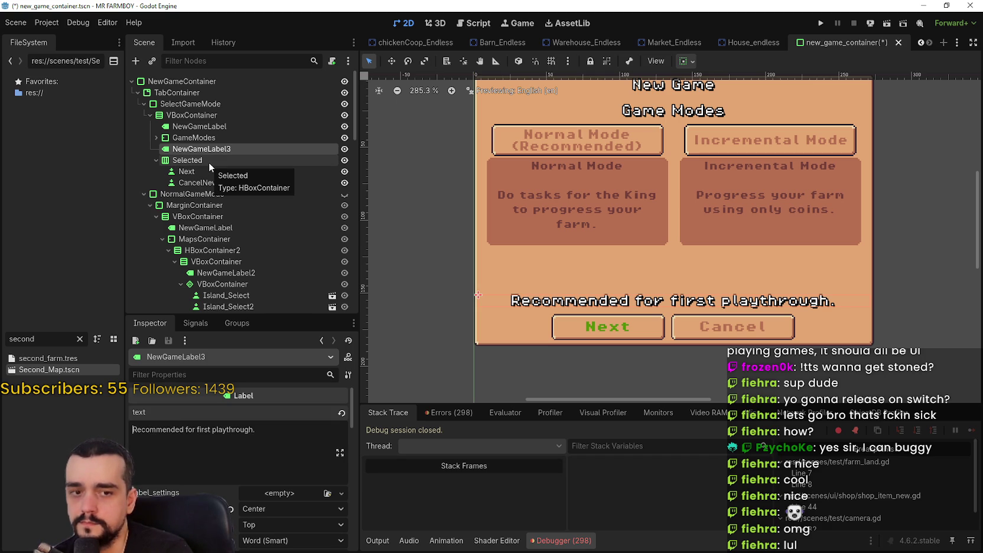
pyautogui.scroll(-1, 551, 263)
pyautogui.scroll(1, 551, 263)
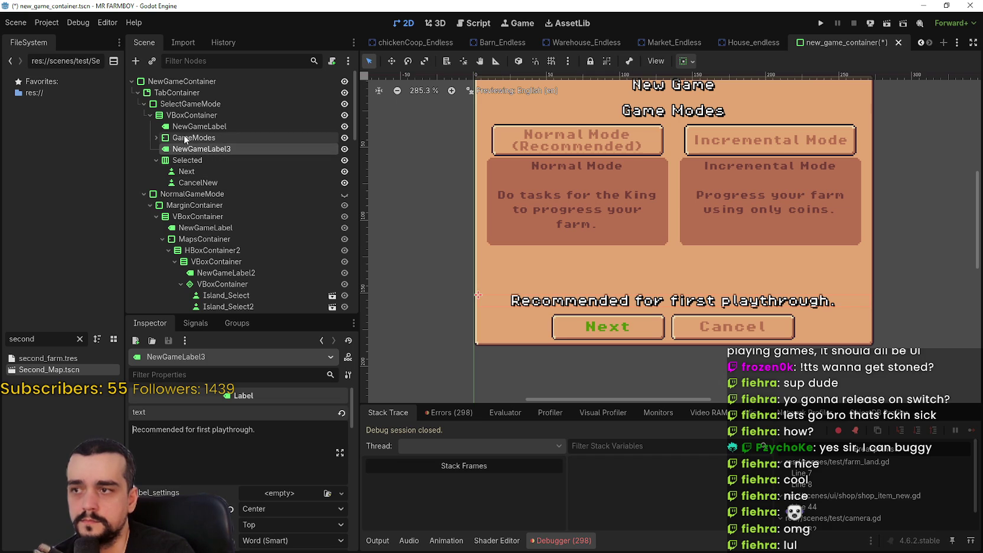
# Add a TextureRect child to the VBoxContainer via a 'texture' search and place it below NewGameLabel3.
pyautogui.rightClick(184, 106)
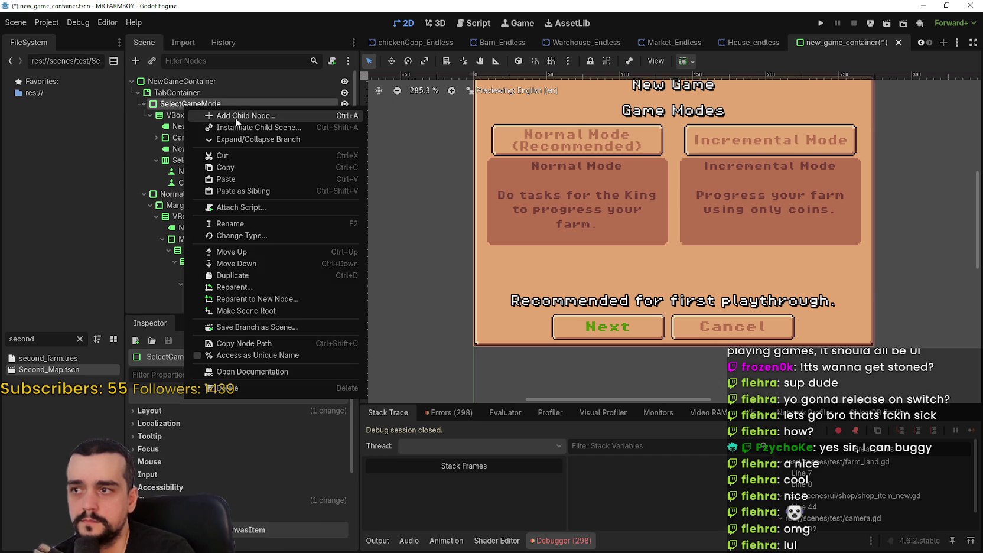
pyautogui.rightClick(188, 118)
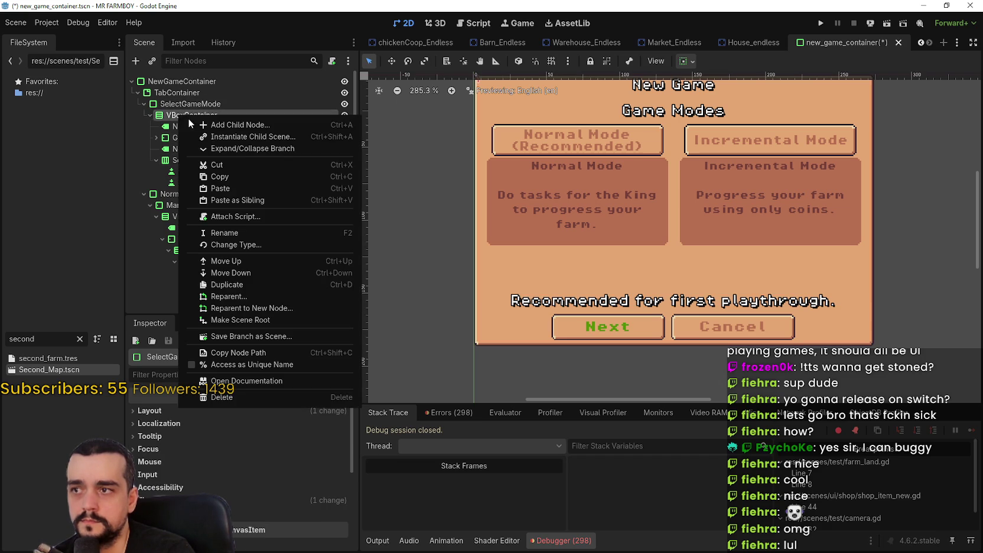
pyautogui.click(251, 124)
pyautogui.write('texture')
pyautogui.press('Return')
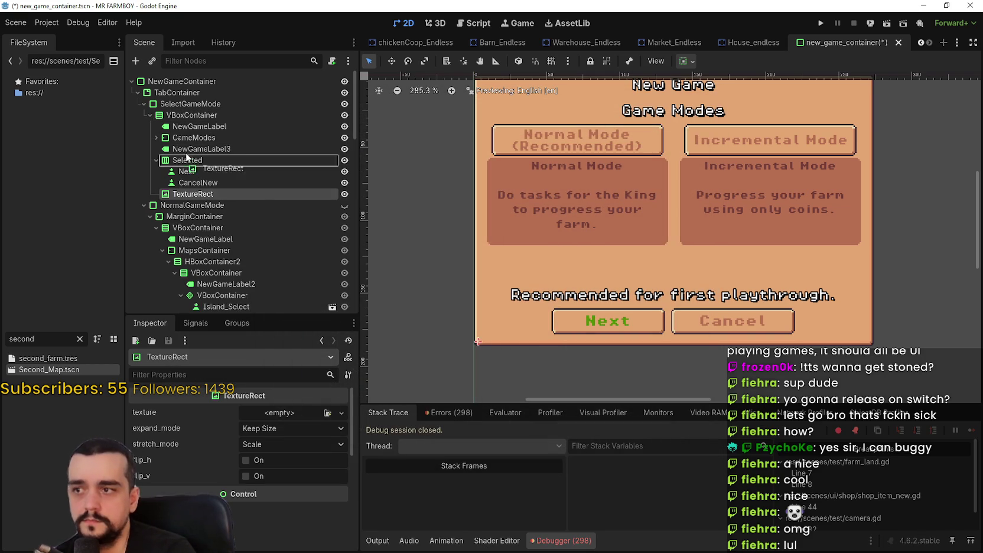
pyautogui.moveTo(187, 155); pyautogui.dragTo(185, 157)
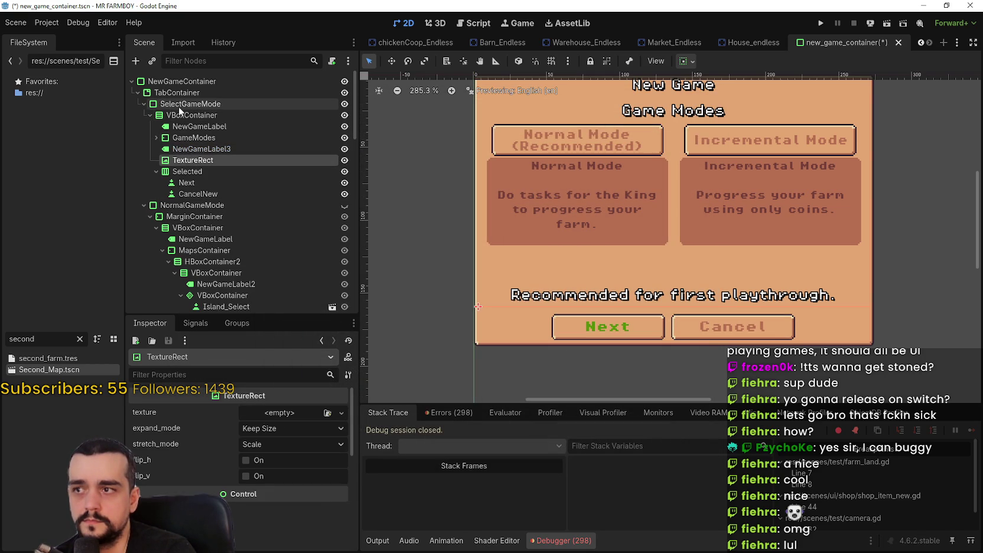
# Add an HBoxContainer as a child of SelectGameMode.
pyautogui.rightClick(179, 106)
pyautogui.click(262, 115)
pyautogui.write('vc')
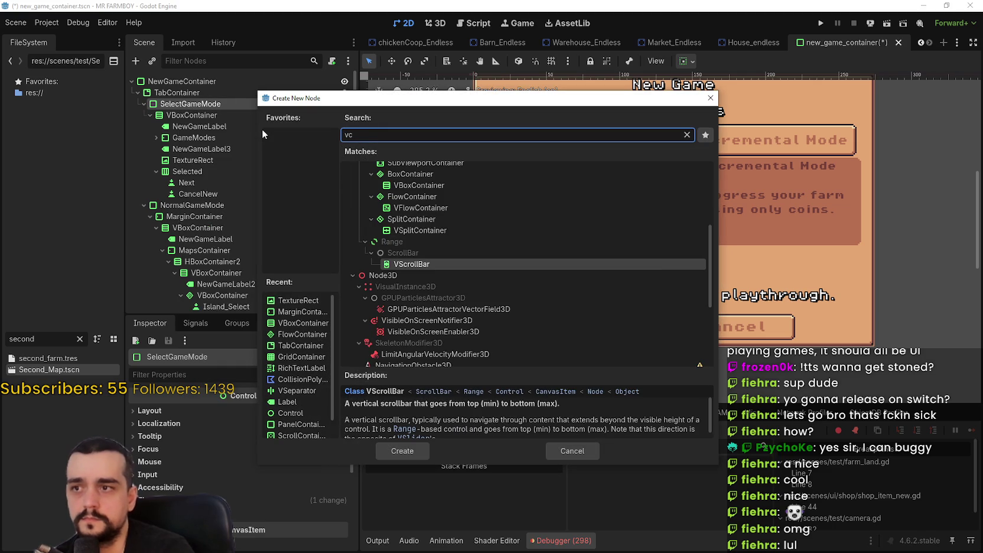
pyautogui.press('BackSpace')
pyautogui.write('bo')
pyautogui.press('BackSpace')
pyautogui.press('BackSpace')
pyautogui.press('BackSpace')
pyautogui.write('hbox')
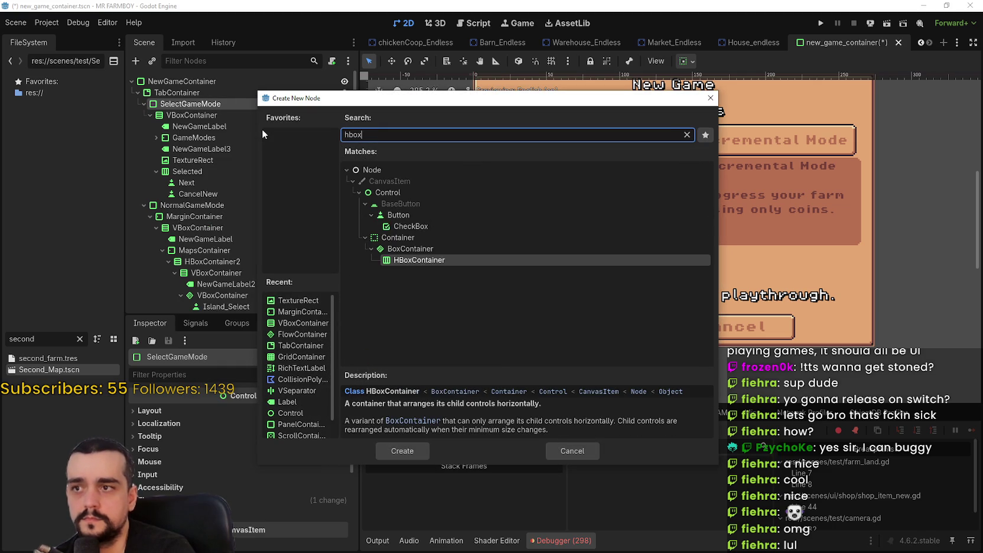
pyautogui.press('Return')
# Move the Recommended label and the TextureRect into the HBoxContainer, with TextureRect first.
pyautogui.moveTo(192, 205)
pyautogui.mouseDown()
pyautogui.moveTo(210, 132)
pyautogui.moveTo(201, 156)
pyautogui.mouseUp()
pyautogui.click(197, 171)
pyautogui.click(223, 149)
# Review the HBoxContainer's alignment and sizing options without changes, then select TextureRect.
pyautogui.click(322, 413)
pyautogui.click(299, 409)
pyautogui.click(687, 61)
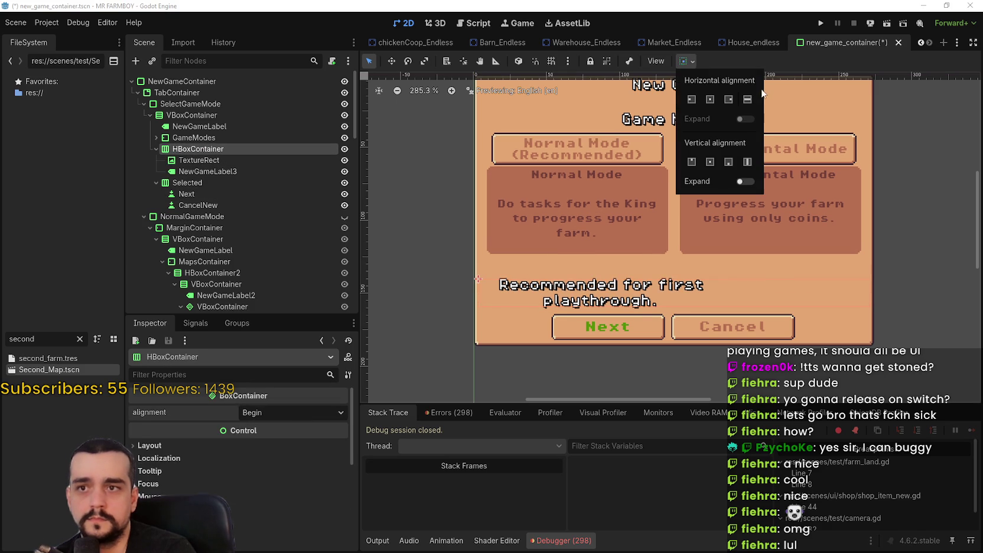
pyautogui.click(748, 101)
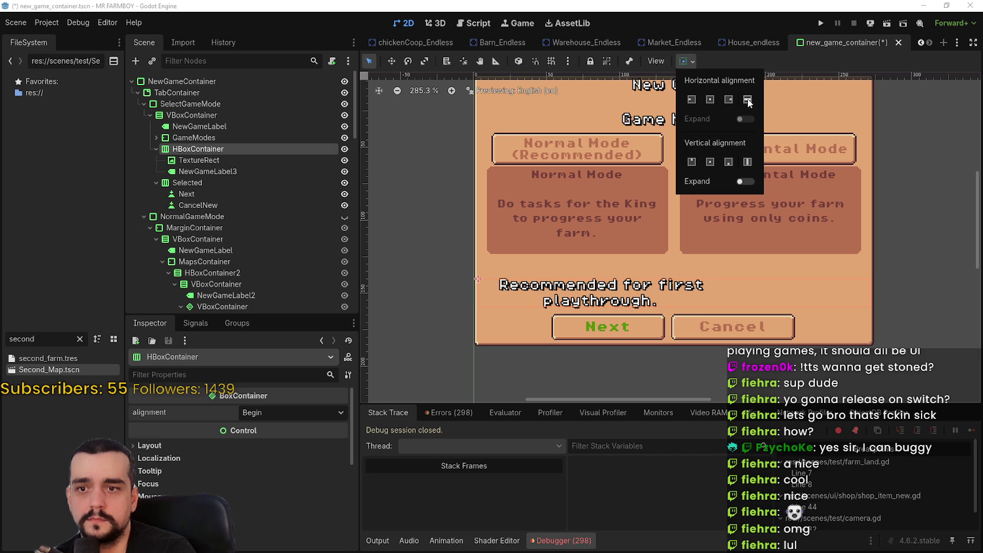
pyautogui.click(795, 60)
pyautogui.click(202, 168)
pyautogui.click(199, 160)
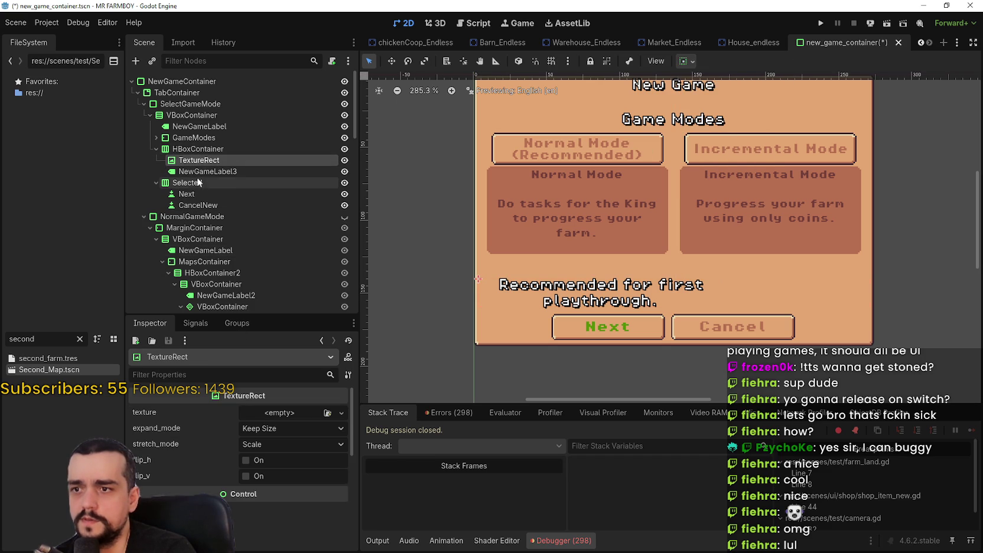
# Zoom in on the Recommended text and open the TextureRect's texture choices.
pyautogui.scroll(2, 597, 262)
pyautogui.moveTo(739, 262)
pyautogui.mouseDown()
pyautogui.moveTo(467, 266)
pyautogui.moveTo(606, 272)
pyautogui.mouseUp()
pyautogui.scroll(-2, 467, 266)
pyautogui.scroll(3, 606, 272)
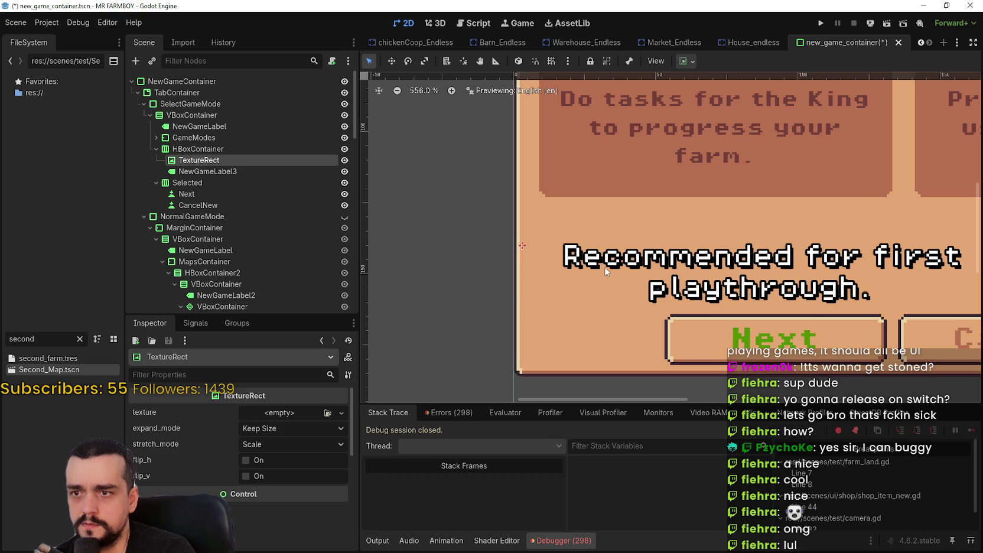
pyautogui.scroll(-3, 641, 268)
pyautogui.scroll(1, 641, 267)
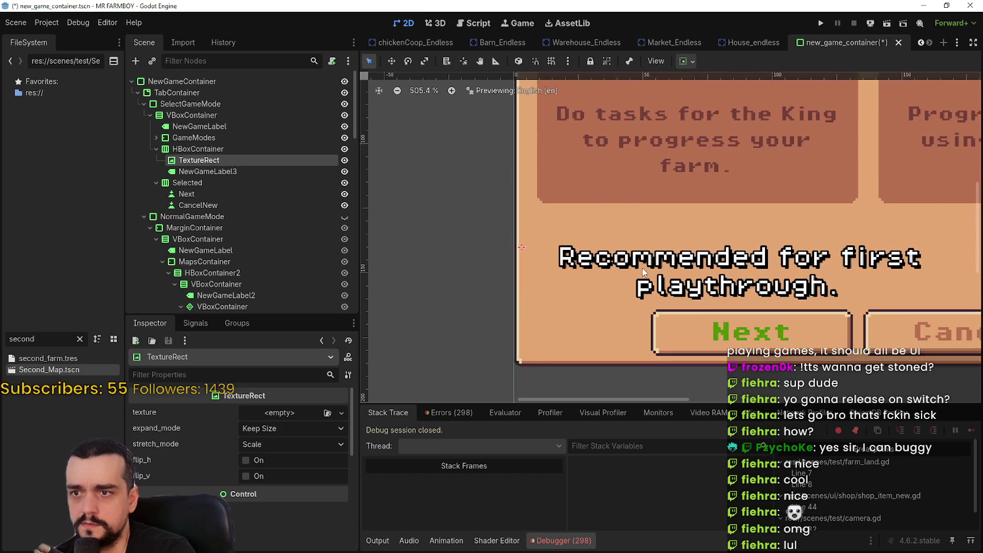
pyautogui.scroll(-2, 641, 267)
pyautogui.click(269, 412)
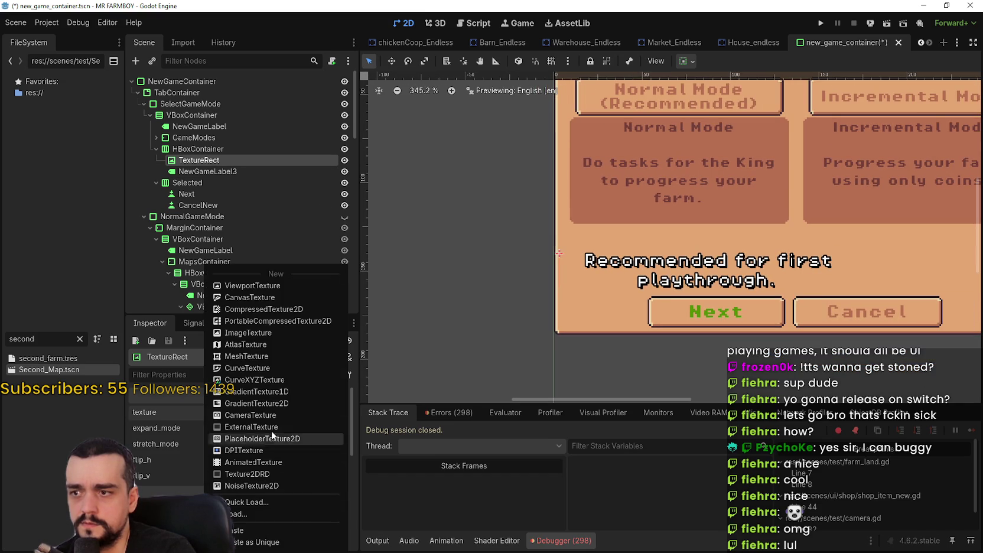
# Give the TextureRect a new AtlasTexture using the sprite sheet as its atlas image.
pyautogui.click(254, 344)
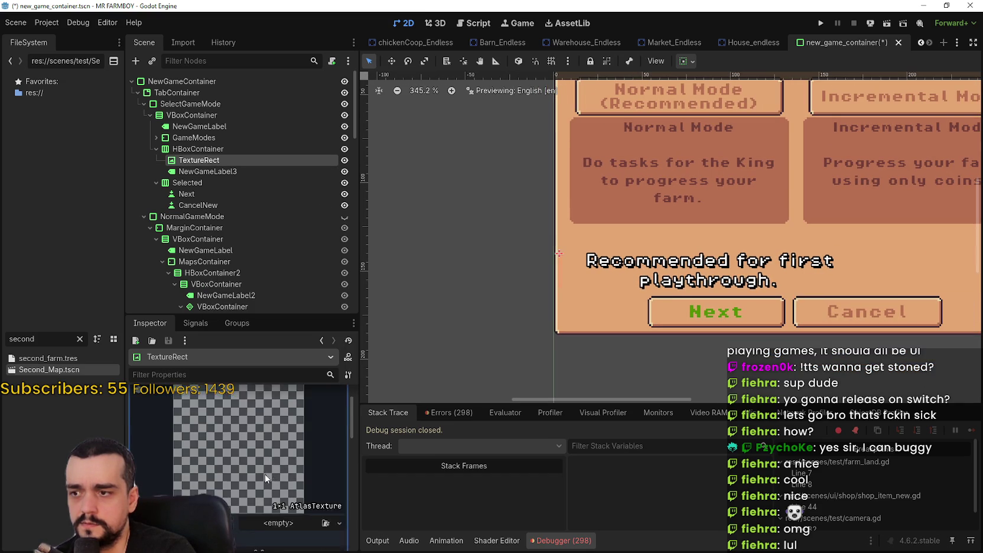
pyautogui.click(279, 481)
pyautogui.click(264, 514)
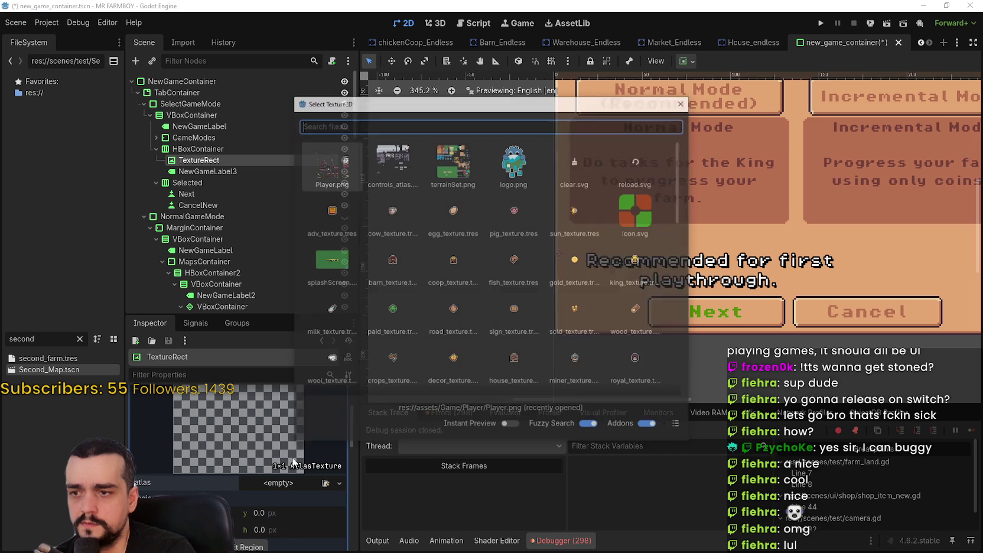
pyautogui.doubleClick(390, 263)
pyautogui.scroll(-3, 258, 499)
pyautogui.scroll(3, 246, 495)
pyautogui.scroll(-1, 226, 450)
# Pick the 16x16 star from the sprite sheet in the atlas region editor.
pyautogui.click(239, 445)
pyautogui.scroll(-10, 366, 293)
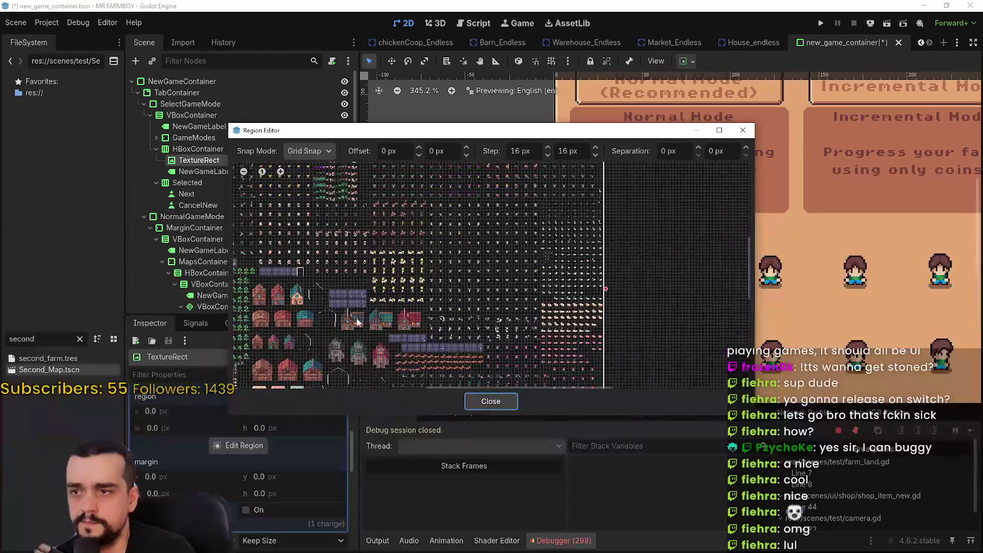
pyautogui.scroll(3, 373, 302)
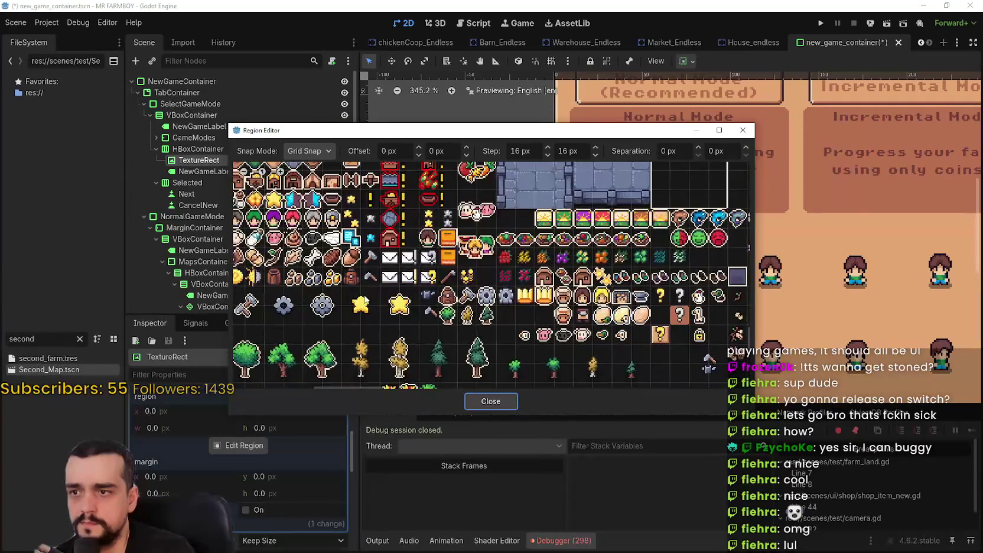
pyautogui.scroll(-2, 402, 266)
pyautogui.scroll(1, 432, 233)
pyautogui.scroll(1, 444, 228)
pyautogui.scroll(2, 471, 216)
pyautogui.scroll(1, 491, 254)
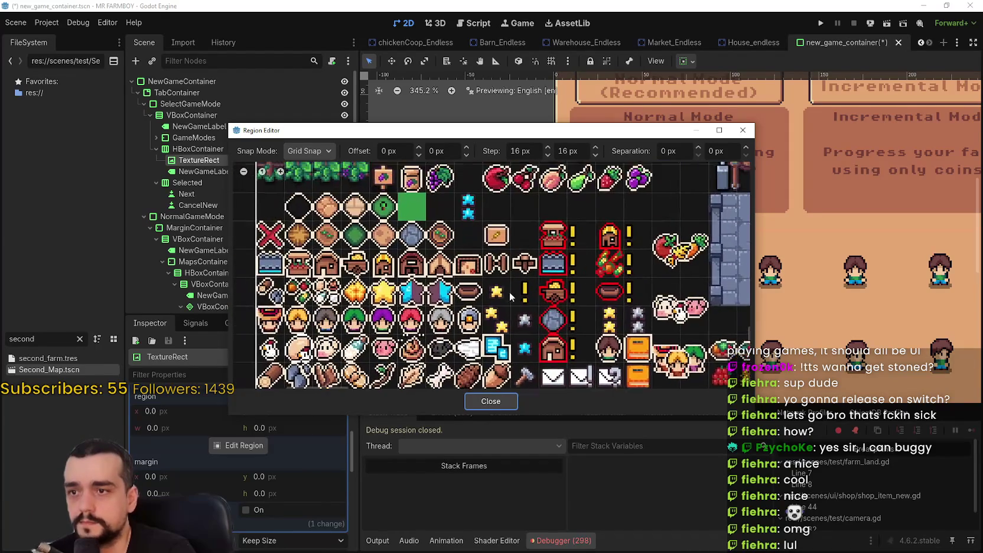
pyautogui.click(502, 284)
pyautogui.click(492, 402)
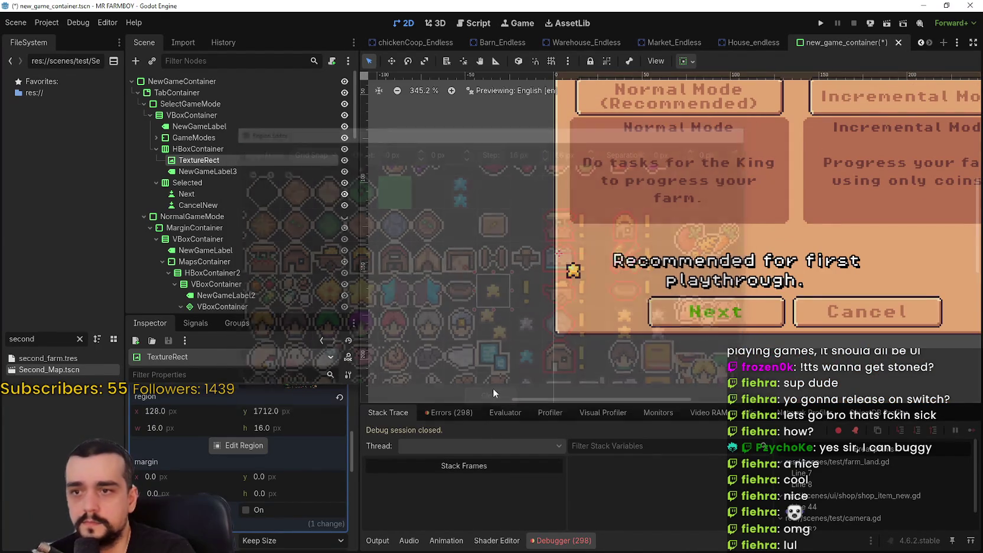
# Set the star's stretch mode to Keep Aspect Centered, then select the Recommended label.
pyautogui.scroll(-1, 520, 266)
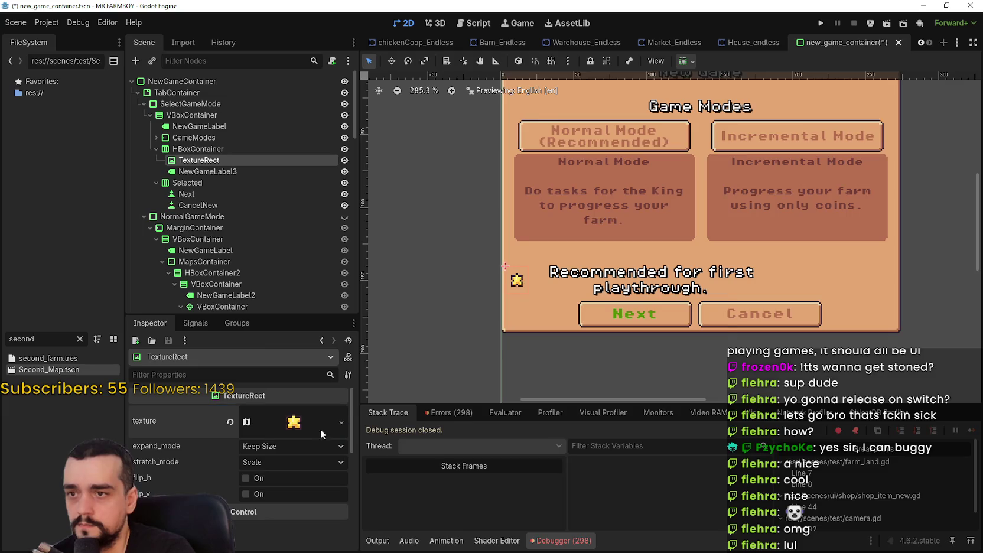
pyautogui.scroll(3, 527, 298)
pyautogui.click(280, 461)
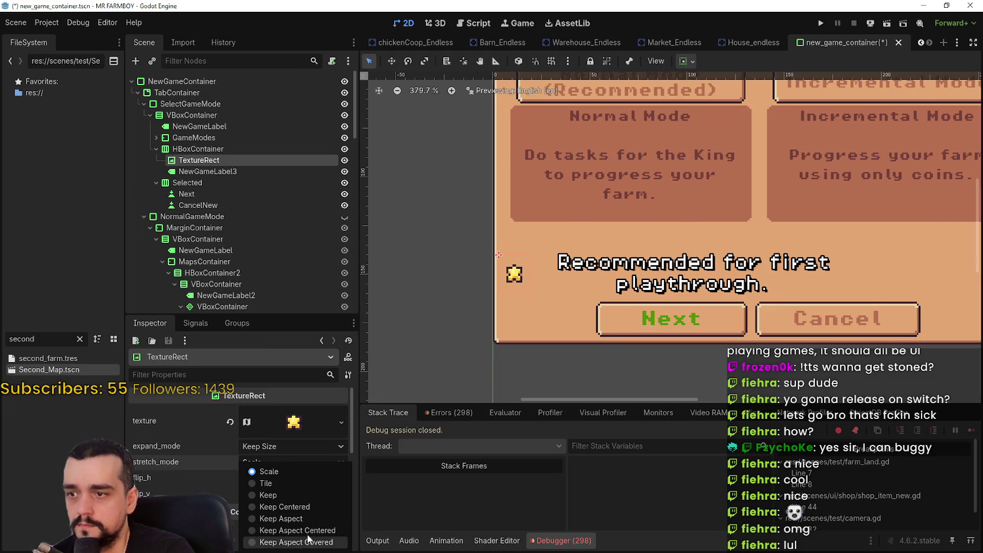
pyautogui.click(306, 530)
pyautogui.scroll(-3, 707, 313)
pyautogui.hscroll(2, 706, 313)
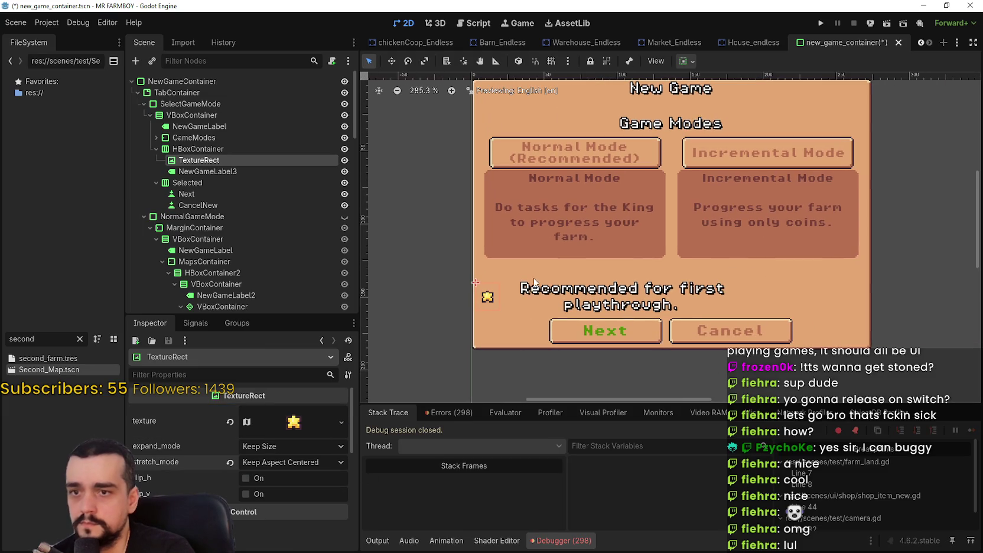
pyautogui.click(265, 171)
pyautogui.scroll(3, 698, 313)
pyautogui.scroll(-1, 698, 313)
# Make the Recommended label fill the row width and centre its text vertically.
pyautogui.click(684, 62)
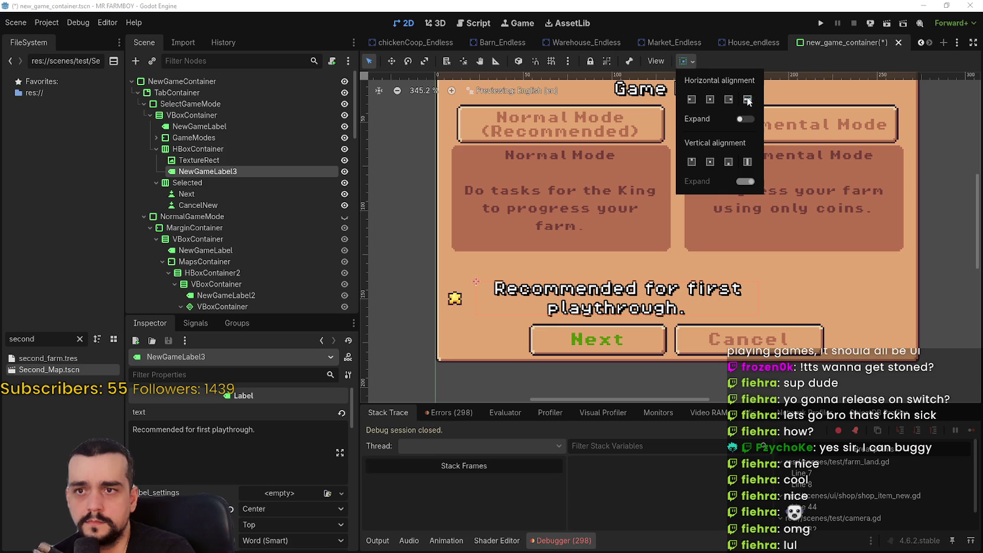
pyautogui.click(745, 119)
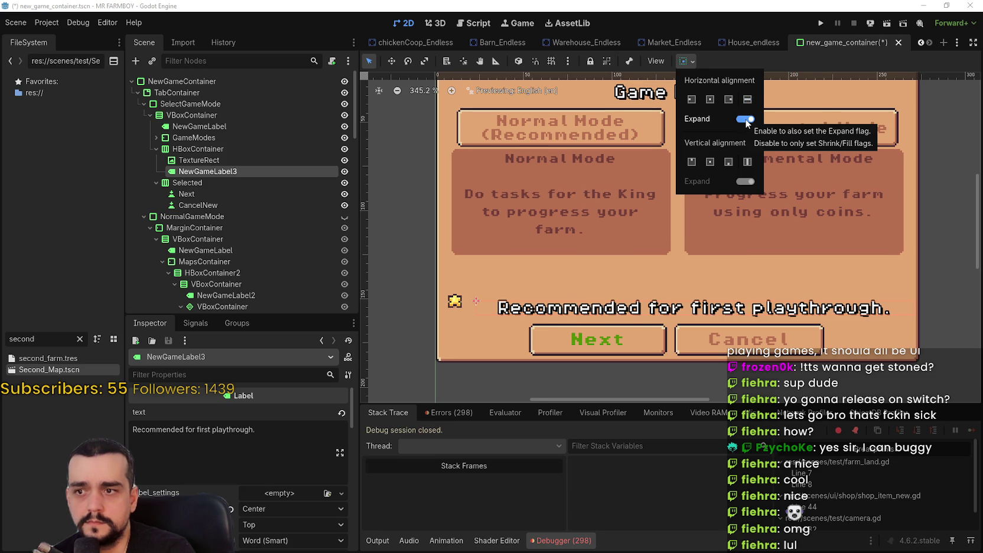
pyautogui.click(746, 119)
pyautogui.scroll(3, 903, 310)
pyautogui.click(747, 100)
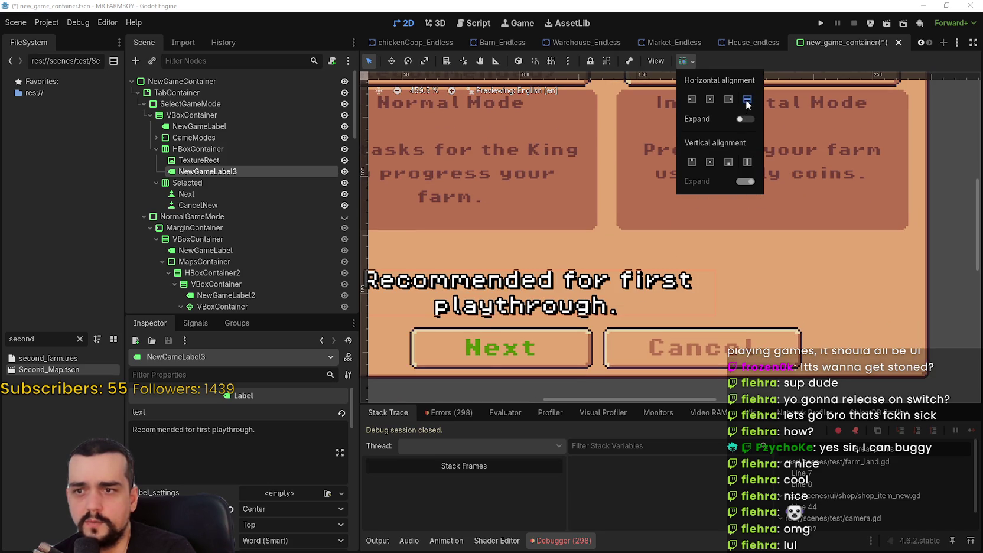
pyautogui.click(279, 523)
pyautogui.click(279, 522)
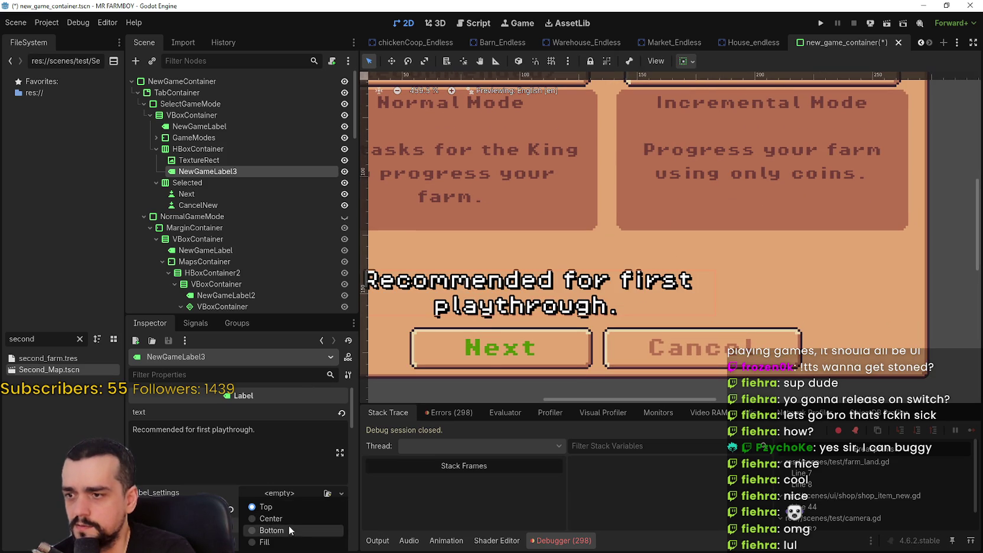
pyautogui.click(288, 520)
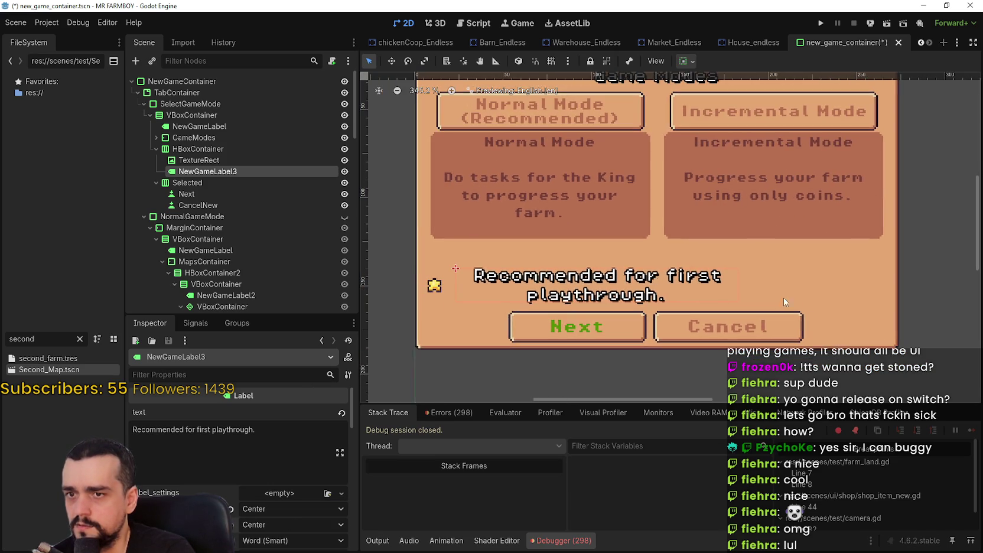
# Set the HBoxContainer's alignment to Center, leaving its sizing unchanged.
pyautogui.scroll(4, 669, 297)
pyautogui.click(177, 149)
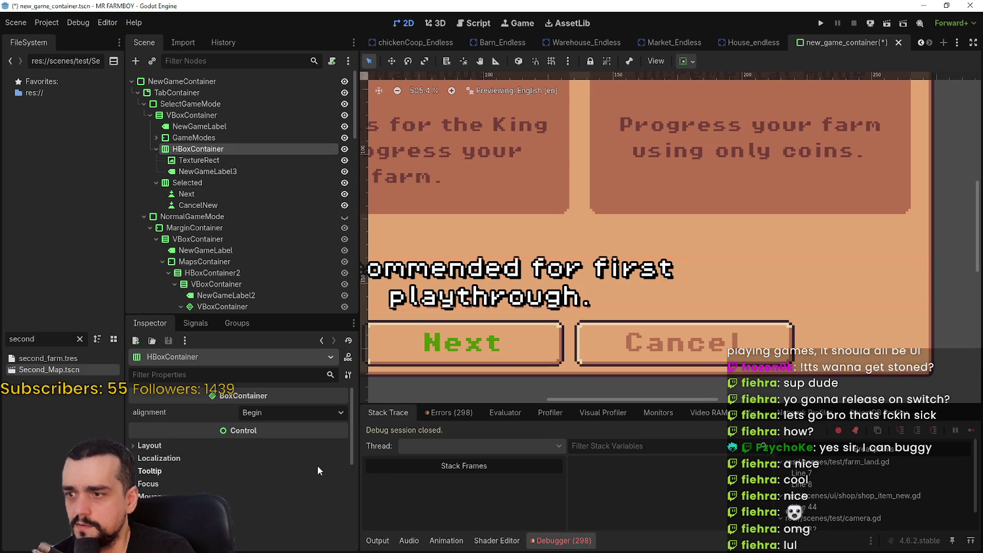
pyautogui.click(271, 411)
pyautogui.click(283, 440)
pyautogui.scroll(-2, 611, 165)
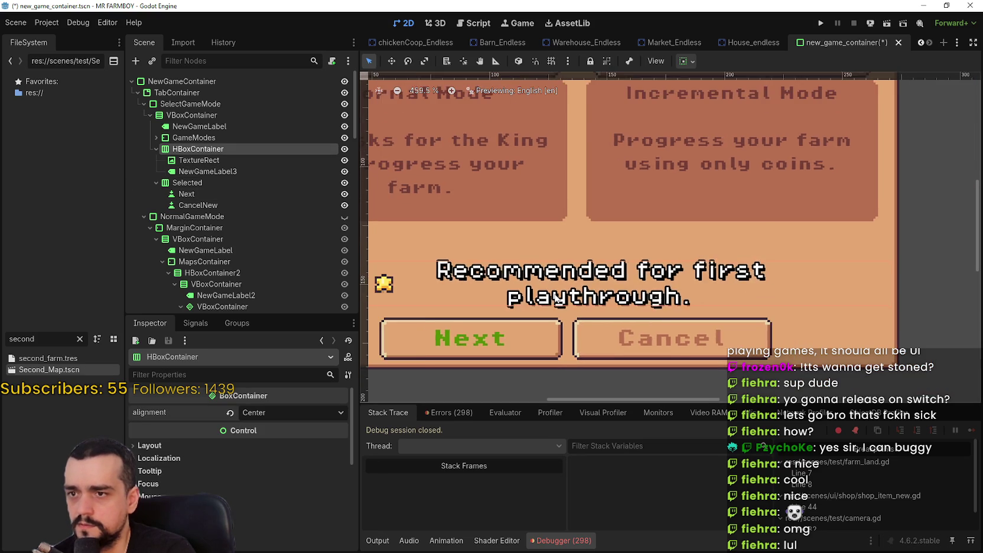
pyautogui.scroll(-2, 611, 166)
pyautogui.click(687, 64)
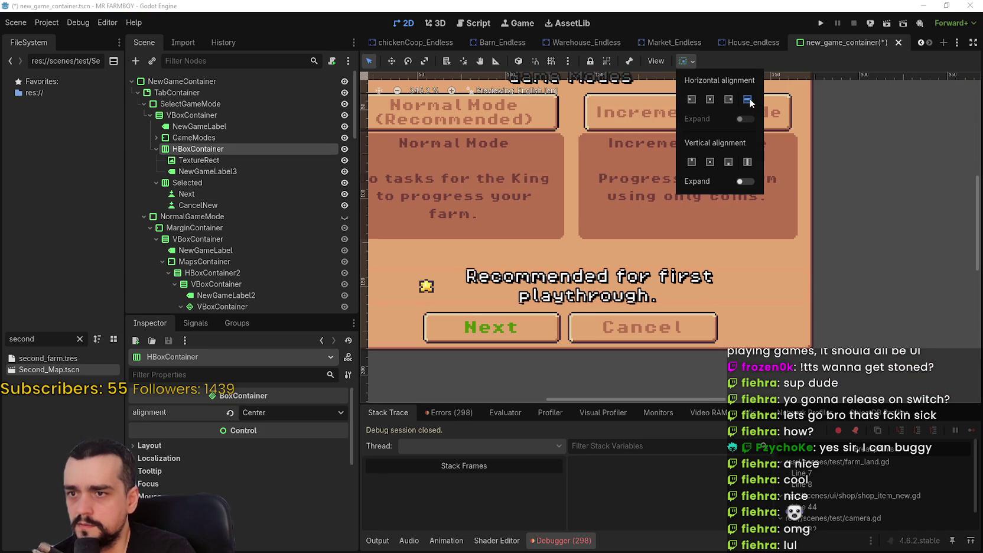
pyautogui.click(743, 182)
pyautogui.click(743, 182)
pyautogui.click(274, 412)
pyautogui.click(275, 413)
pyautogui.click(278, 412)
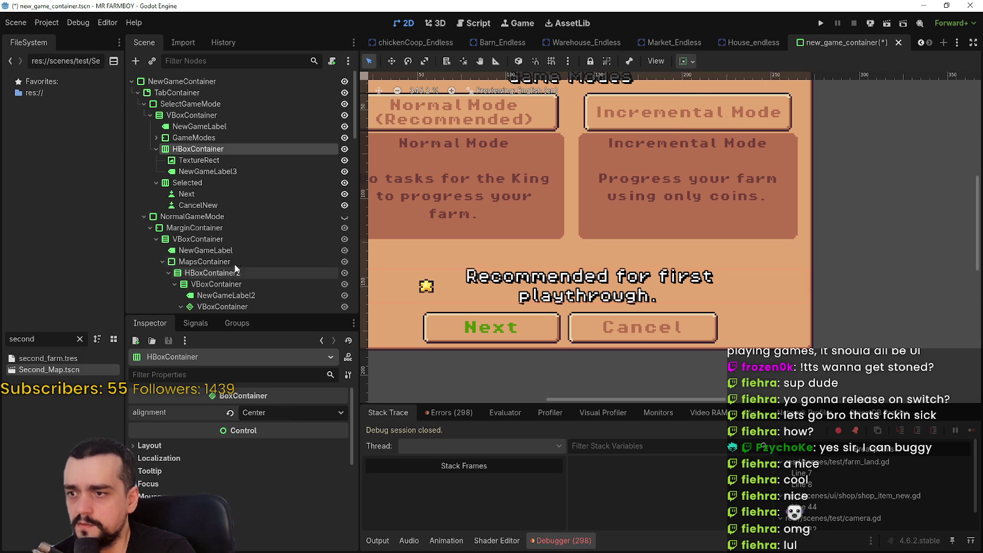
# Keep the Recommended label's text on a single line.
pyautogui.click(205, 165)
pyautogui.click(207, 174)
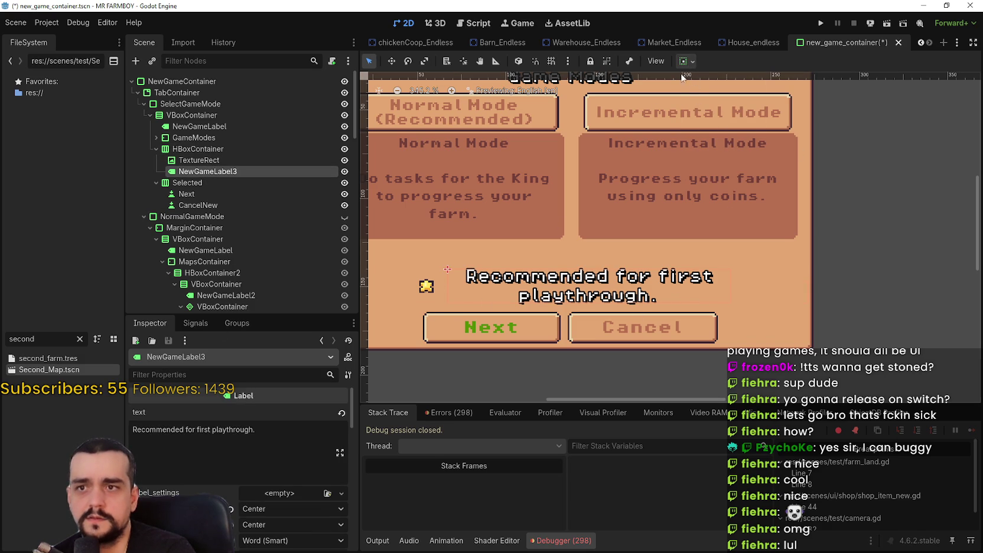
pyautogui.scroll(-2, 303, 530)
pyautogui.click(231, 501)
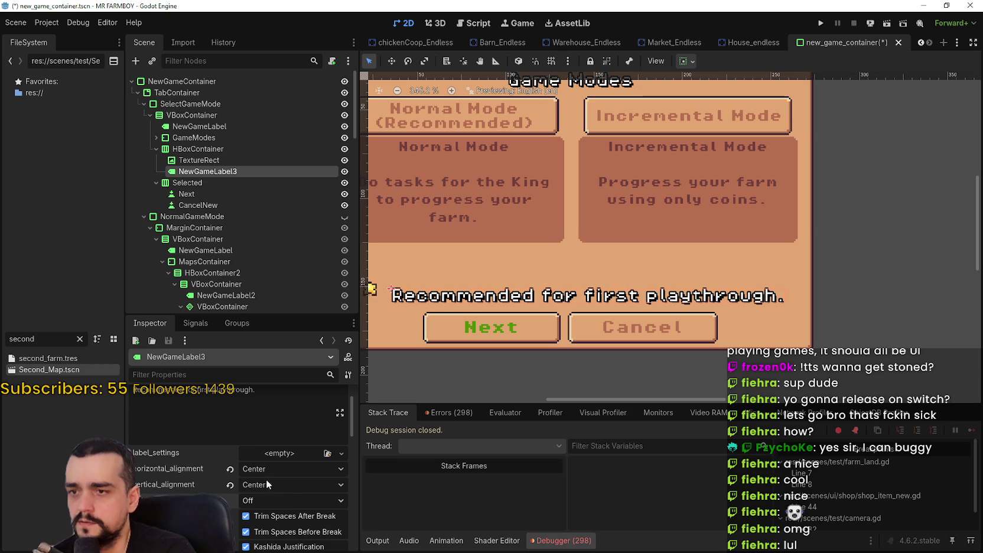
pyautogui.scroll(-3, 679, 319)
pyautogui.scroll(-1, 678, 319)
pyautogui.scroll(3, 679, 319)
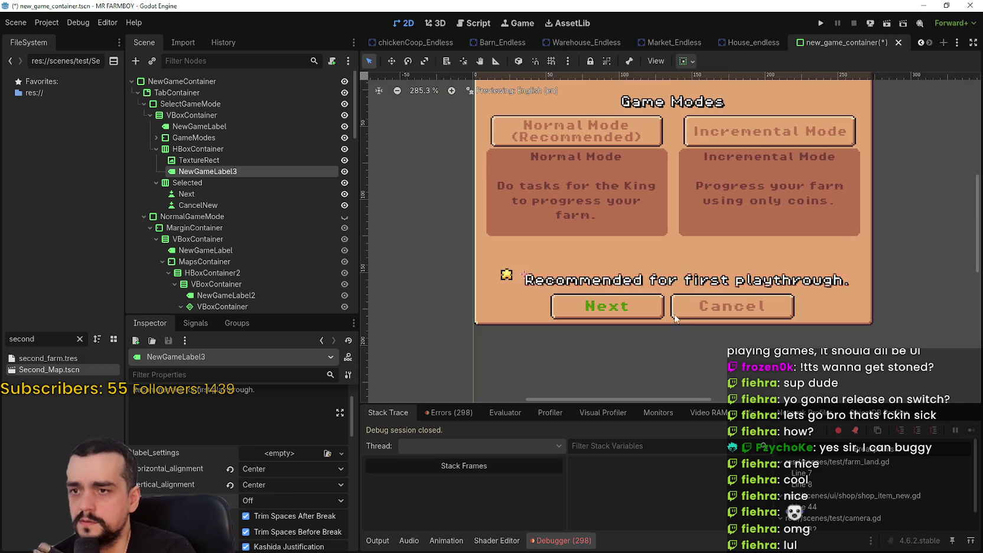
pyautogui.scroll(2, 514, 270)
# Select the star, then review the Recommended label's alignment choices without changing them.
pyautogui.click(523, 277)
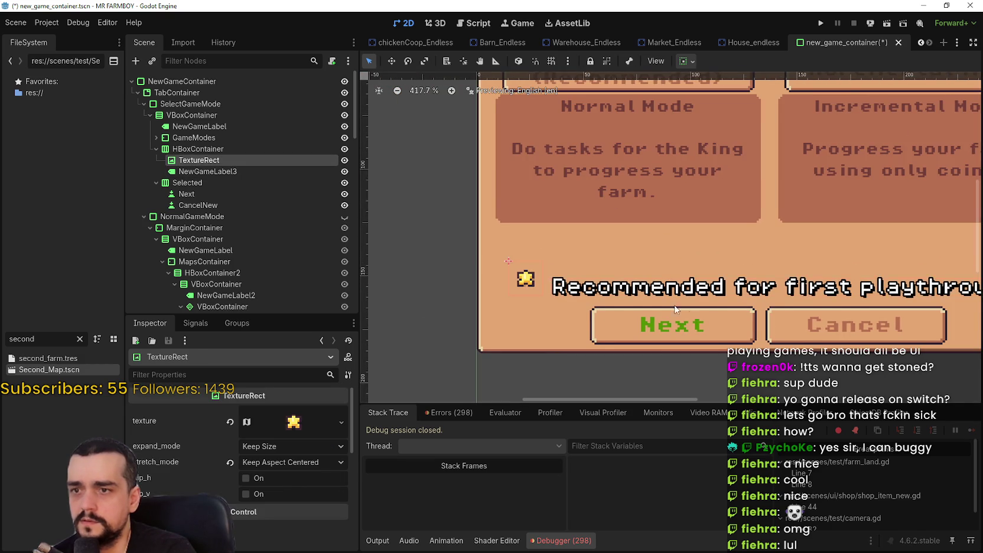
pyautogui.scroll(1, 591, 307)
pyautogui.scroll(-1, 520, 293)
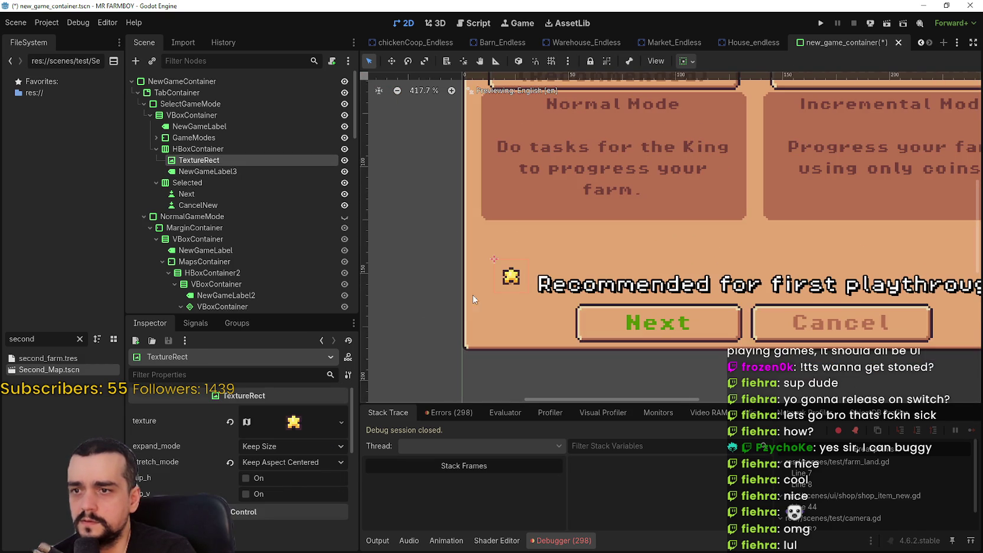
pyautogui.click(220, 172)
pyautogui.click(273, 474)
pyautogui.click(279, 497)
pyautogui.click(279, 489)
pyautogui.click(281, 502)
# Check the label's container sizing options, then select the HBoxContainer via the star.
pyautogui.scroll(-4, 804, 244)
pyautogui.scroll(5, 804, 244)
pyautogui.scroll(-2, 803, 244)
pyautogui.click(687, 61)
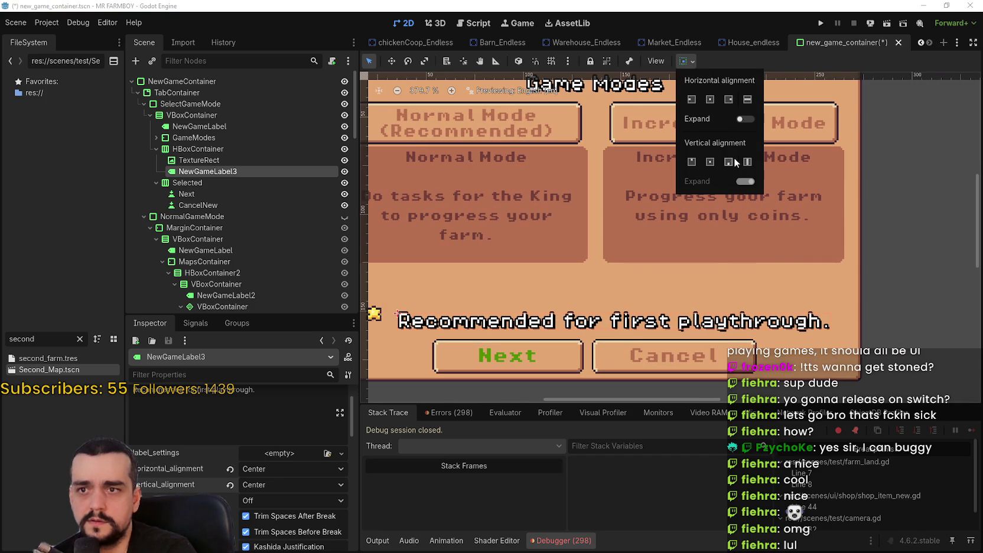
pyautogui.scroll(-5, 684, 310)
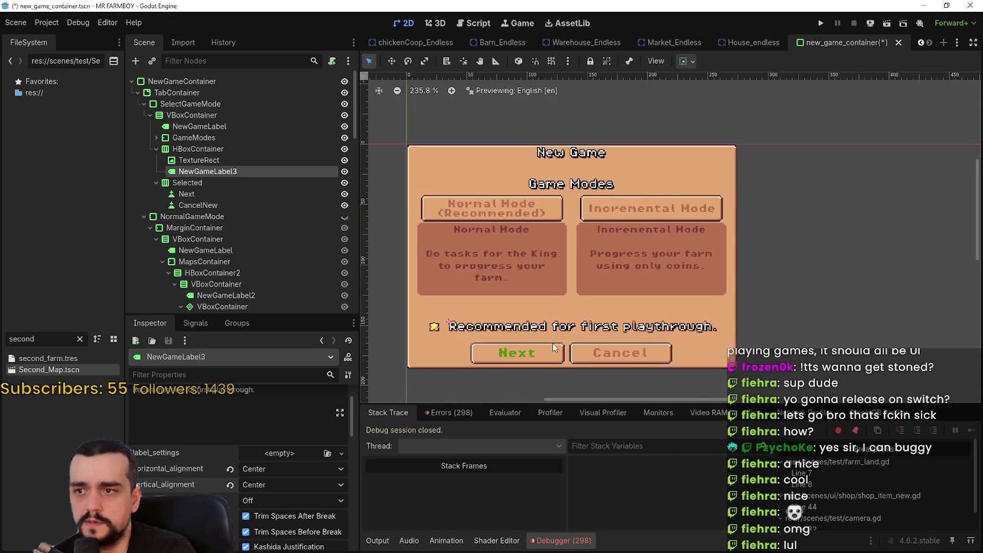
pyautogui.scroll(4, 603, 331)
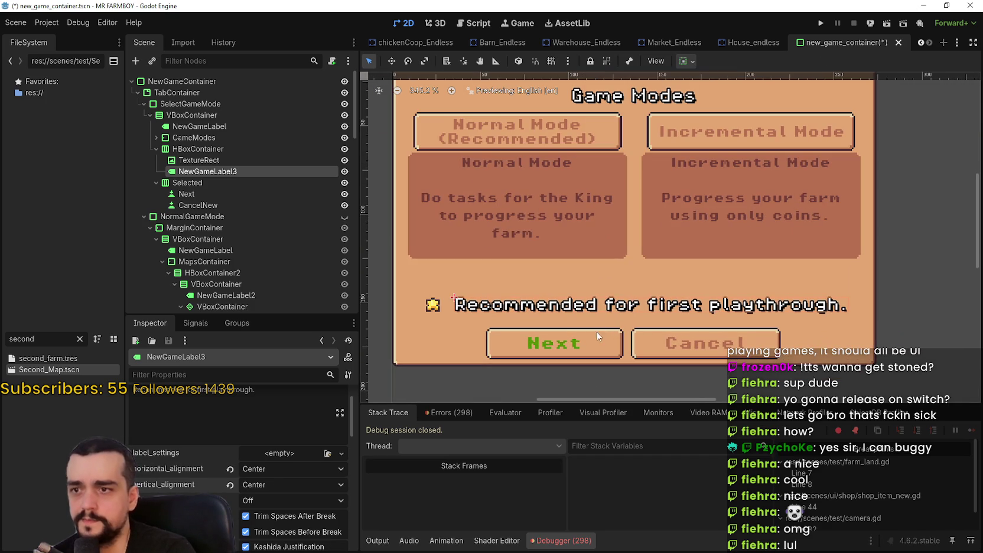
pyautogui.click(247, 160)
pyautogui.click(227, 148)
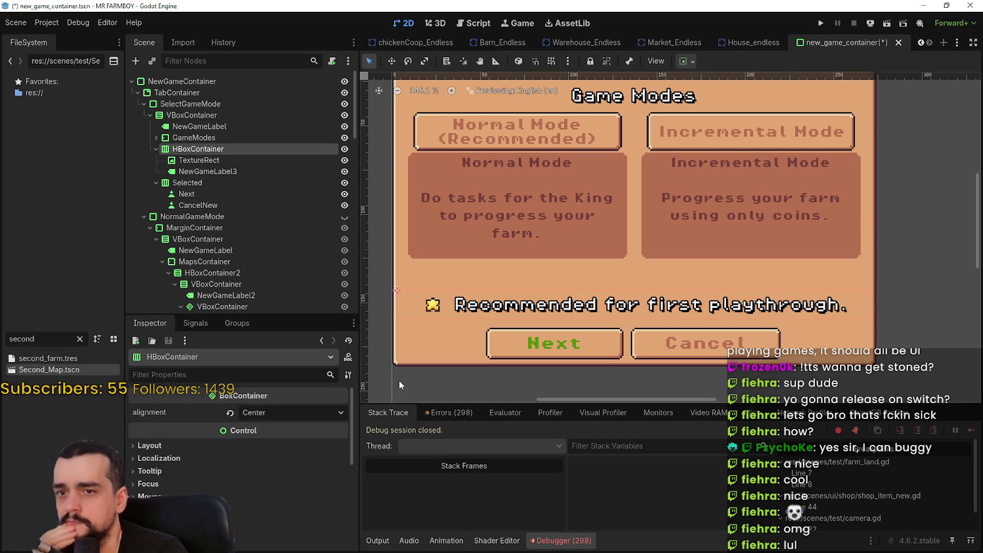
# Add a separation override to the HBoxContainer and set it to -2.
pyautogui.scroll(-2, 260, 420)
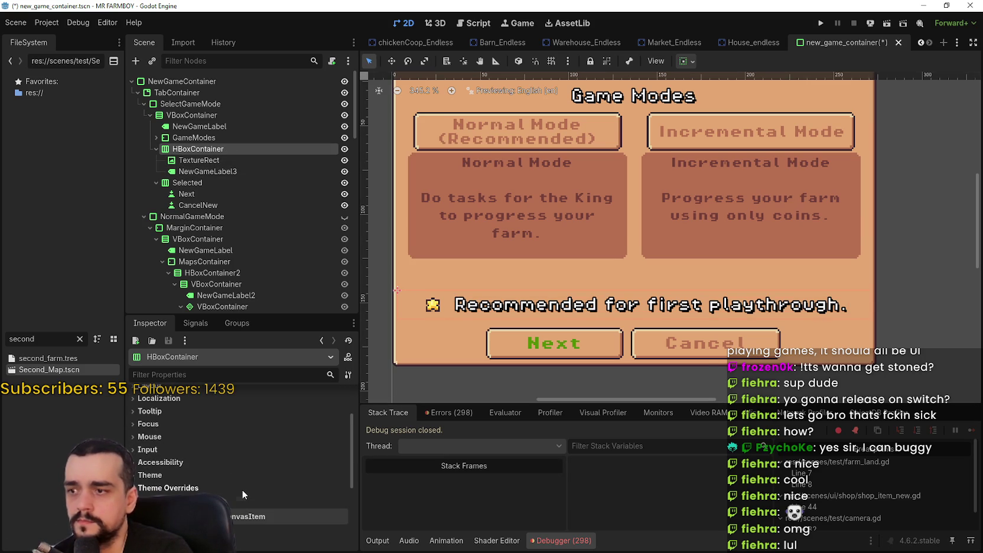
pyautogui.click(242, 501)
pyautogui.click(341, 519)
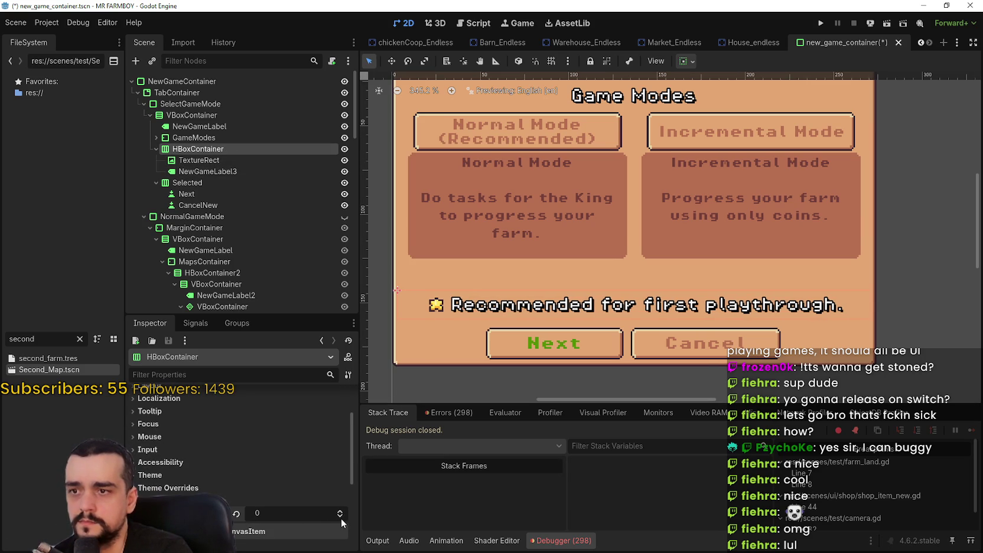
pyautogui.scroll(3, 433, 346)
pyautogui.scroll(2, 433, 346)
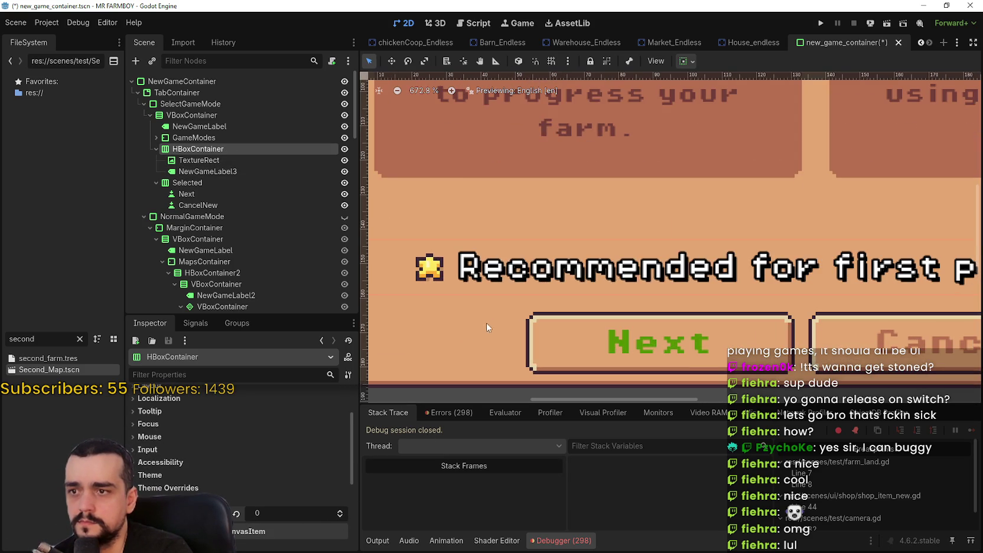
pyautogui.click(341, 519)
pyautogui.scroll(-1, 656, 318)
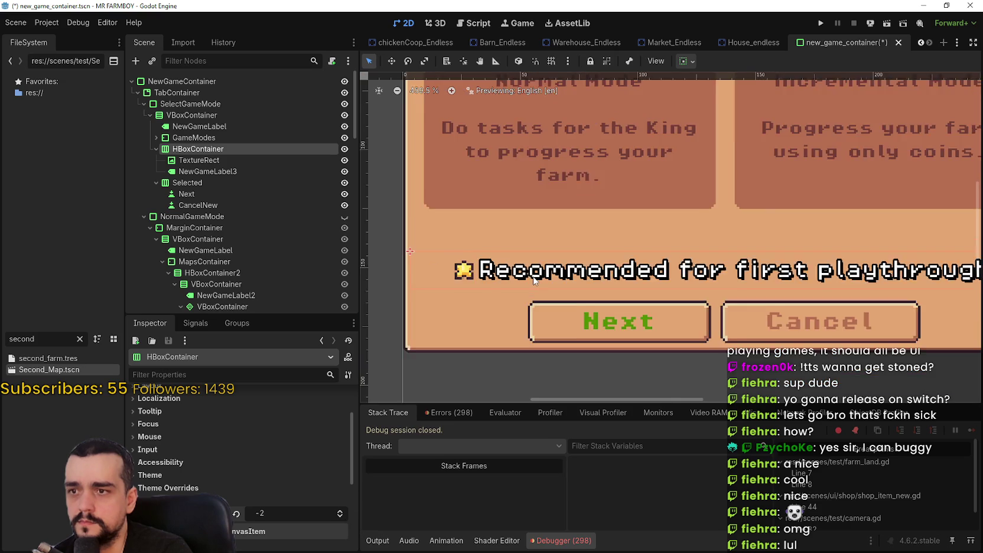
pyautogui.scroll(-1, 656, 318)
pyautogui.scroll(-1, 656, 318)
pyautogui.moveTo(656, 318); pyautogui.dragTo(635, 332)
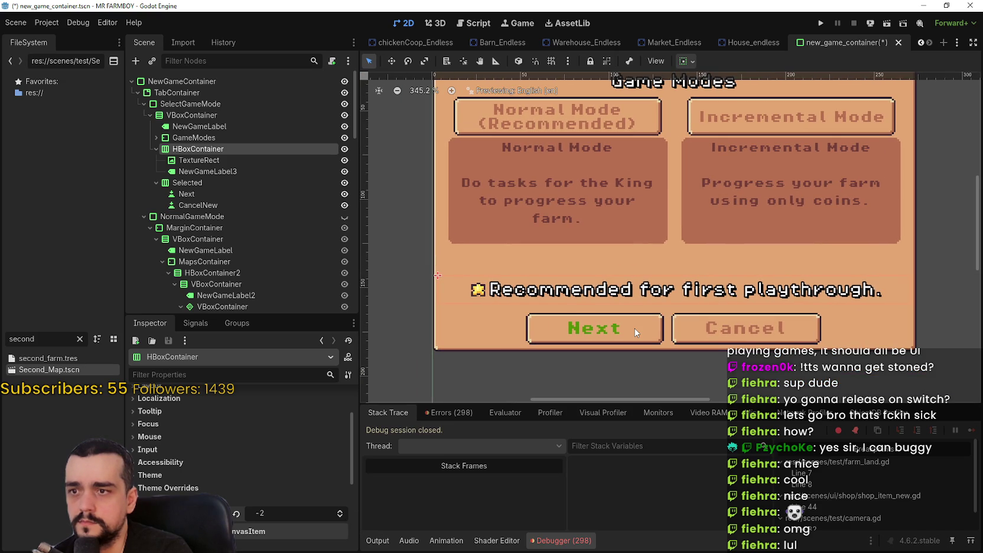
# Save the scene with Ctrl+S.
pyautogui.hotkey('ctrl', 's')
pyautogui.scroll(-1, 708, 314)
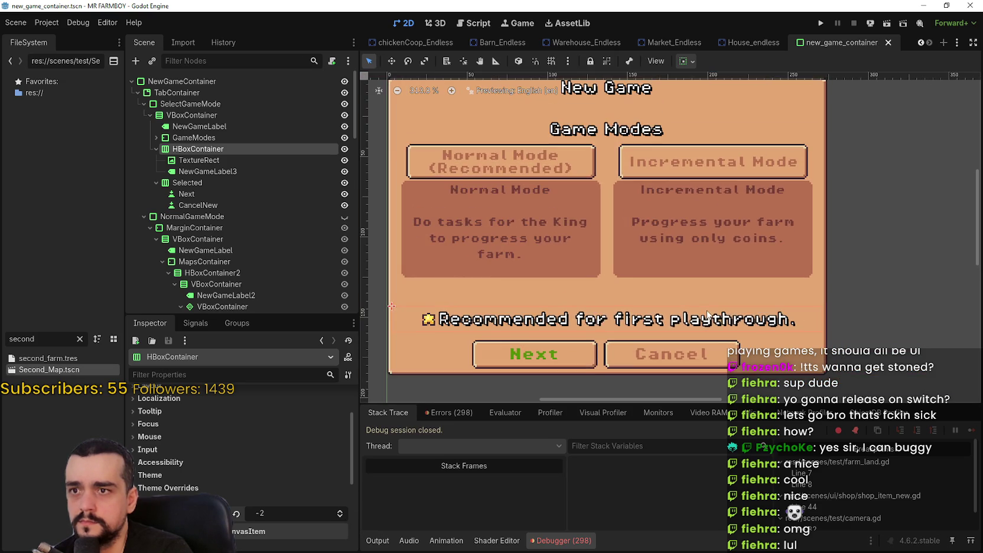
pyautogui.scroll(-1, 708, 314)
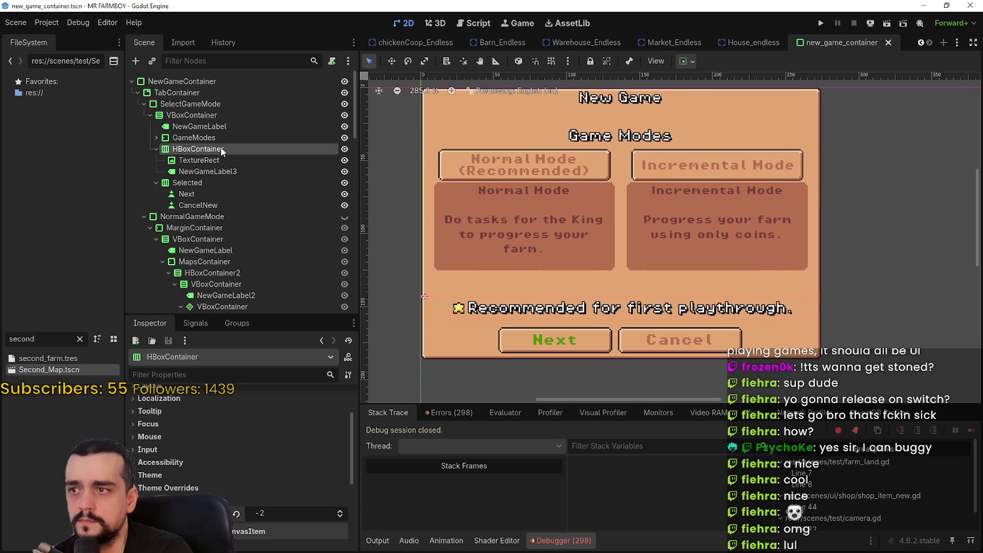
# Expand GameModes and copy the star TextureRect node.
pyautogui.click(219, 138)
pyautogui.click(156, 138)
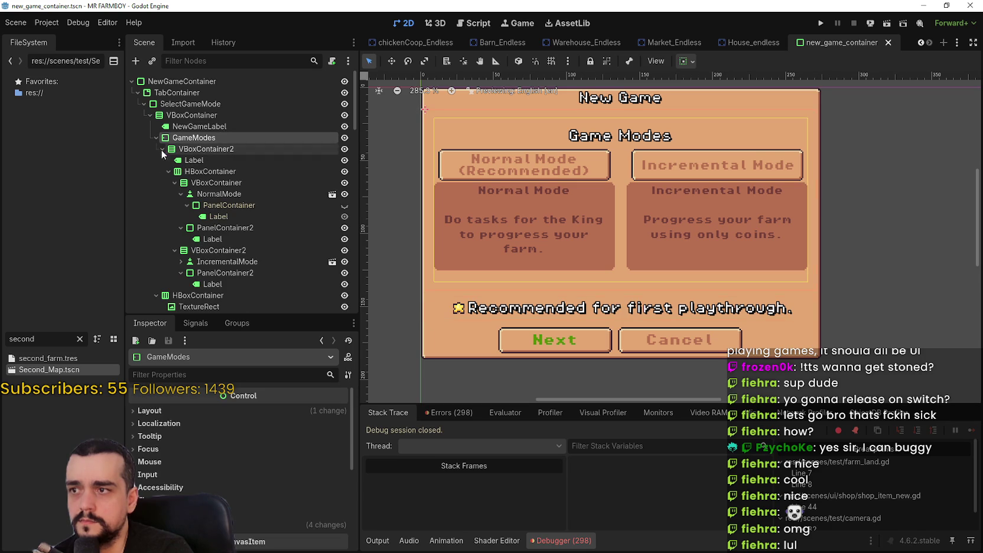
pyautogui.scroll(-4, 224, 273)
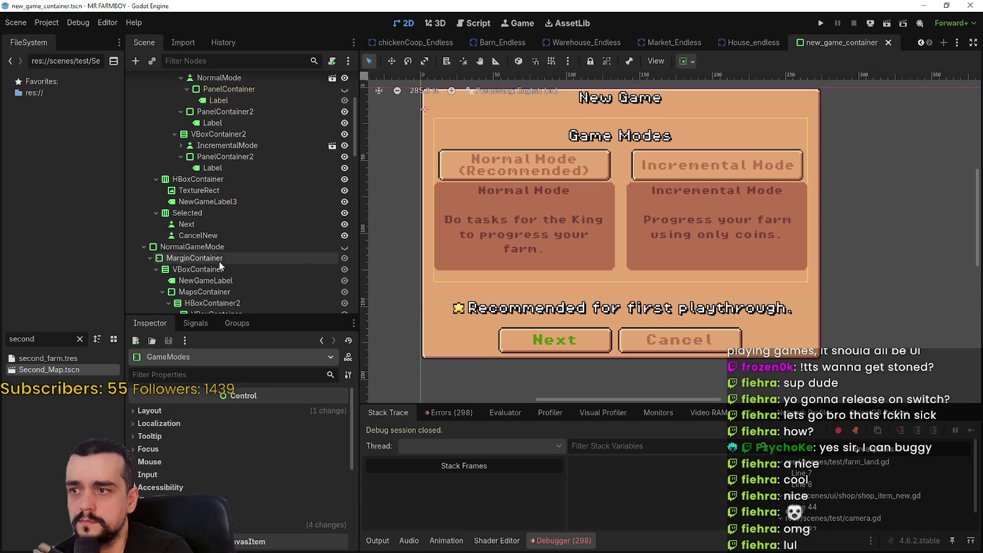
pyautogui.rightClick(213, 192)
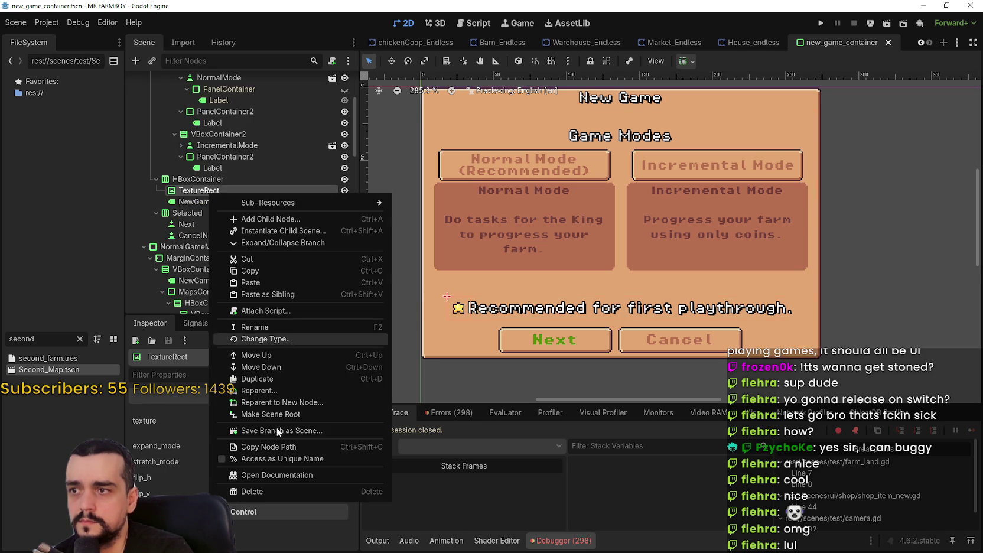
pyautogui.click(257, 271)
# Select the Normal Mode button and focus the canvas on it.
pyautogui.scroll(1, 260, 260)
pyautogui.scroll(2, 273, 217)
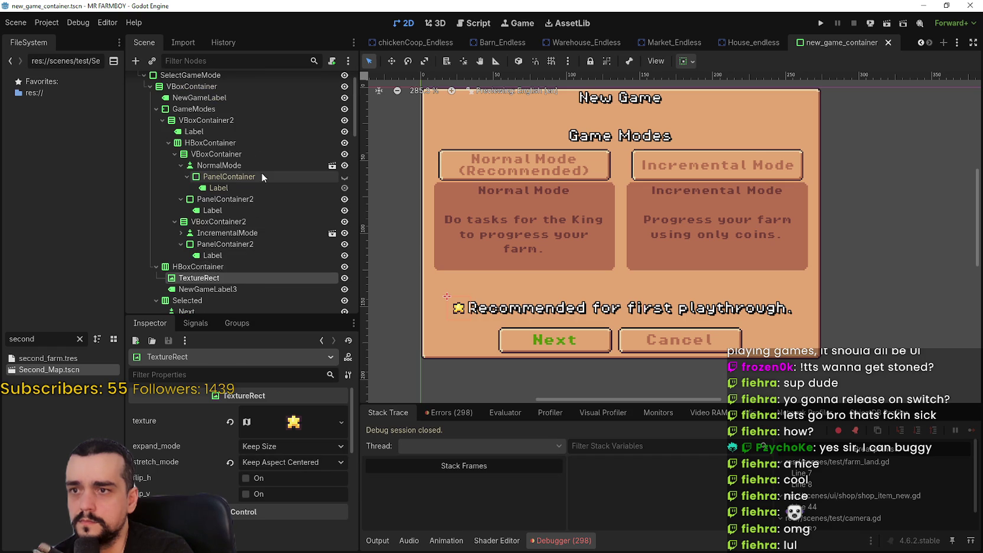
pyautogui.click(217, 166)
pyautogui.doubleClick(224, 167)
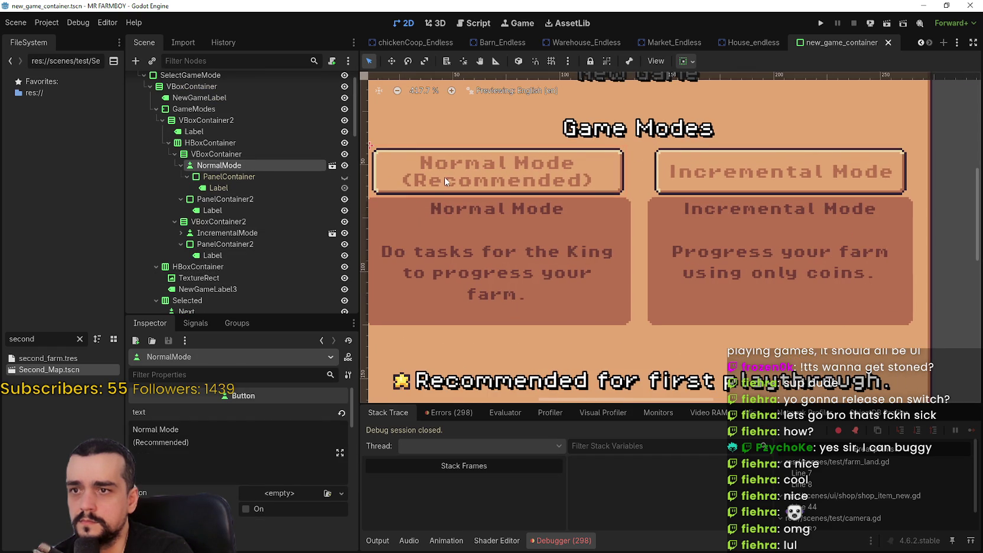
# Give the Normal Mode button a new AtlasTexture icon that uses Player.png as its atlas.
pyautogui.scroll(1, 496, 177)
pyautogui.scroll(-1, 496, 178)
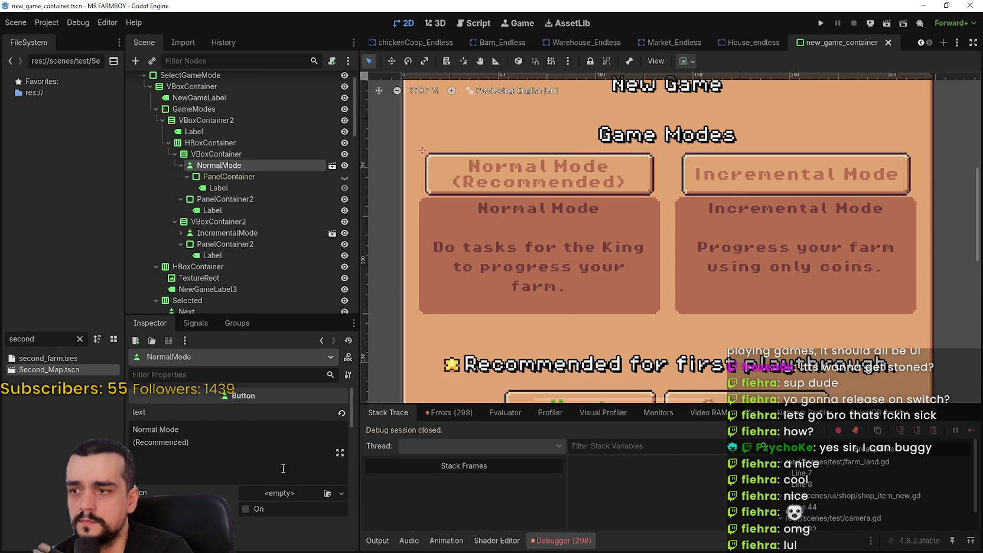
pyautogui.scroll(-2, 289, 473)
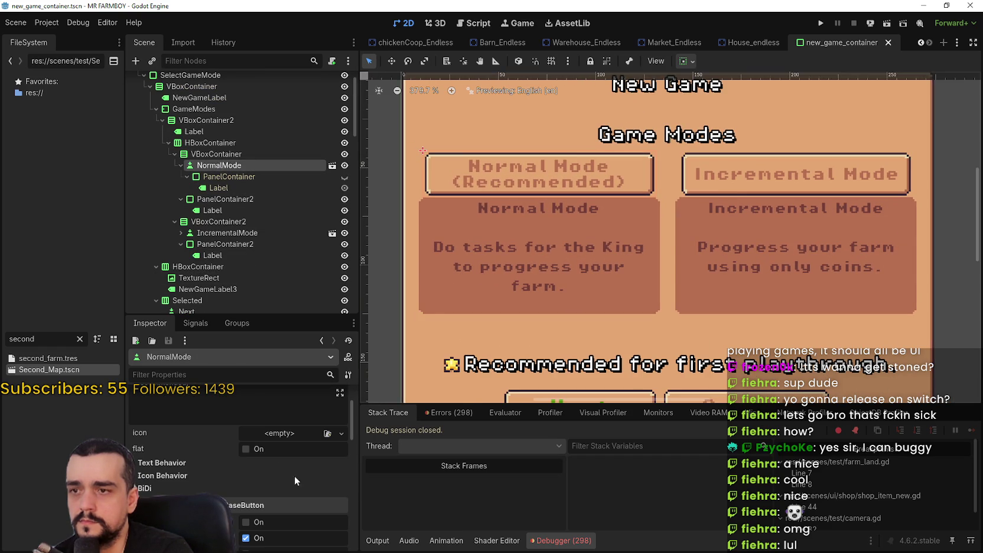
pyautogui.click(267, 436)
pyautogui.click(252, 344)
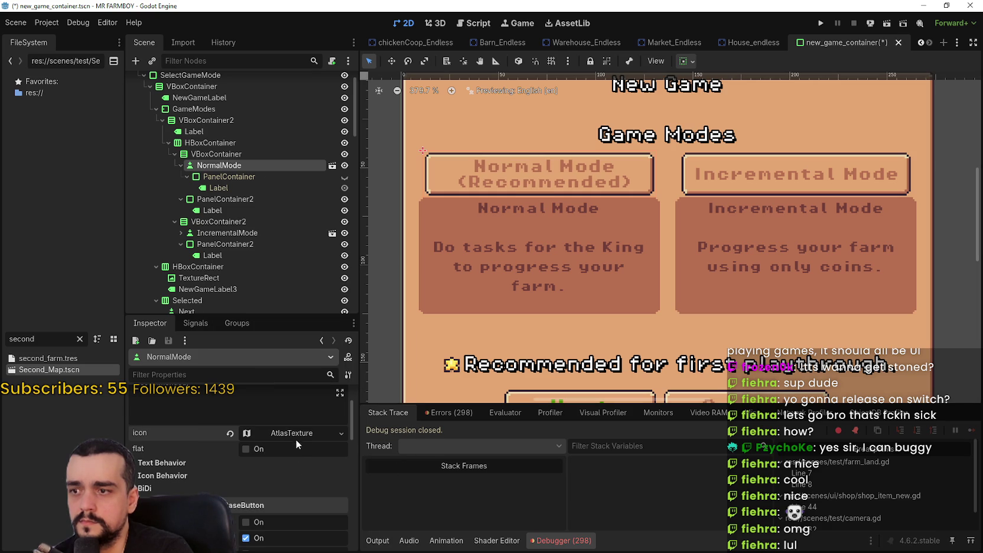
pyautogui.click(293, 436)
pyautogui.scroll(-2, 283, 464)
pyautogui.click(281, 466)
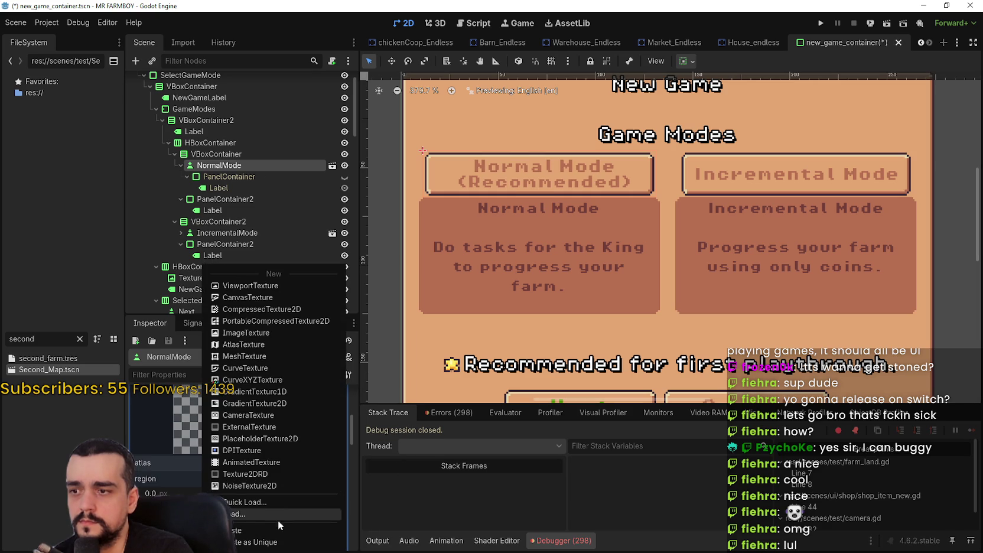
pyautogui.click(264, 513)
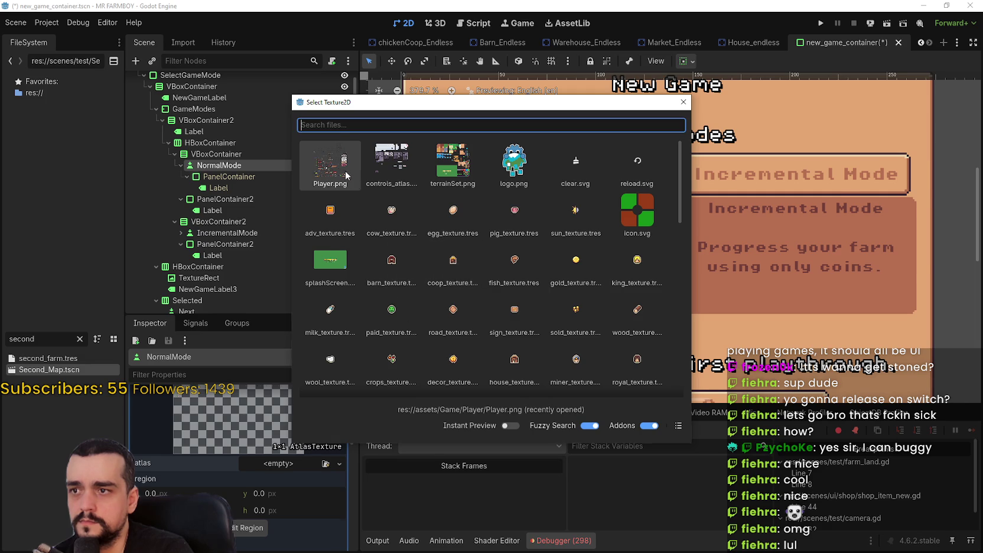
pyautogui.doubleClick(330, 171)
# Set the atlas region to the 16×16 star tile from the sprite sheet.
pyautogui.click(251, 545)
pyautogui.scroll(-2, 387, 343)
pyautogui.scroll(-2, 387, 343)
pyautogui.scroll(-2, 387, 343)
pyautogui.scroll(-2, 413, 308)
pyautogui.scroll(-1, 445, 269)
pyautogui.scroll(2, 438, 224)
pyautogui.scroll(2, 438, 225)
pyautogui.scroll(2, 438, 225)
pyautogui.click(422, 183)
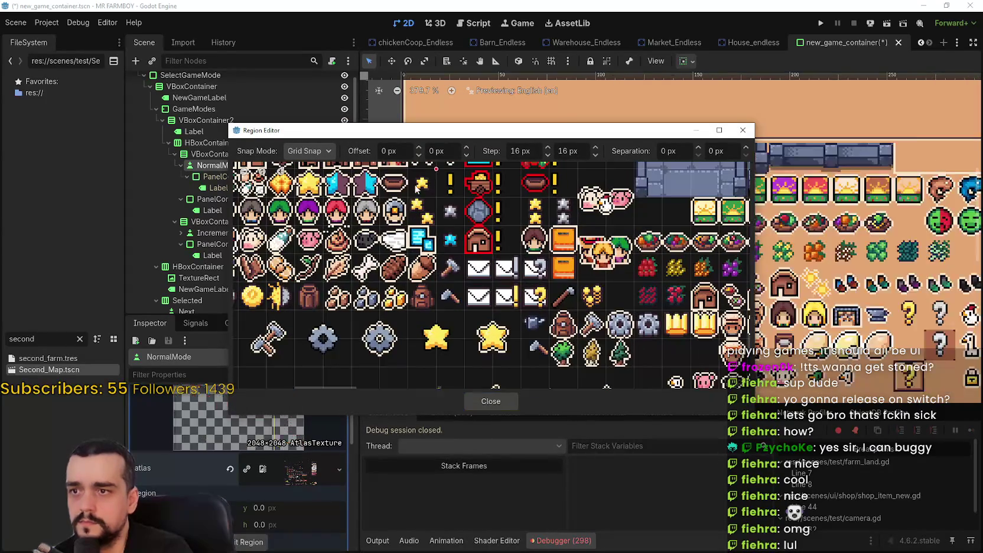
pyautogui.click(502, 400)
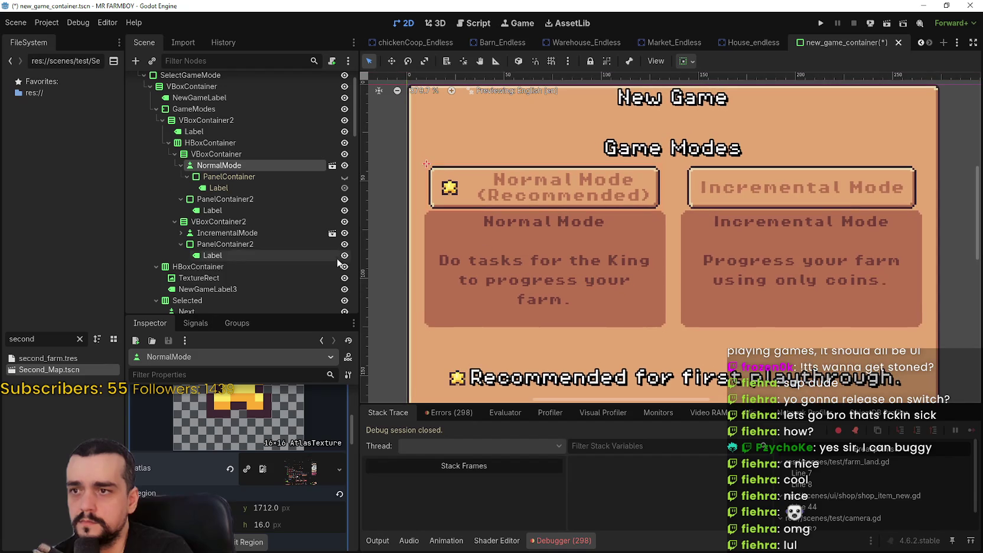
pyautogui.scroll(1, 283, 501)
pyautogui.scroll(3, 287, 492)
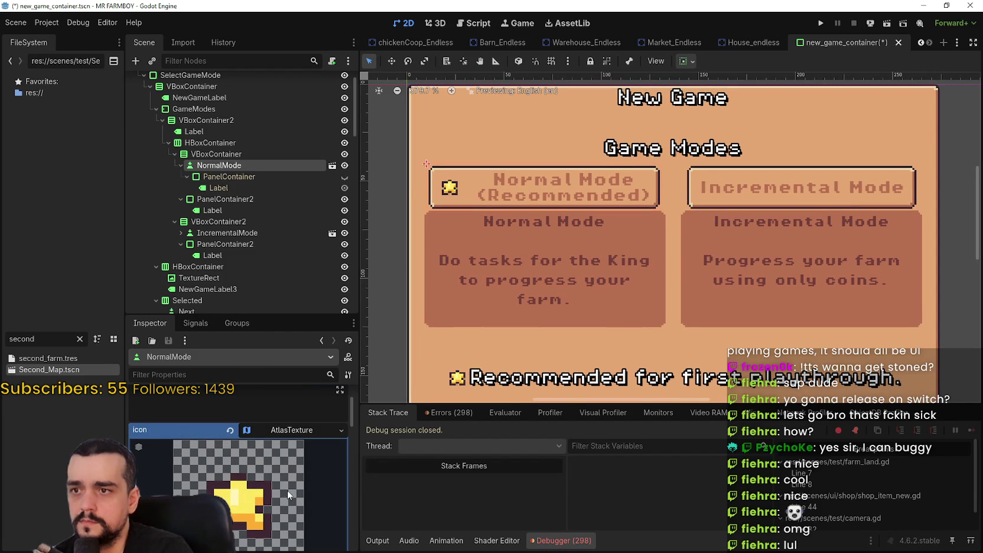
pyautogui.scroll(-2, 492, 302)
pyautogui.moveTo(493, 288)
pyautogui.mouseDown()
pyautogui.moveTo(493, 264)
pyautogui.moveTo(491, 275)
pyautogui.moveTo(507, 261)
pyautogui.mouseUp()
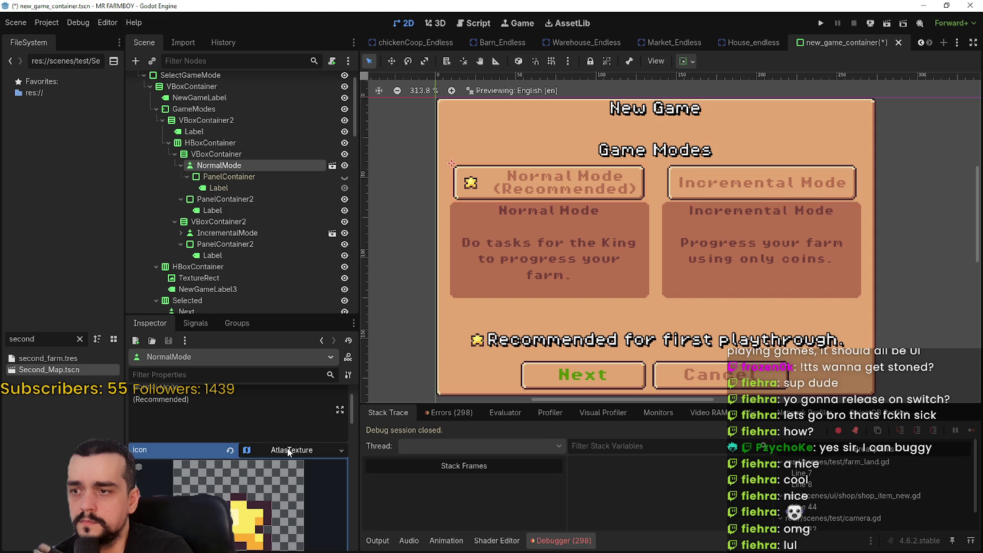
# Turn on expand_icon under the button's Icon Behavior and save the scene.
pyautogui.scroll(-2, 287, 478)
pyautogui.scroll(-2, 288, 478)
pyautogui.scroll(-2, 288, 478)
pyautogui.scroll(-2, 288, 478)
pyautogui.scroll(-2, 287, 474)
pyautogui.scroll(-3, 287, 470)
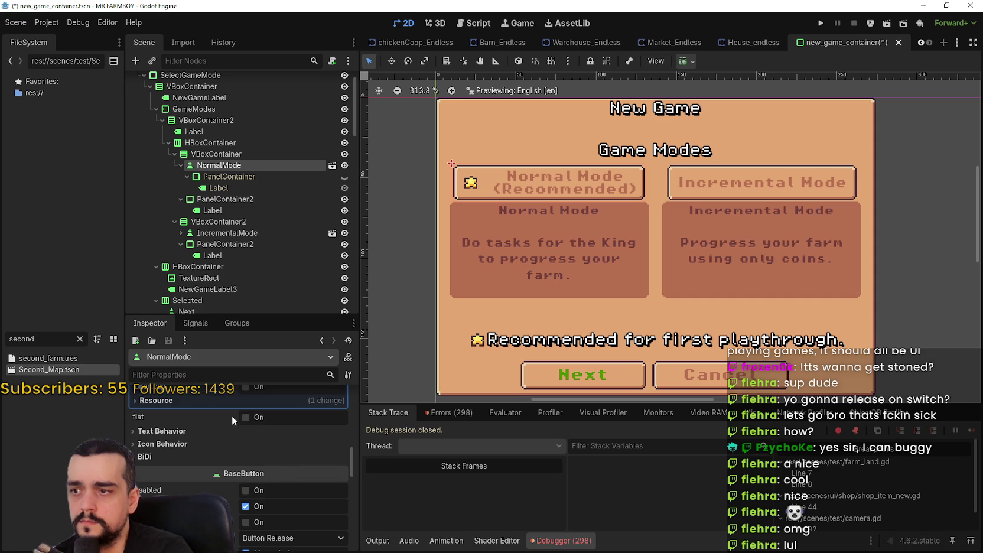
pyautogui.click(189, 444)
pyautogui.click(249, 490)
pyautogui.scroll(-1, 559, 255)
pyautogui.scroll(-1, 614, 260)
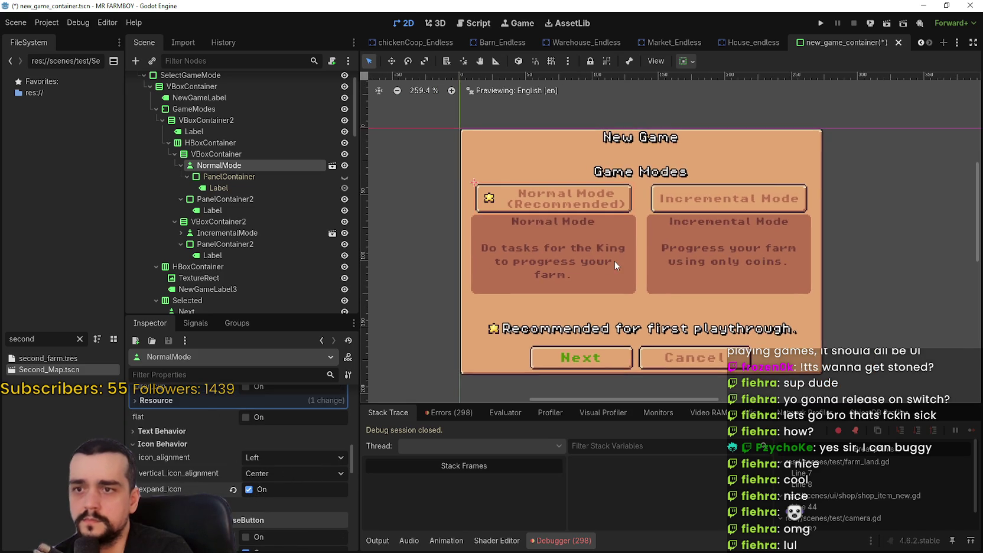
pyautogui.scroll(2, 579, 218)
pyautogui.scroll(2, 579, 217)
pyautogui.hotkey('ctrl', 's')
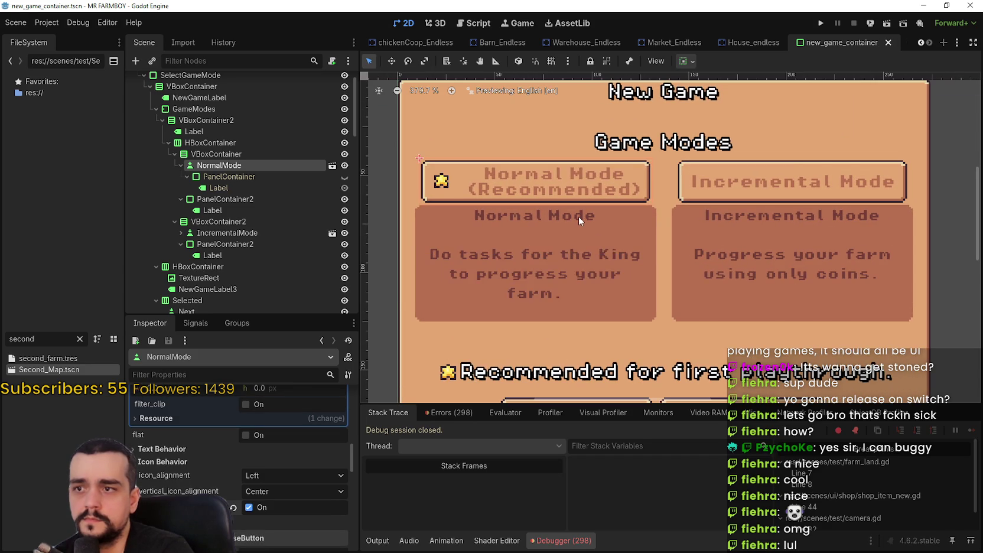
# Delete the (Recommended) line from the button text so it reads 'Normal Mode', then save.
pyautogui.scroll(-3, 579, 217)
pyautogui.scroll(1, 609, 236)
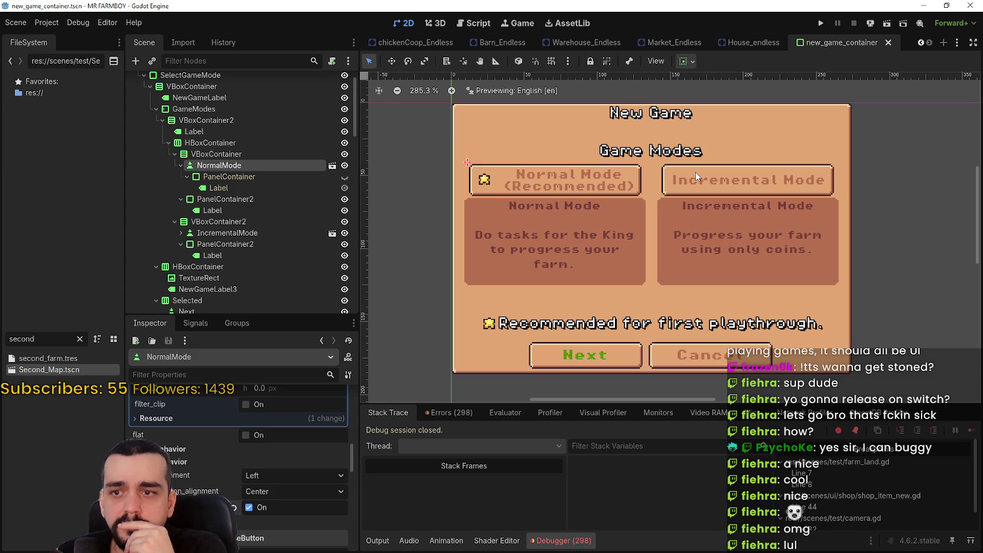
pyautogui.scroll(2, 254, 476)
pyautogui.scroll(3, 254, 476)
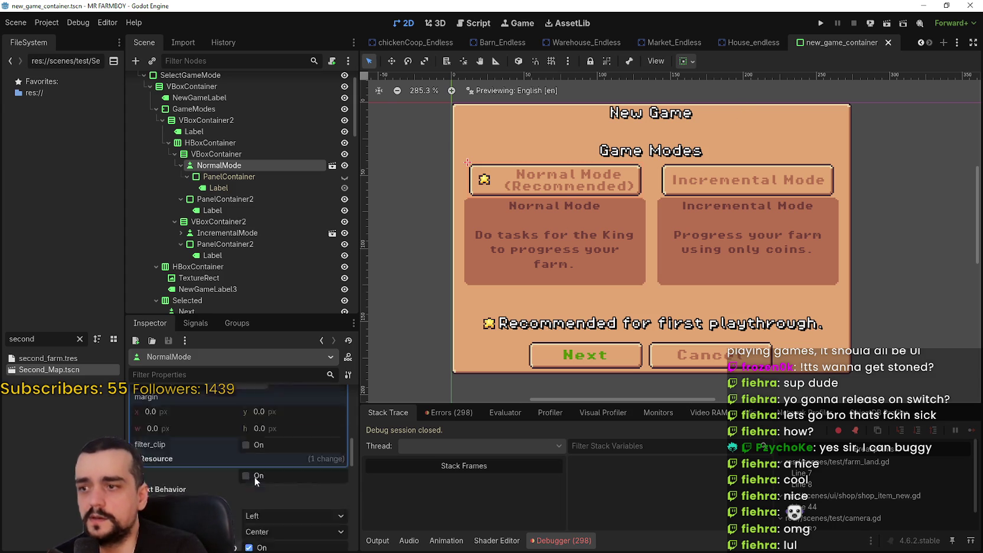
pyautogui.scroll(3, 260, 474)
pyautogui.tripleClick(210, 450)
pyautogui.press('BackSpace')
pyautogui.press('BackSpace')
pyautogui.scroll(-2, 687, 332)
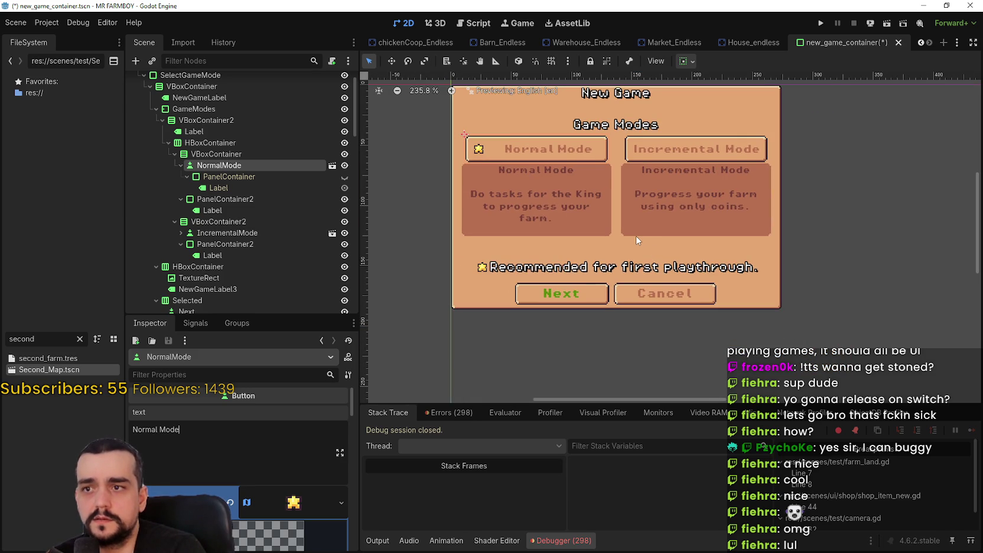
pyautogui.scroll(2, 637, 240)
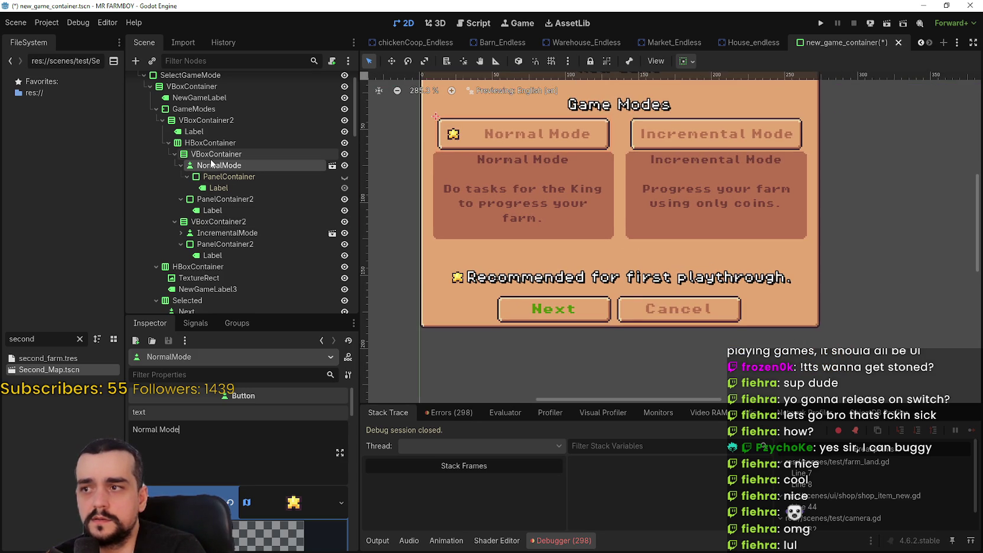
pyautogui.scroll(-2, 572, 314)
pyautogui.scroll(2, 671, 314)
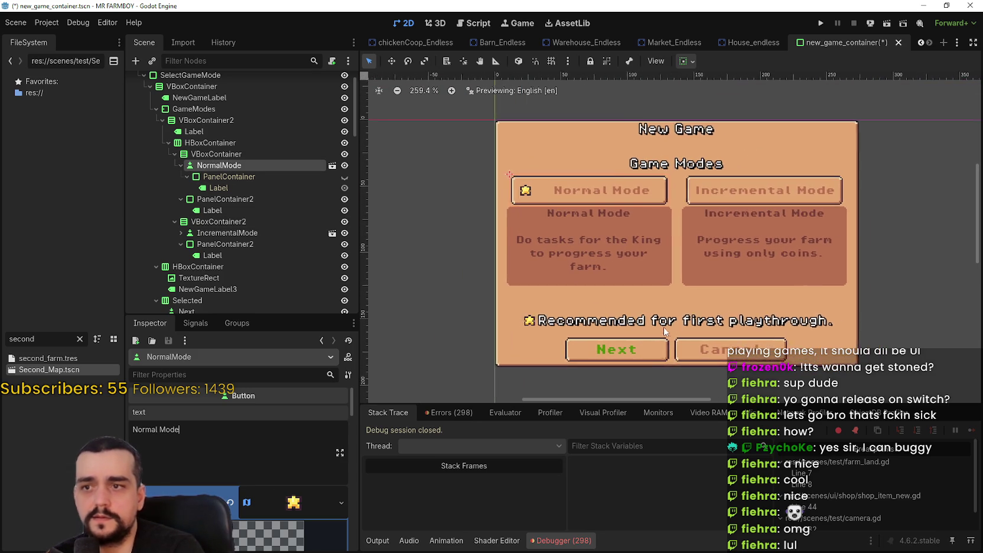
pyautogui.scroll(-1, 662, 286)
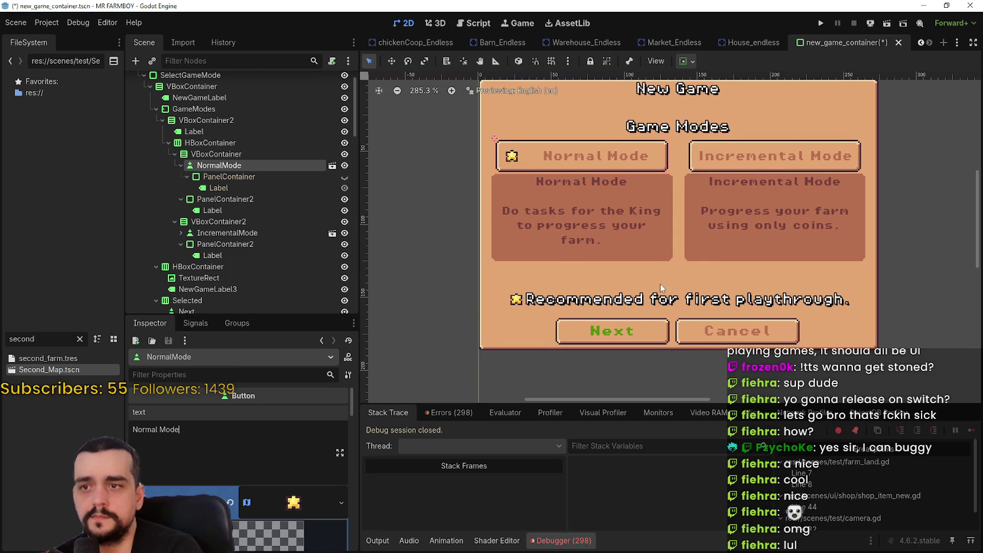
pyautogui.scroll(-1, 660, 284)
pyautogui.hotkey('ctrl', 's')
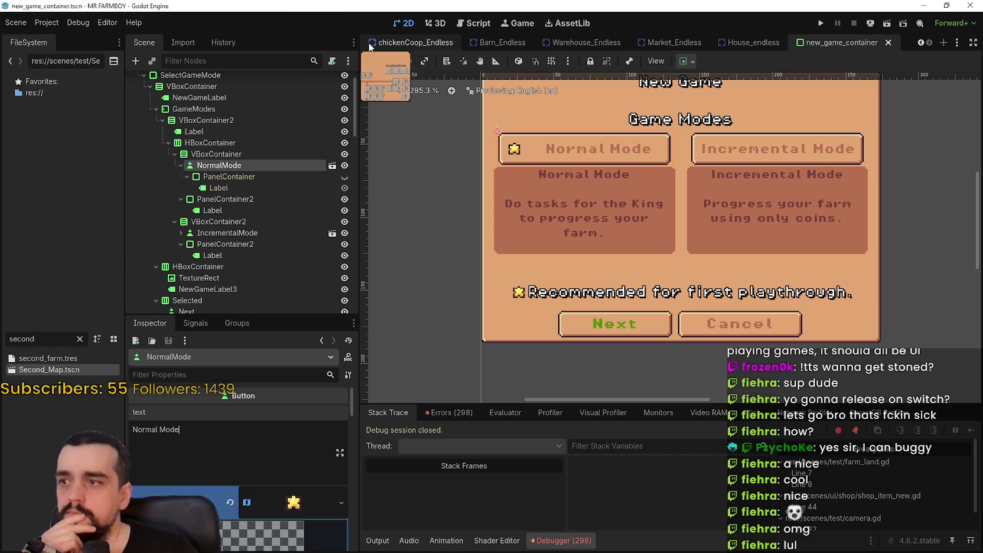
# Copy NormalGameMode's 300×200 custom minimum size value.
pyautogui.scroll(2, 260, 213)
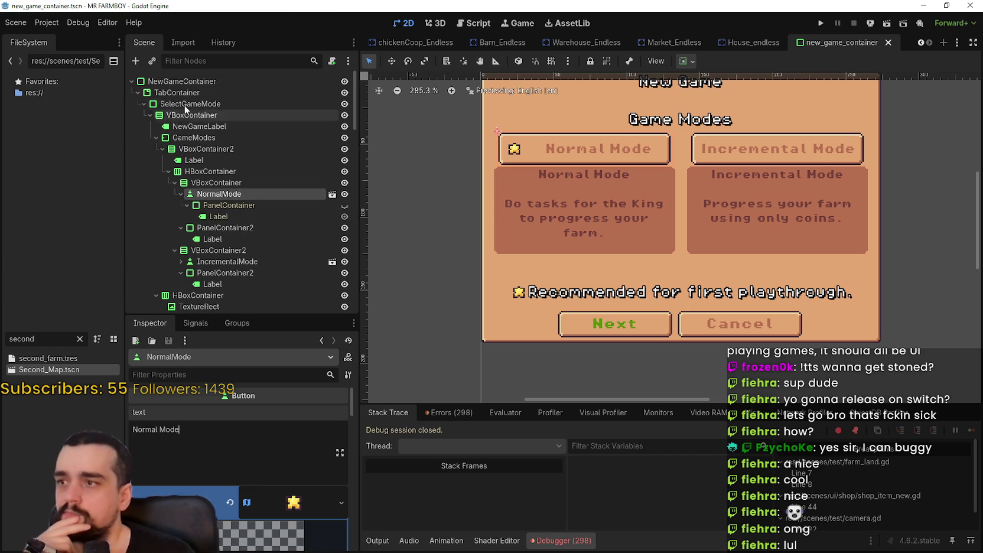
pyautogui.click(144, 103)
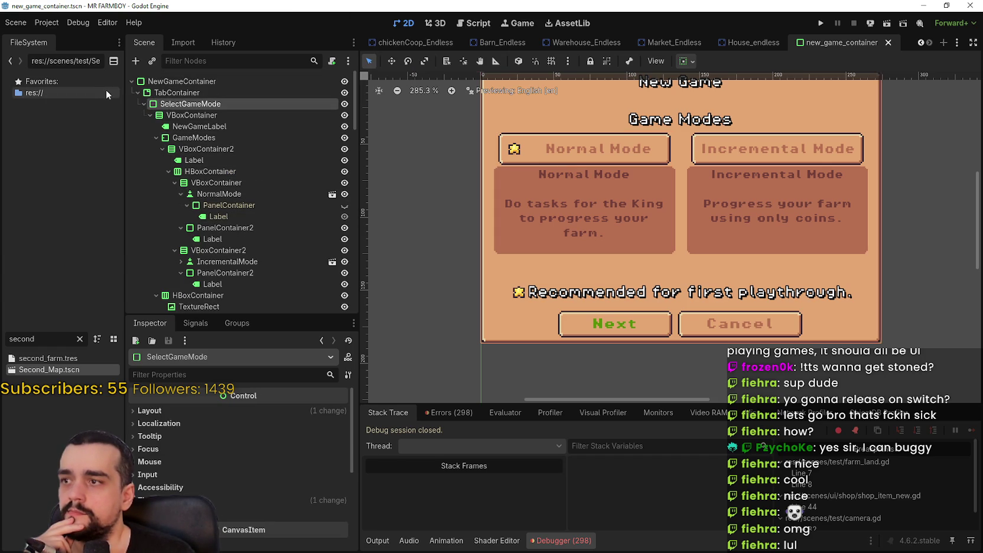
pyautogui.click(144, 104)
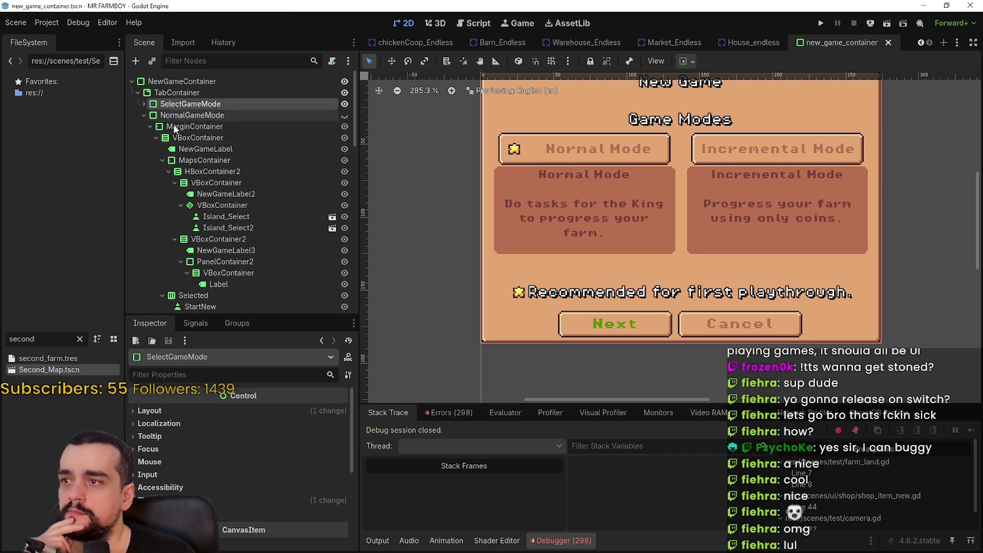
pyautogui.click(344, 115)
pyautogui.click(216, 412)
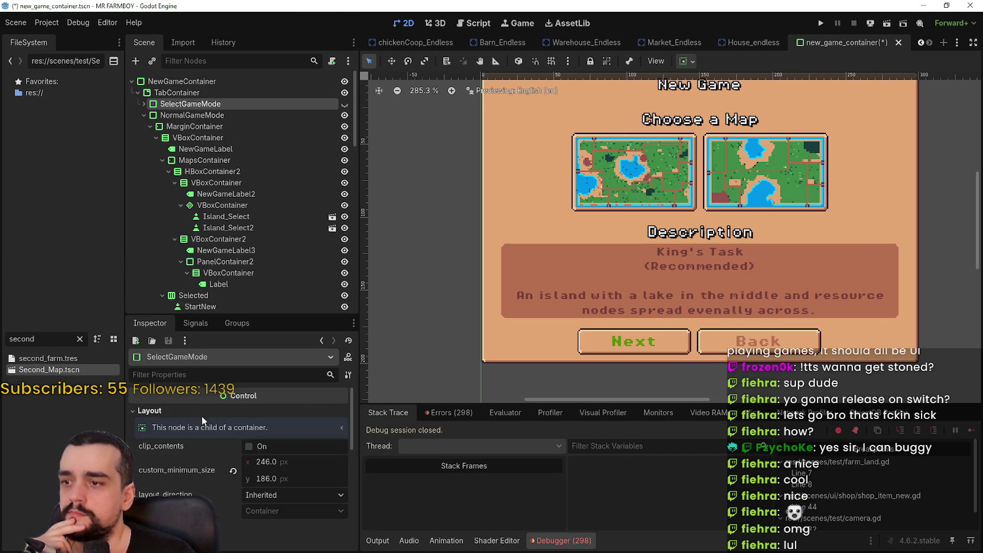
pyautogui.press('f')
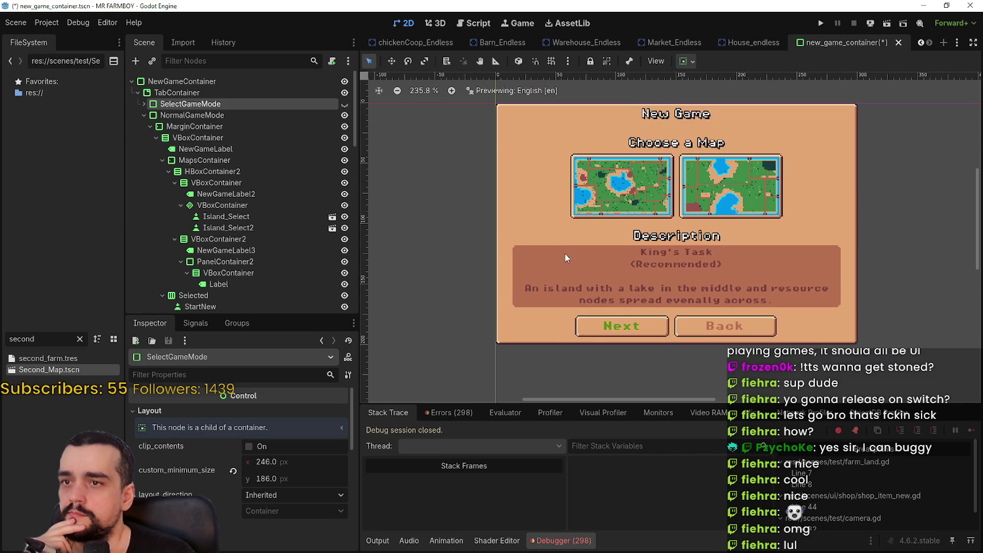
pyautogui.scroll(1, 604, 261)
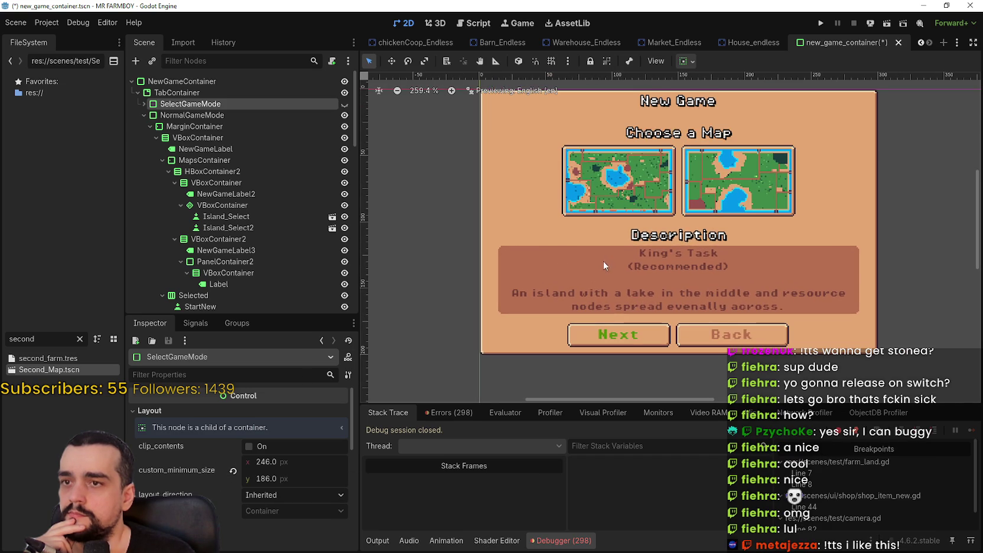
pyautogui.scroll(-1, 574, 231)
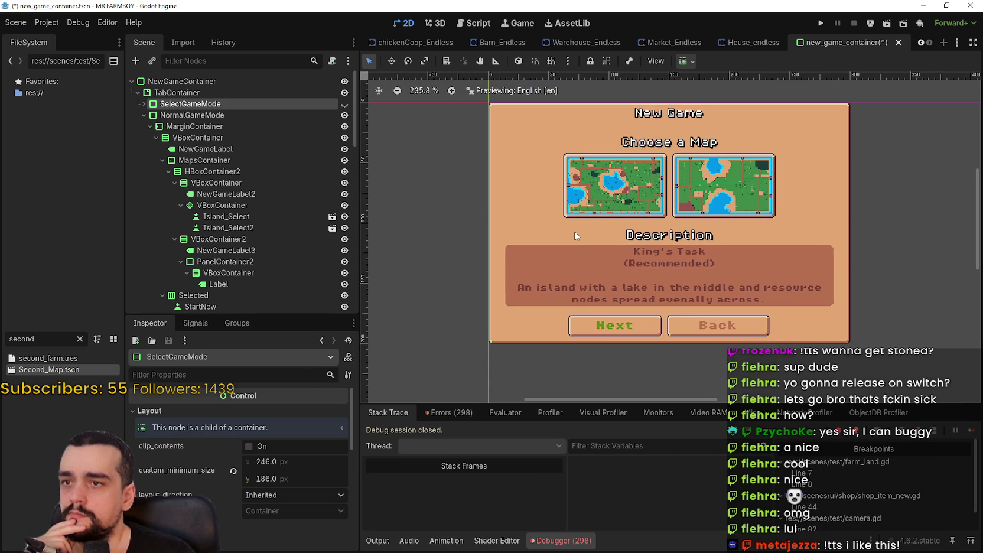
pyautogui.click(194, 115)
pyautogui.rightClick(193, 459)
pyautogui.click(232, 331)
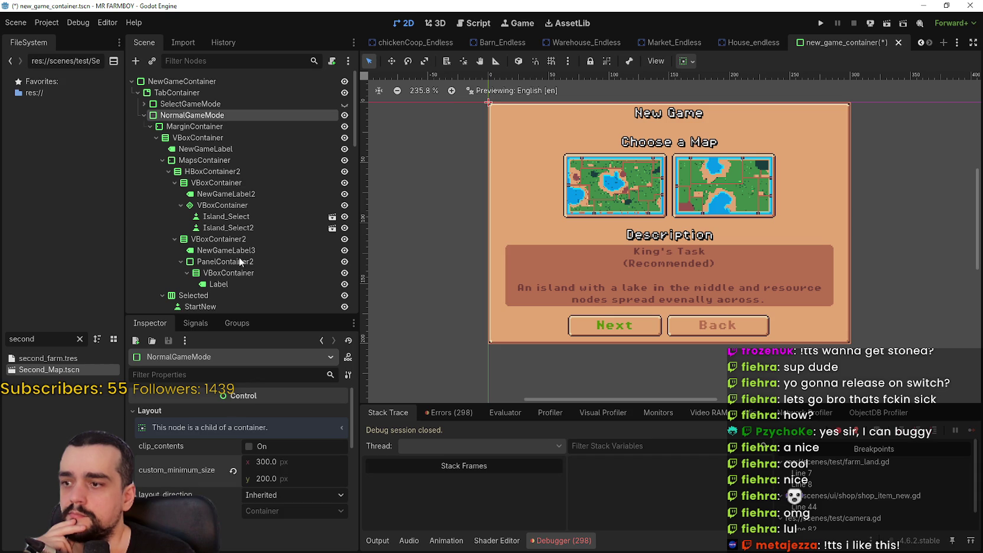
# Paste the 300×200 minimum size onto SelectGameMode and save the scene.
pyautogui.click(344, 105)
pyautogui.click(301, 104)
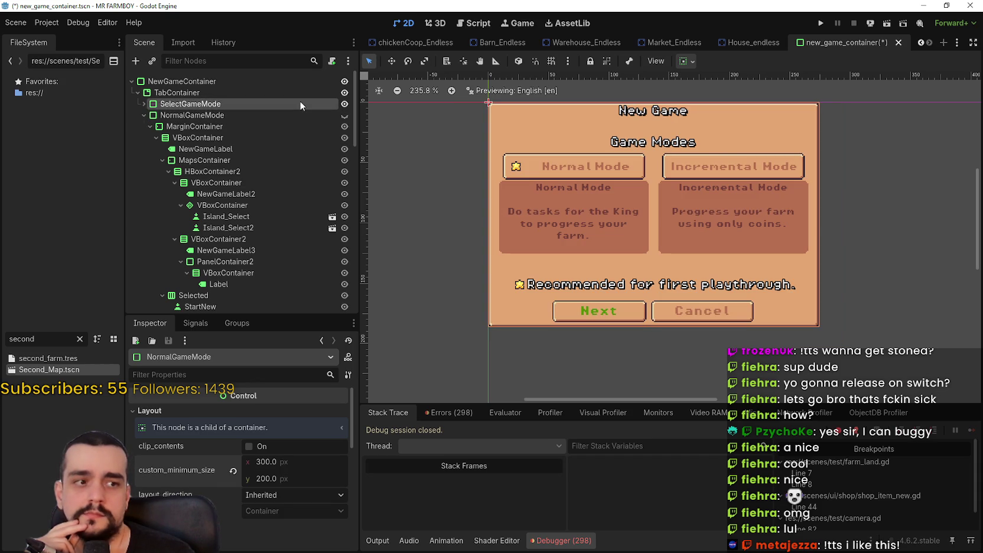
pyautogui.scroll(2, 578, 159)
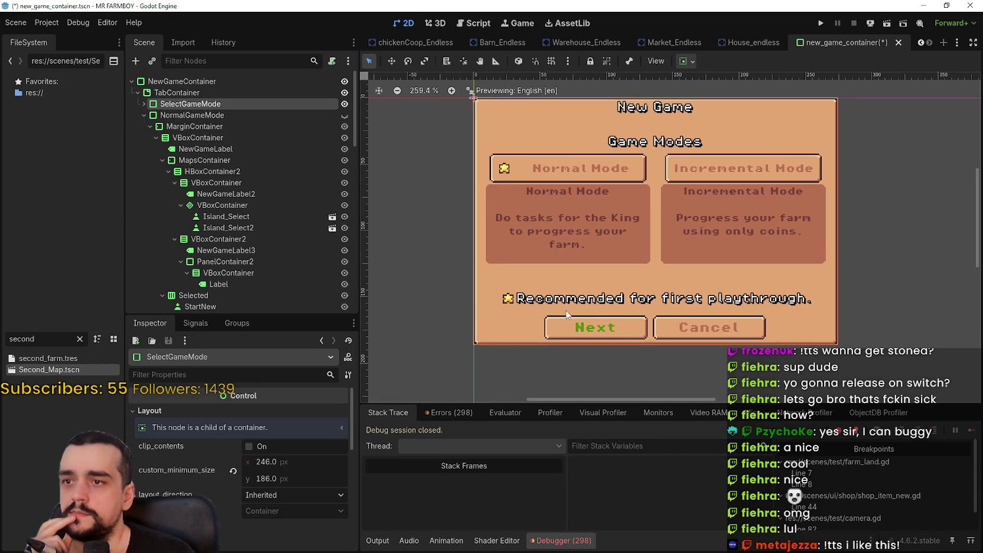
pyautogui.scroll(1, 602, 309)
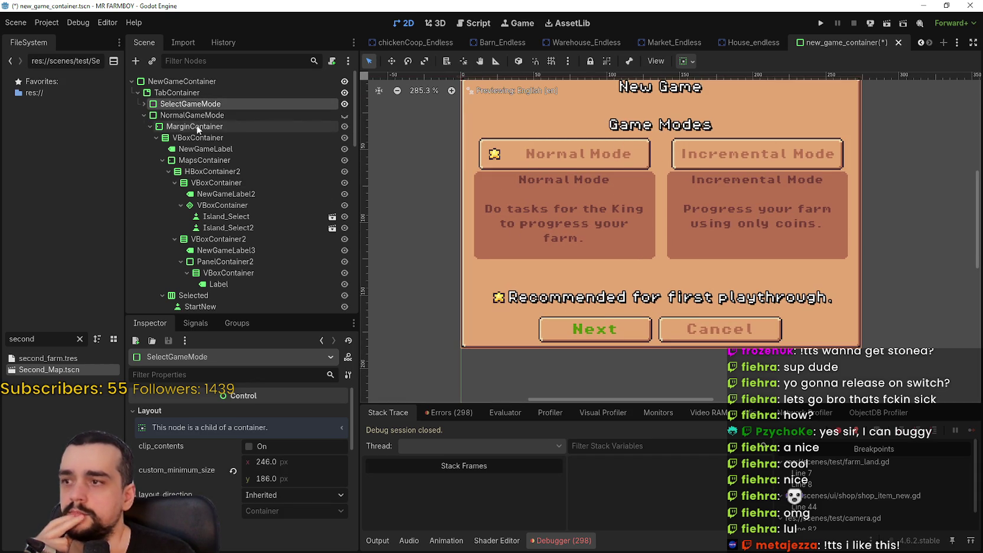
pyautogui.rightClick(195, 470)
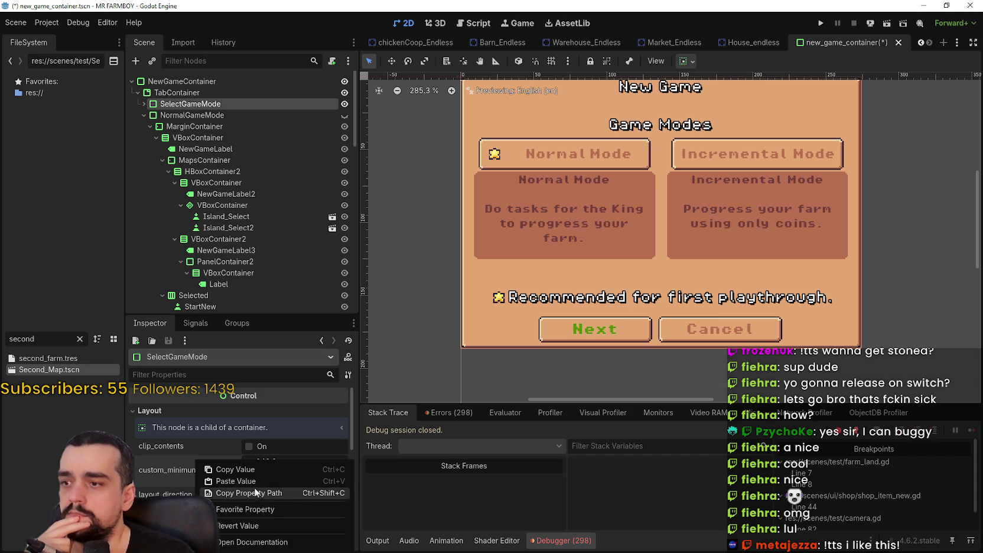
pyautogui.click(249, 480)
pyautogui.scroll(-3, 634, 294)
pyautogui.scroll(2, 683, 251)
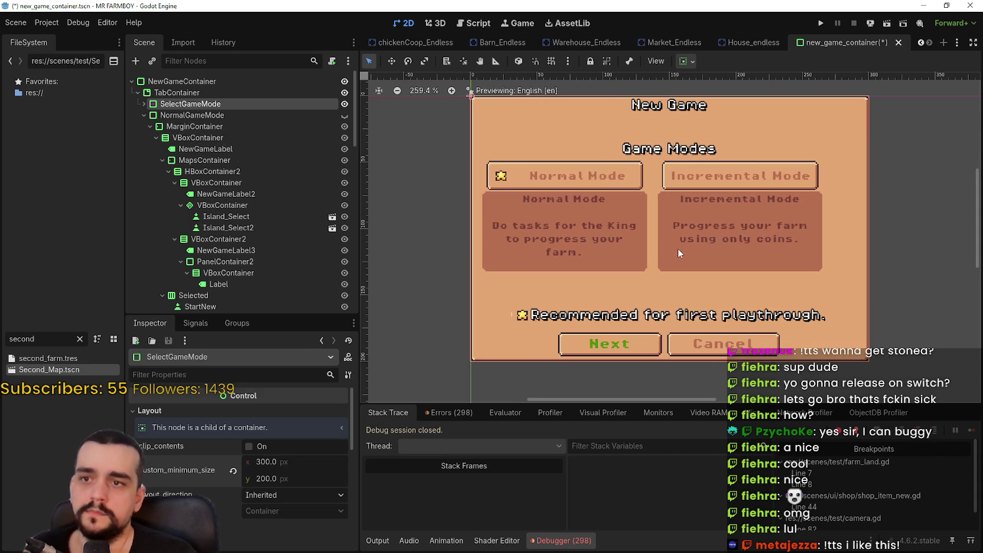
pyautogui.hotkey('ctrl', 's')
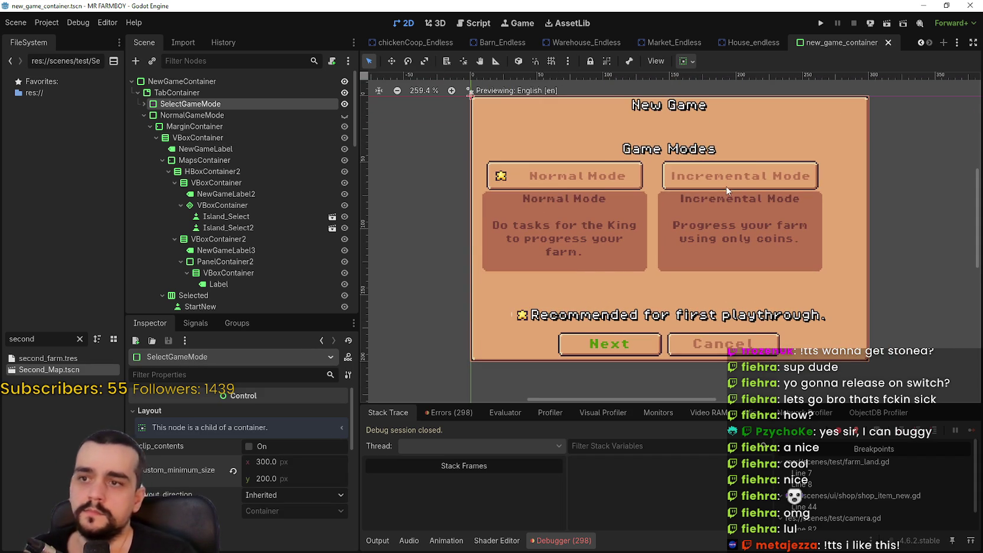
pyautogui.click(144, 104)
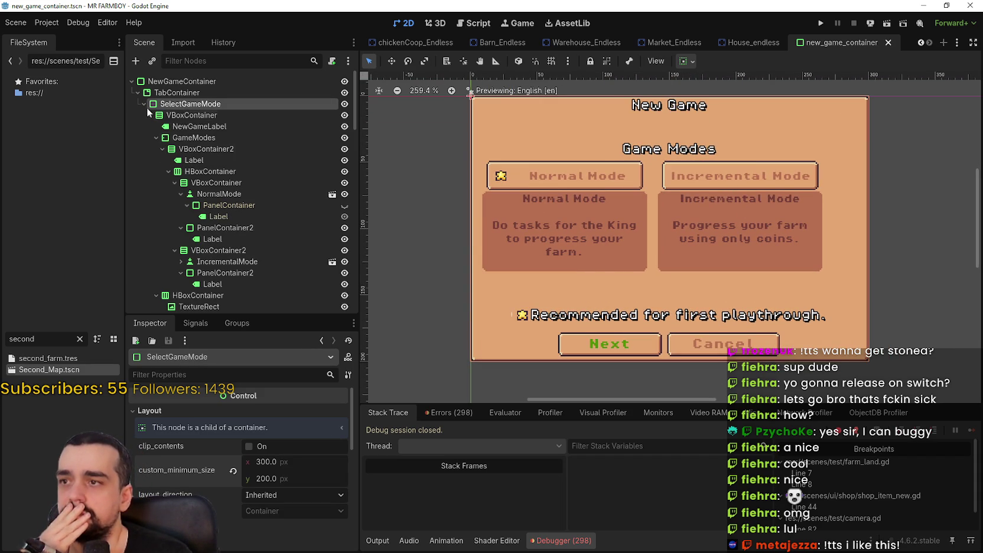
pyautogui.click(192, 126)
# Add a MarginContainer child under SelectGameMode and move the VBoxContainer inside it.
pyautogui.scroll(2, 608, 102)
pyautogui.scroll(2, 611, 110)
pyautogui.click(207, 115)
pyautogui.click(204, 106)
pyautogui.click(206, 116)
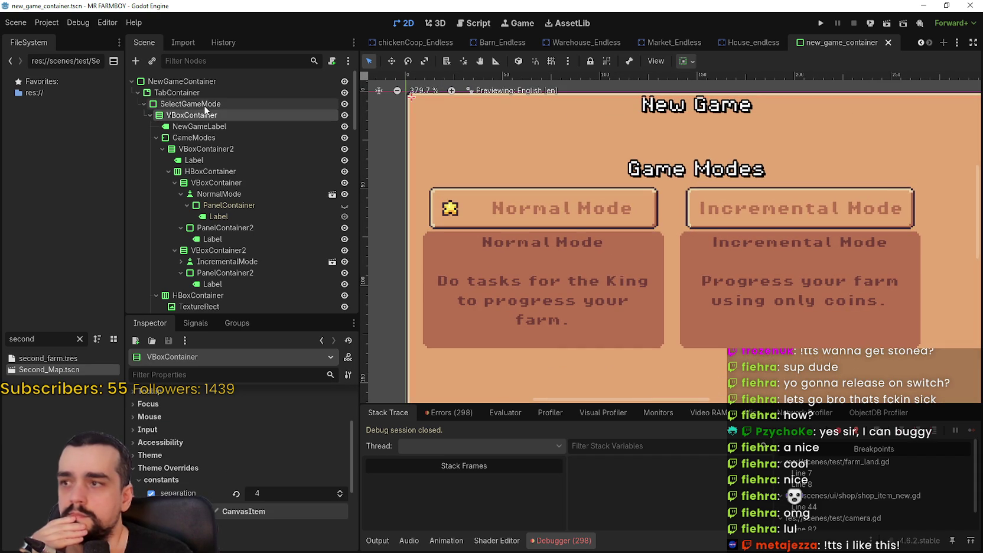
pyautogui.click(207, 127)
pyautogui.click(206, 116)
pyautogui.click(206, 104)
pyautogui.rightClick(207, 104)
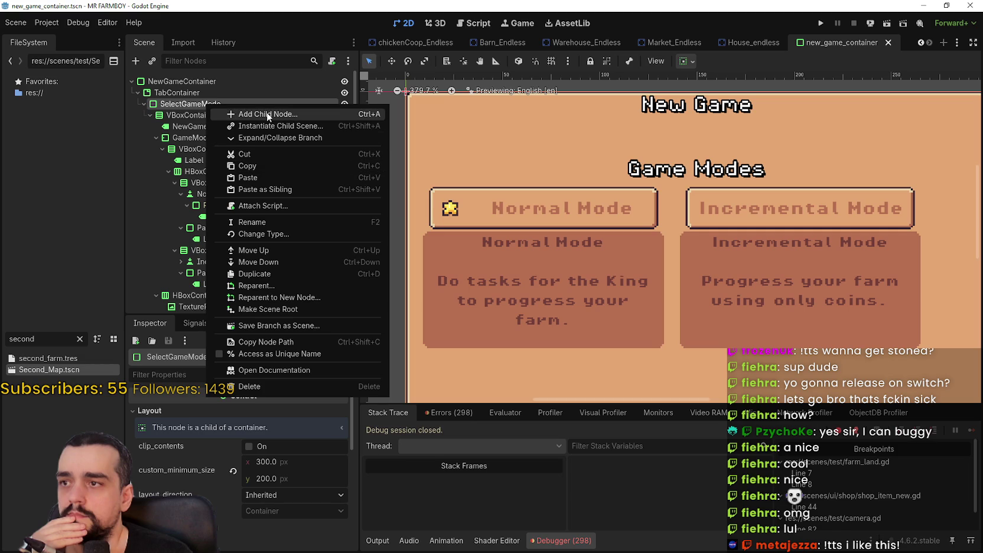
pyautogui.click(267, 115)
pyautogui.write('margin')
pyautogui.press('Return')
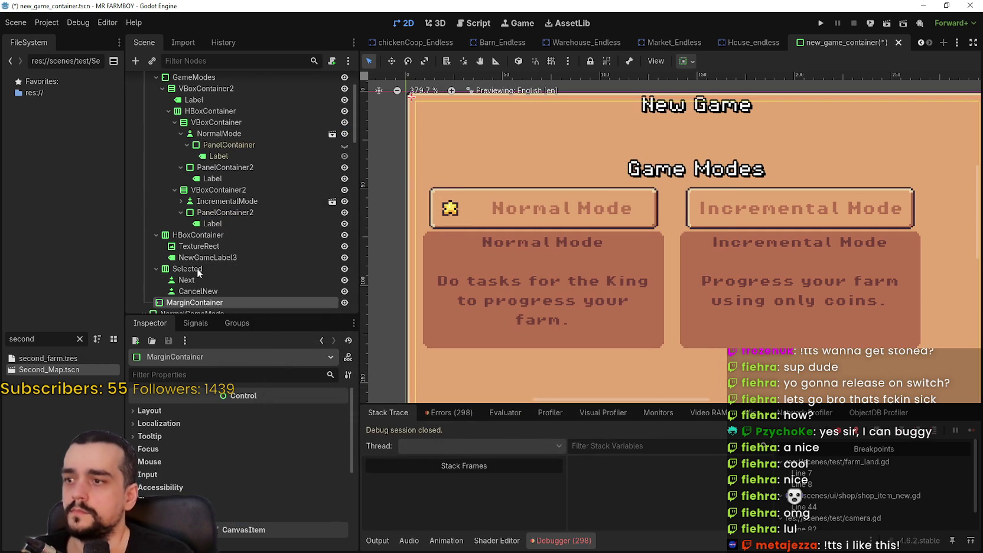
pyautogui.moveTo(188, 302); pyautogui.dragTo(222, 110)
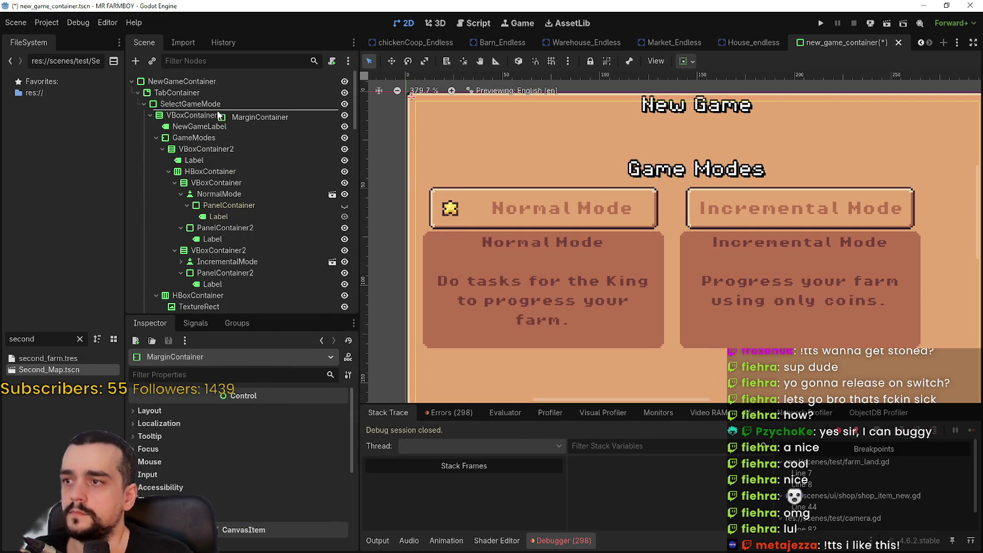
pyautogui.moveTo(220, 116); pyautogui.dragTo(202, 117)
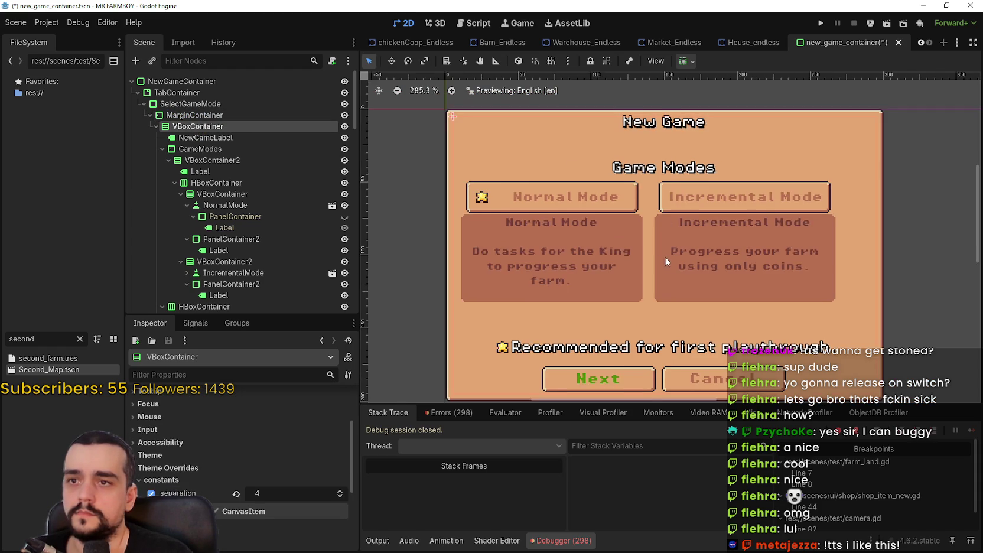
# Review GameModes' alignment and expand options, leaving vertical expand enabled.
pyautogui.scroll(-2, 666, 262)
pyautogui.click(220, 152)
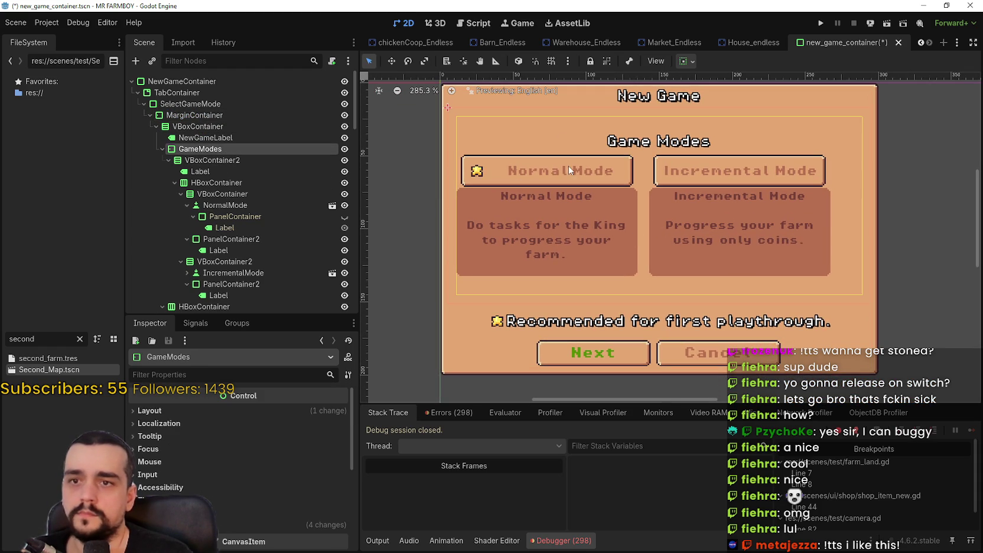
pyautogui.click(687, 62)
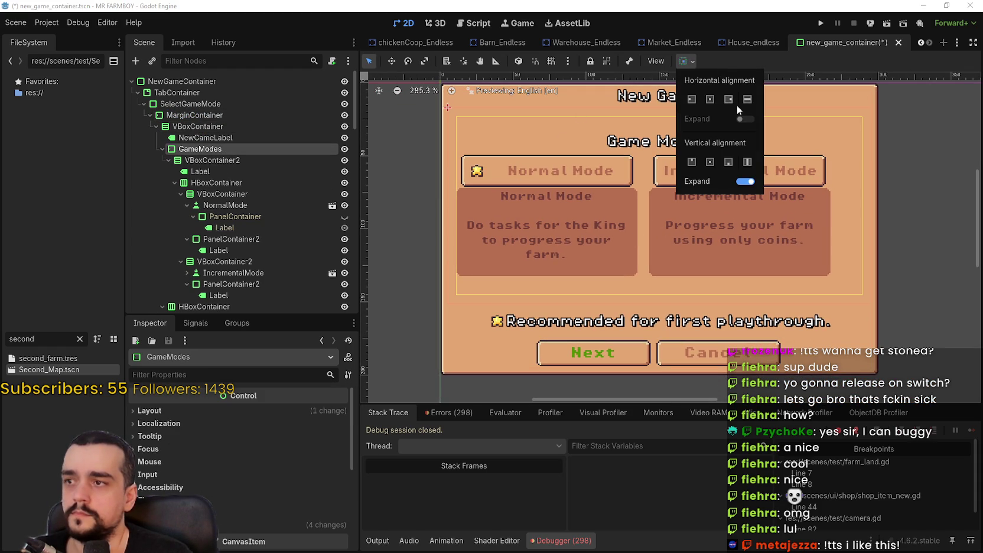
pyautogui.click(745, 182)
pyautogui.click(746, 181)
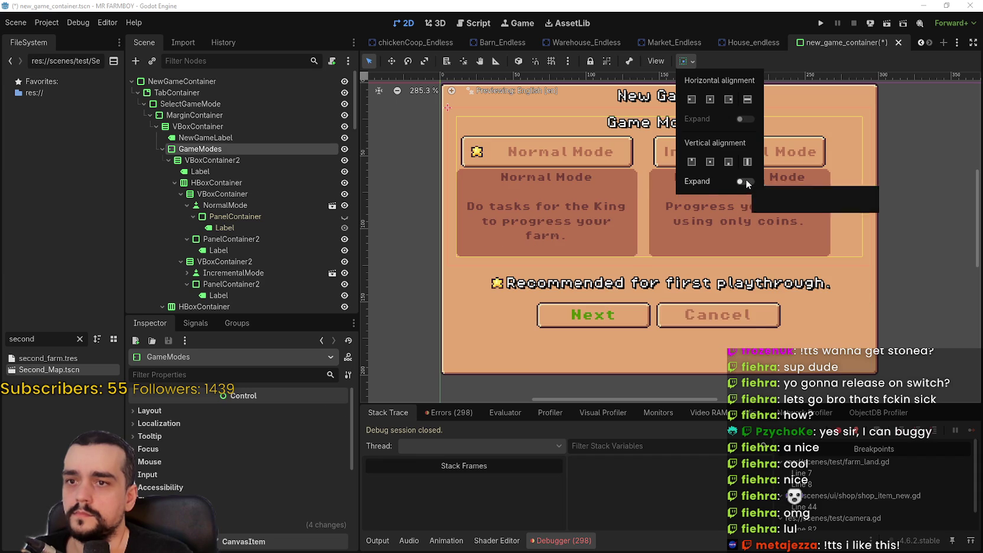
pyautogui.click(765, 59)
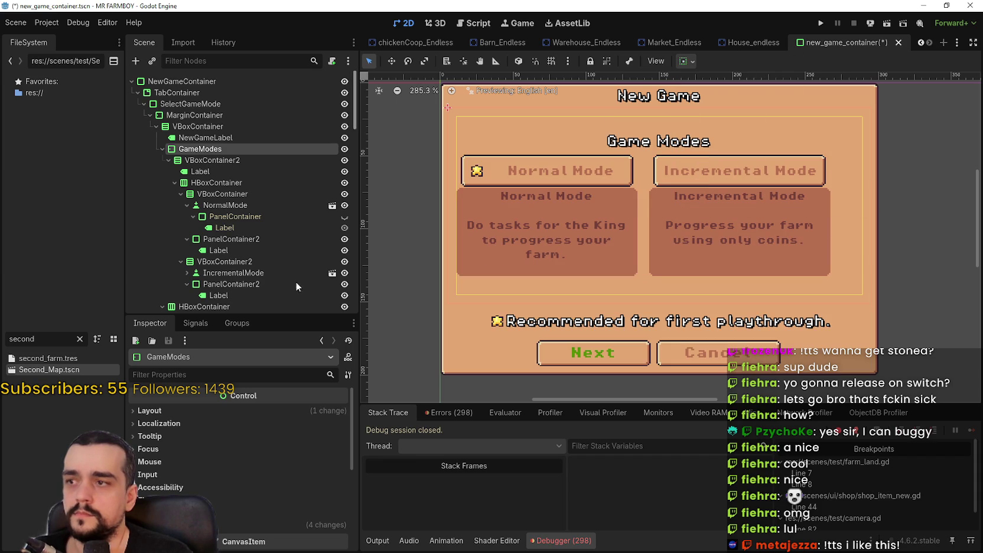
# Centre VBoxContainer2 horizontally and save the scene.
pyautogui.click(205, 161)
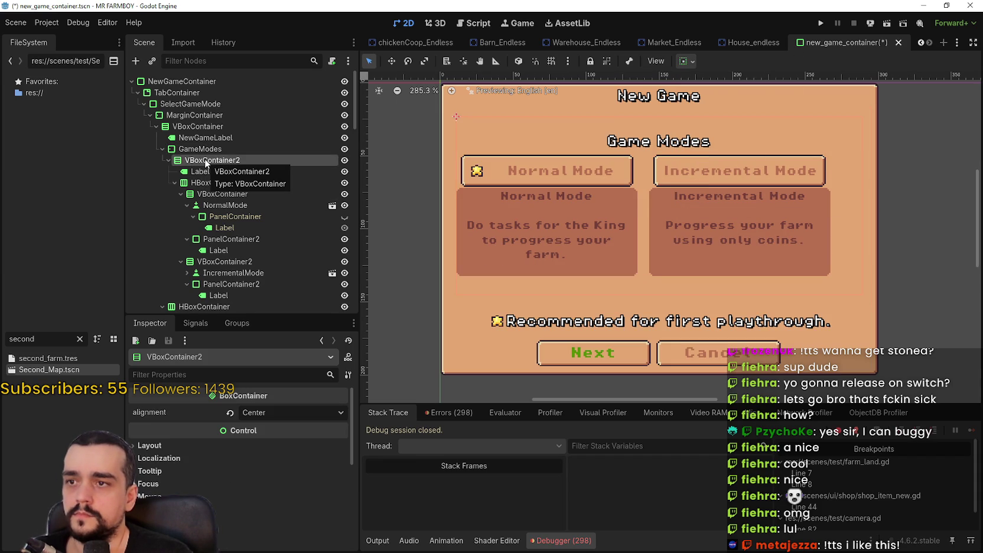
pyautogui.click(279, 412)
pyautogui.click(325, 443)
pyautogui.click(686, 61)
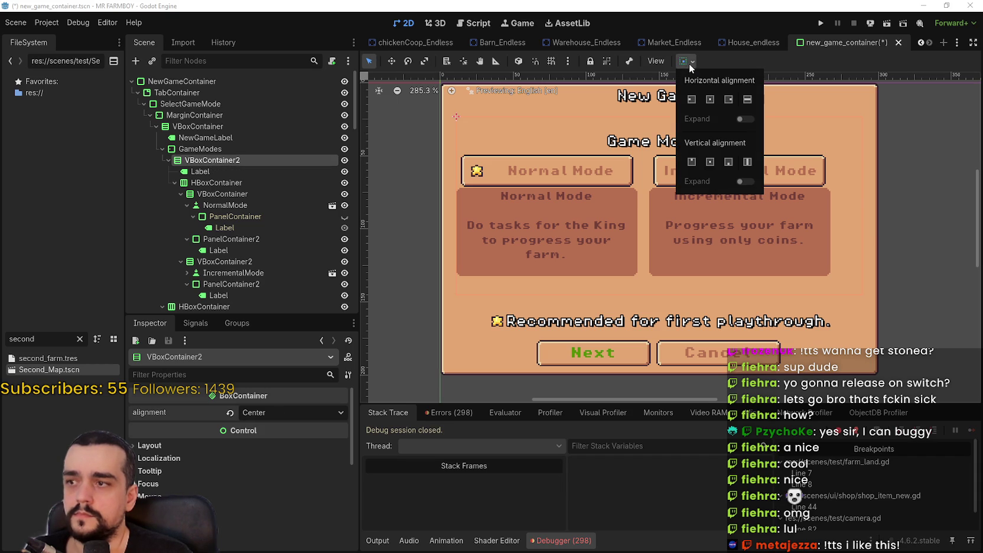
pyautogui.click(715, 99)
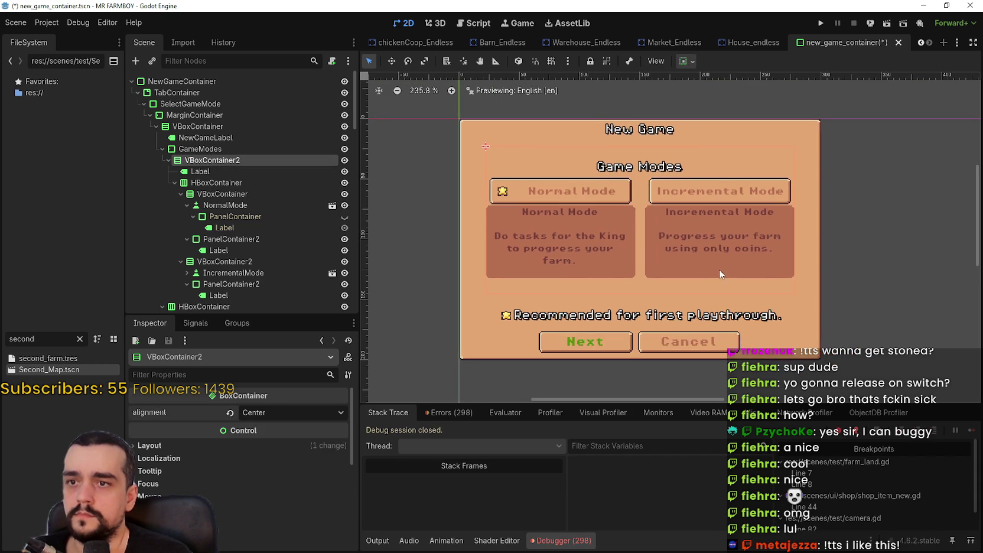
pyautogui.scroll(1, 674, 296)
pyautogui.hotkey('ctrl', 's')
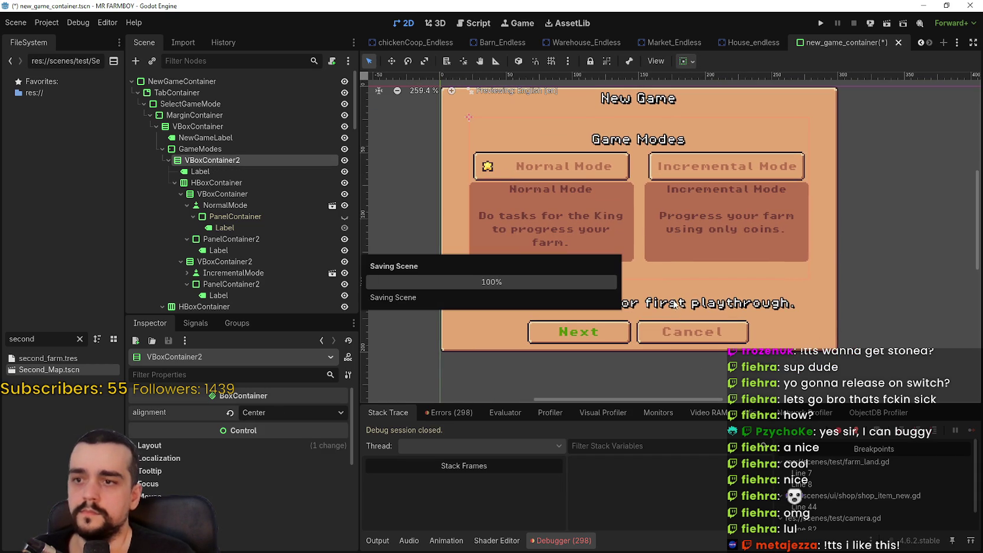
# Collapse the game-mode branches and make the NormalGameMode 'Choose a Map' page visible.
pyautogui.scroll(-1, 594, 238)
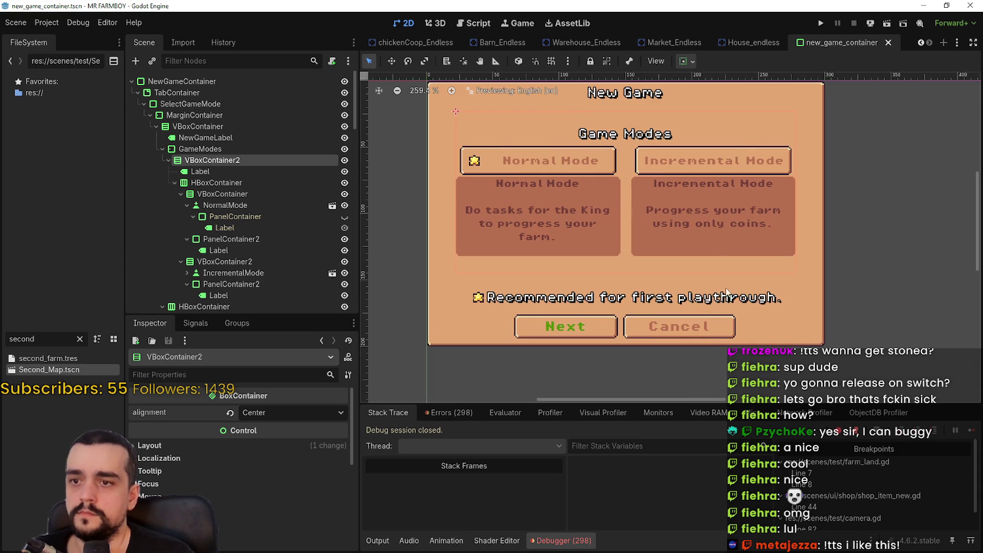
pyautogui.scroll(1, 706, 226)
pyautogui.scroll(1, 699, 230)
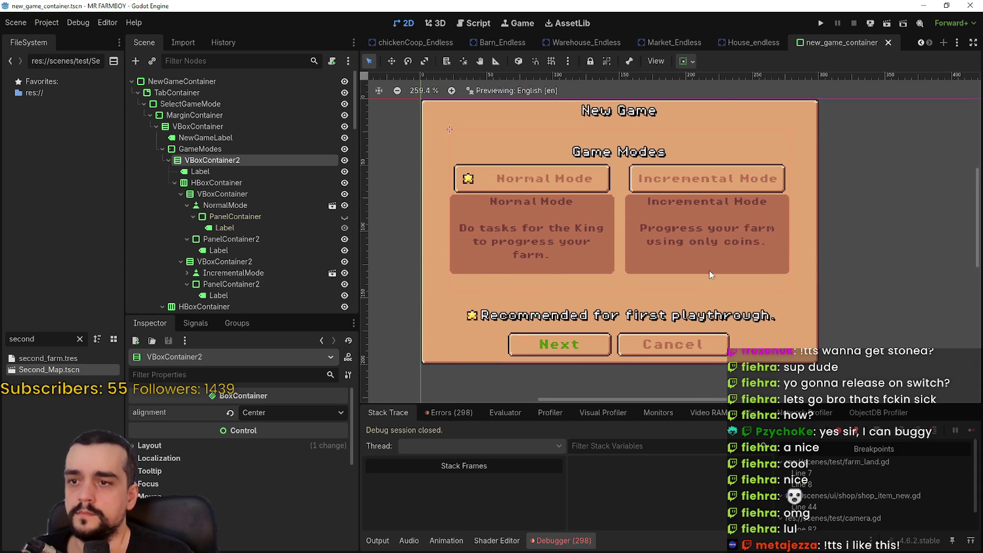
pyautogui.scroll(-1, 711, 276)
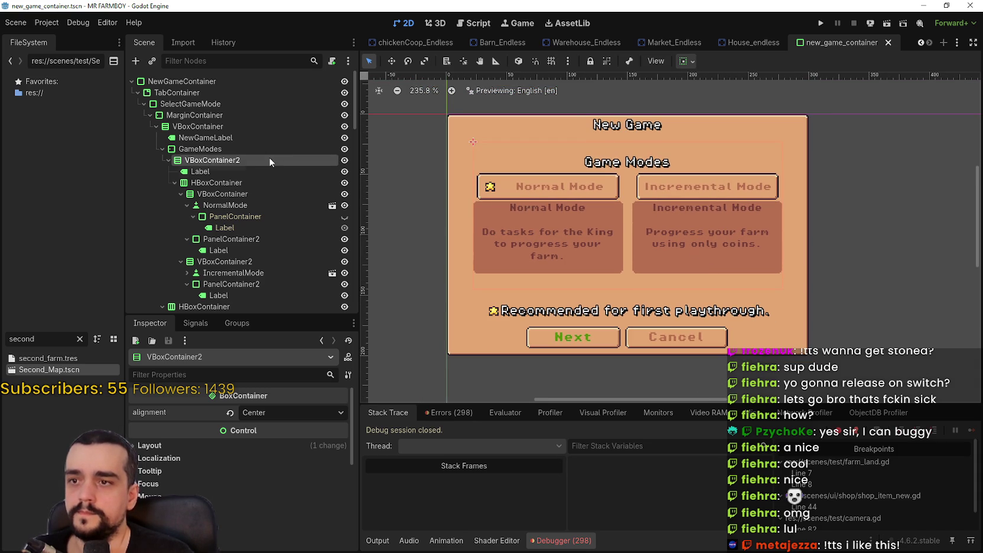
pyautogui.click(138, 93)
pyautogui.click(137, 93)
pyautogui.click(151, 115)
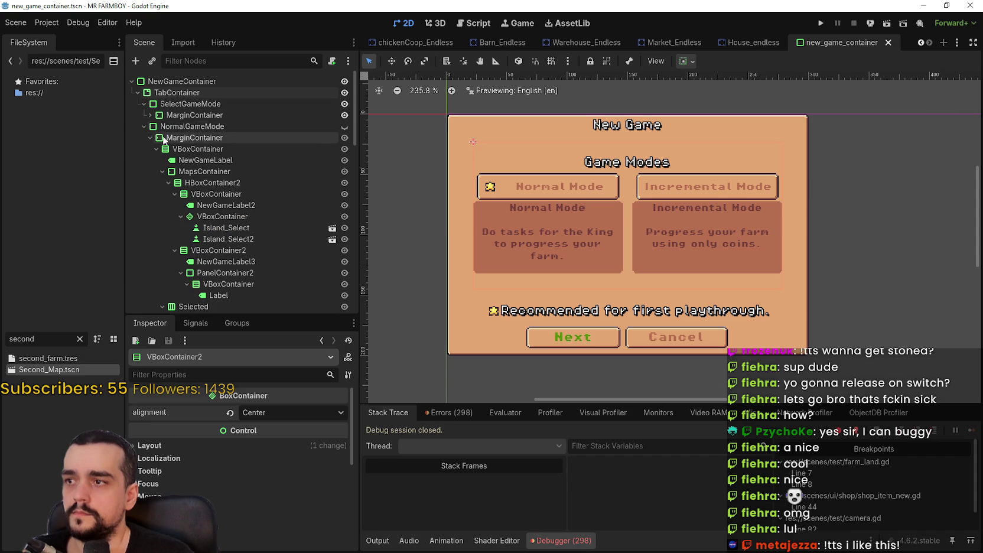
pyautogui.click(144, 126)
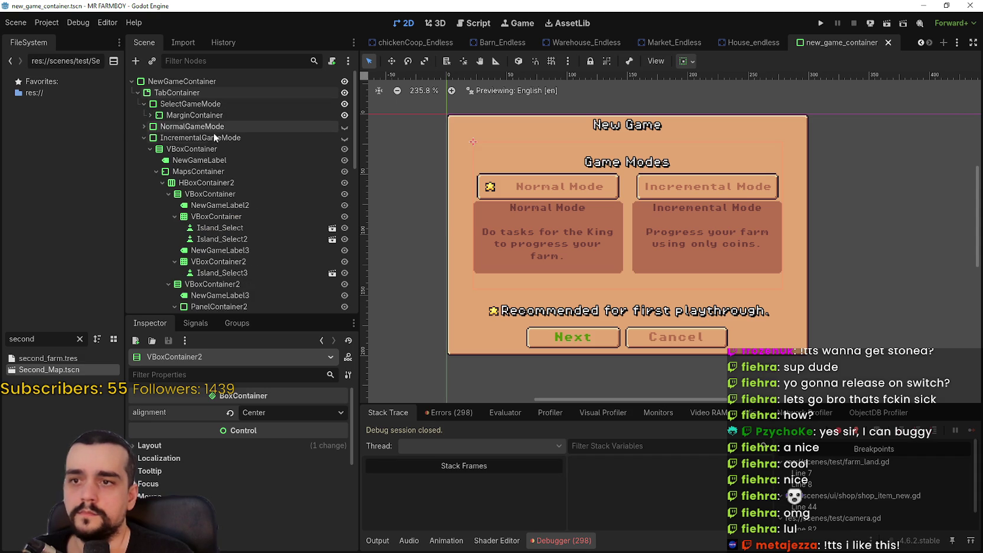
pyautogui.click(344, 127)
pyautogui.scroll(1, 742, 260)
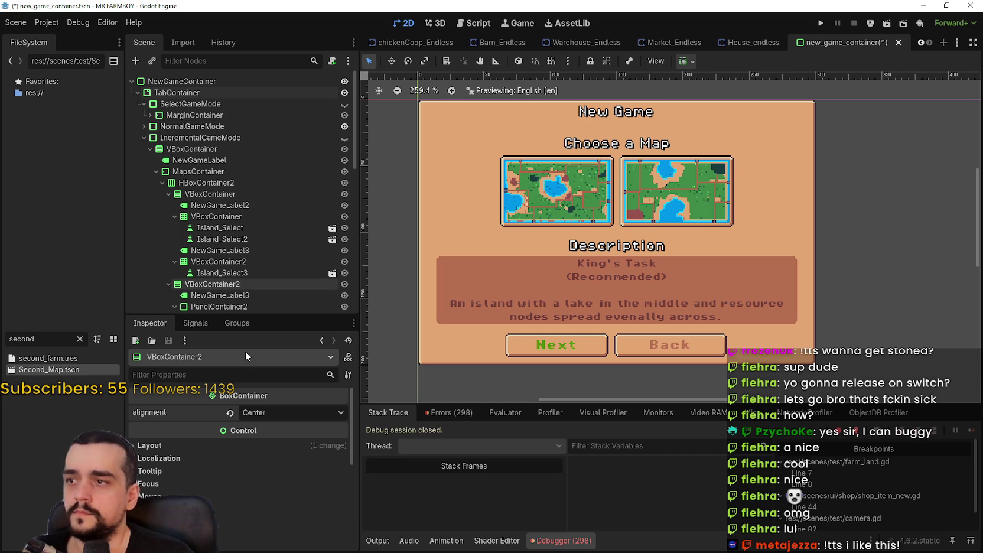
# Find the map description label under NormalGameMode in the Scene tree.
pyautogui.scroll(-4, 219, 270)
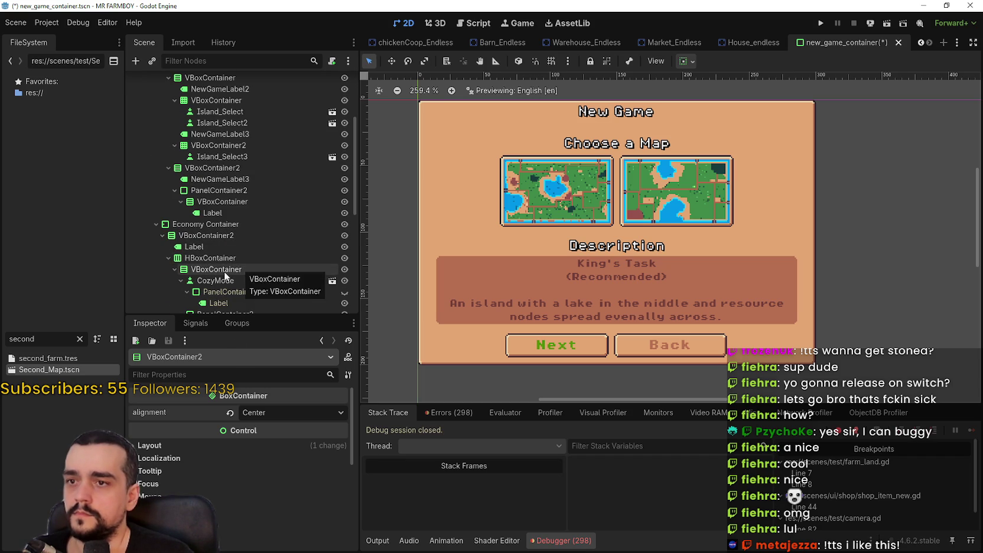
pyautogui.scroll(2, 225, 232)
pyautogui.scroll(2, 244, 233)
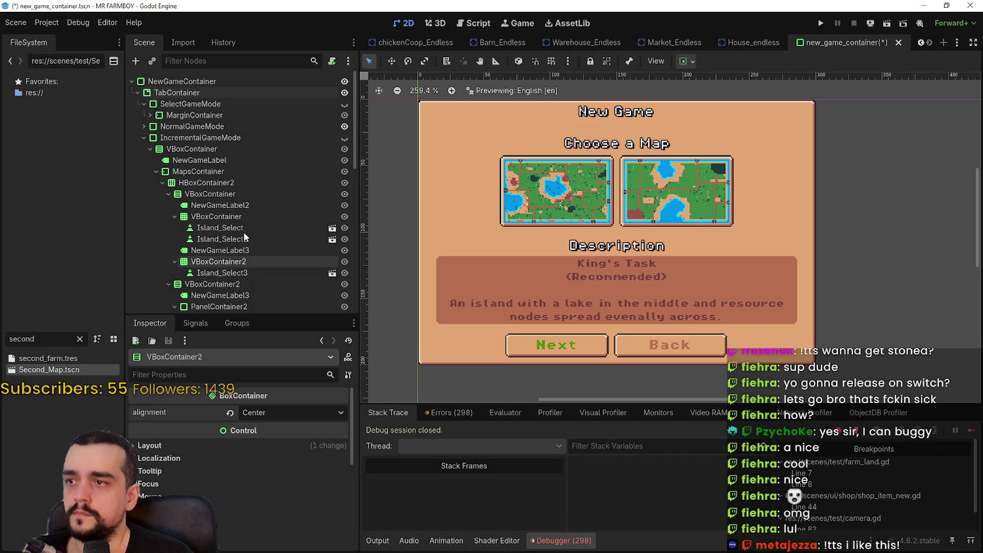
pyautogui.scroll(-4, 244, 232)
pyautogui.scroll(-1, 603, 245)
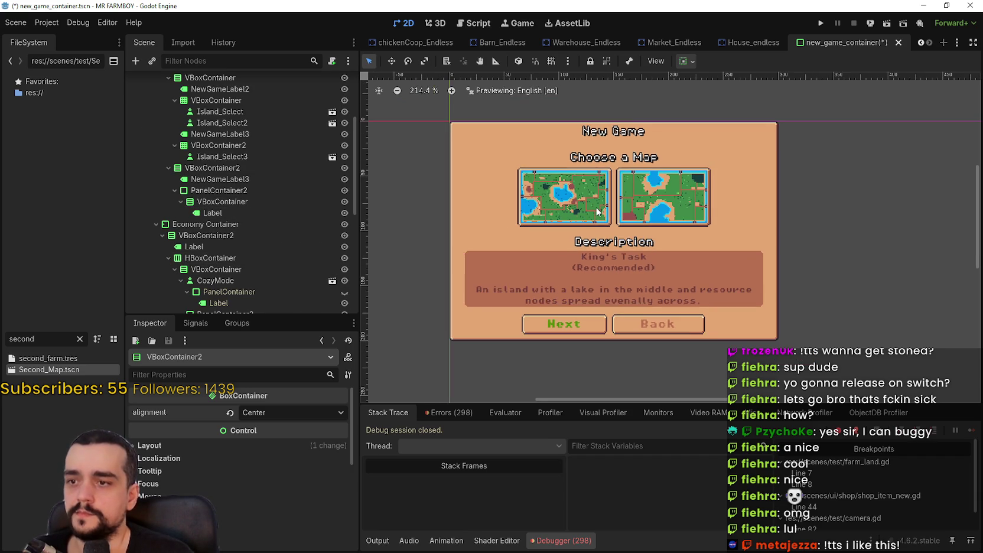
pyautogui.scroll(1, 598, 211)
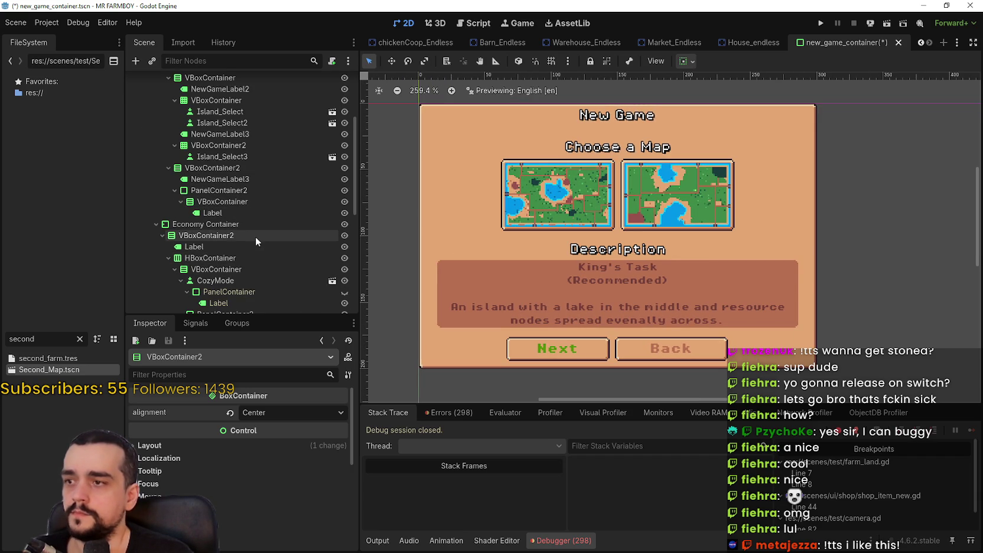
pyautogui.click(246, 203)
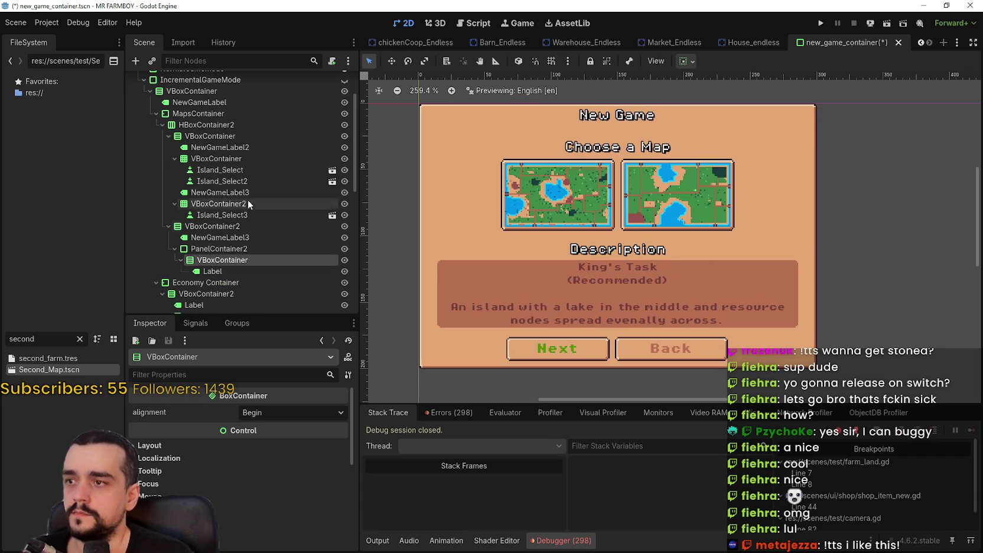
pyautogui.scroll(-2, 236, 234)
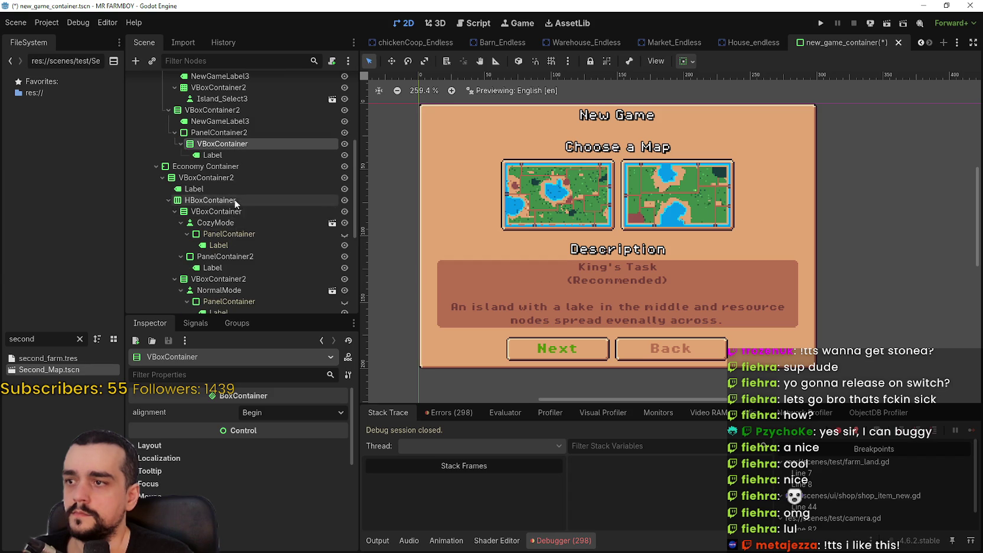
pyautogui.scroll(2, 234, 195)
pyautogui.scroll(2, 232, 195)
pyautogui.scroll(2, 232, 204)
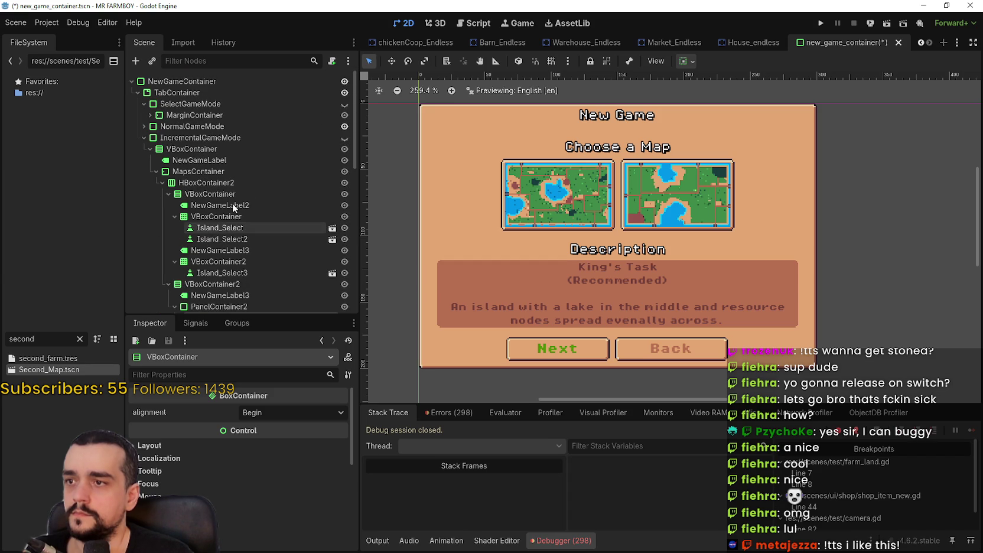
pyautogui.click(141, 138)
pyautogui.click(141, 126)
pyautogui.scroll(-3, 236, 178)
# Delete the (Recommended) line so the description reads just 'King's Task'.
pyautogui.click(218, 246)
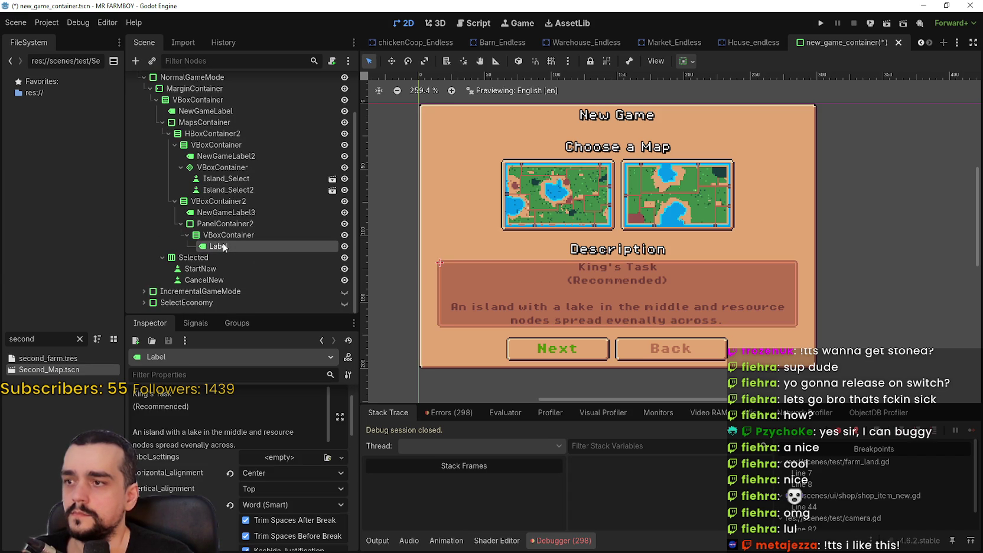
pyautogui.tripleClick(147, 408)
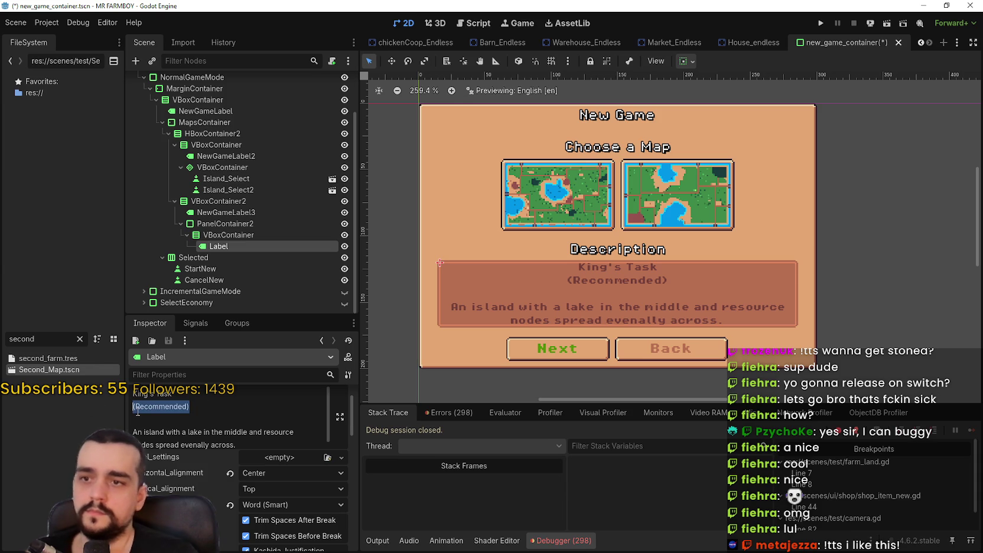
pyautogui.press('BackSpace')
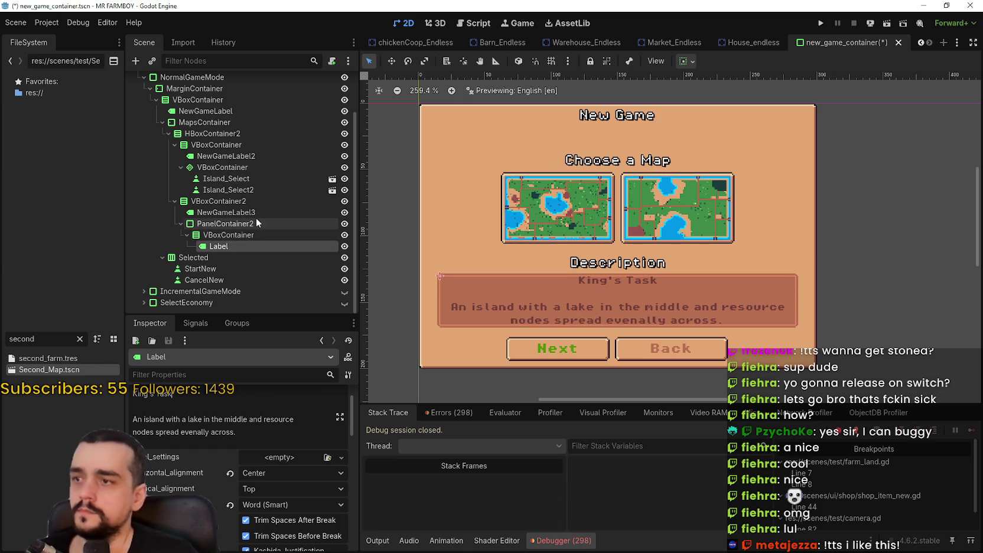
pyautogui.scroll(3, 154, 105)
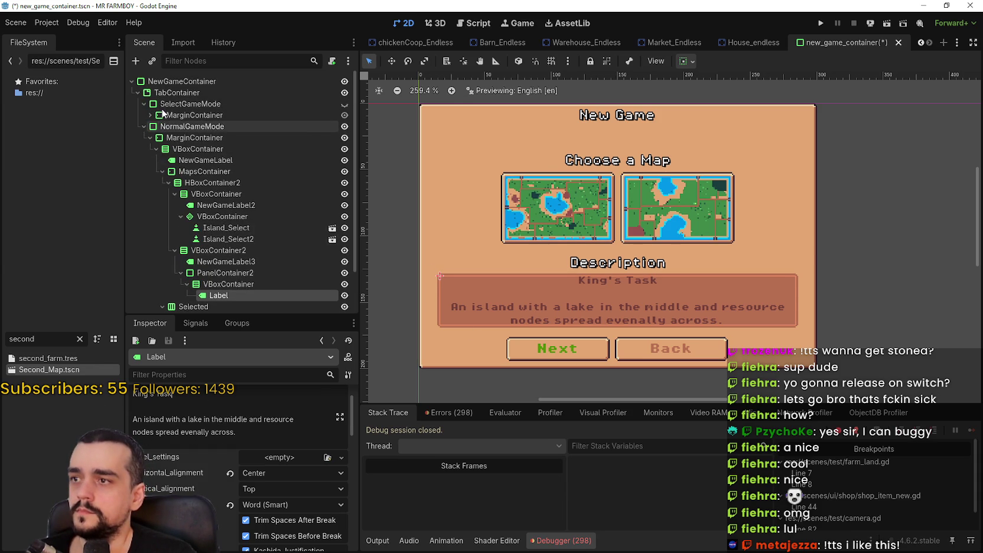
pyautogui.click(150, 116)
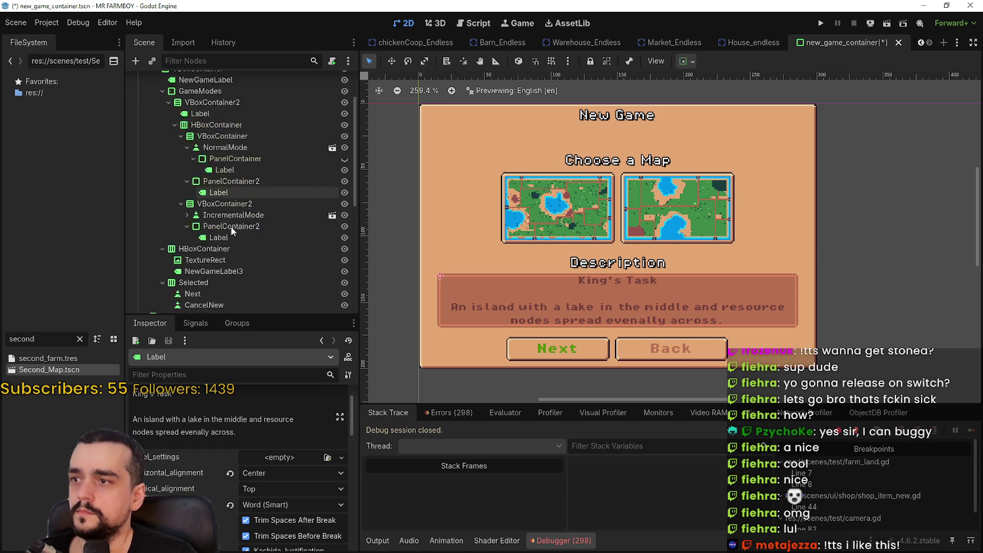
# Copy the star-marked recommendation HBoxContainer from SelectGameMode.
pyautogui.scroll(-5, 221, 252)
pyautogui.click(204, 219)
pyautogui.rightClick(201, 219)
pyautogui.click(240, 281)
pyautogui.scroll(3, 224, 209)
# Paste the recommendation row into NormalGameMode above the Selected buttons and save the scene.
pyautogui.click(145, 104)
pyautogui.click(146, 104)
pyautogui.click(145, 104)
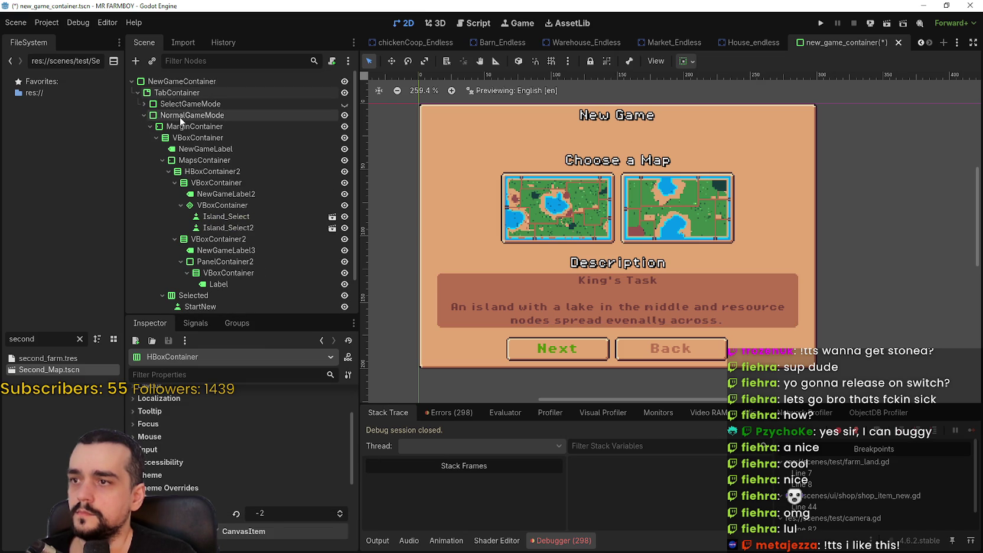
pyautogui.rightClick(179, 117)
pyautogui.click(243, 193)
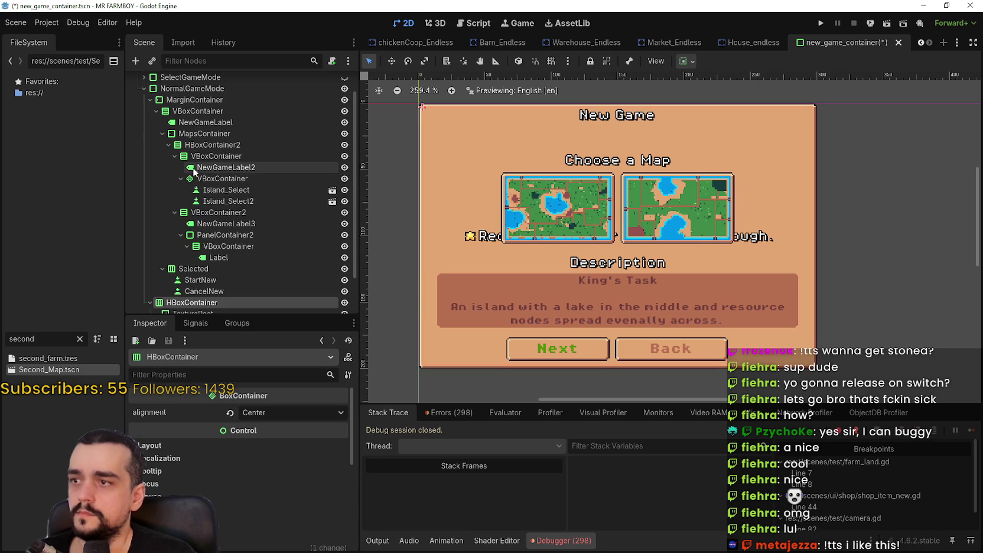
pyautogui.moveTo(200, 294); pyautogui.dragTo(203, 270)
pyautogui.scroll(-1, 690, 287)
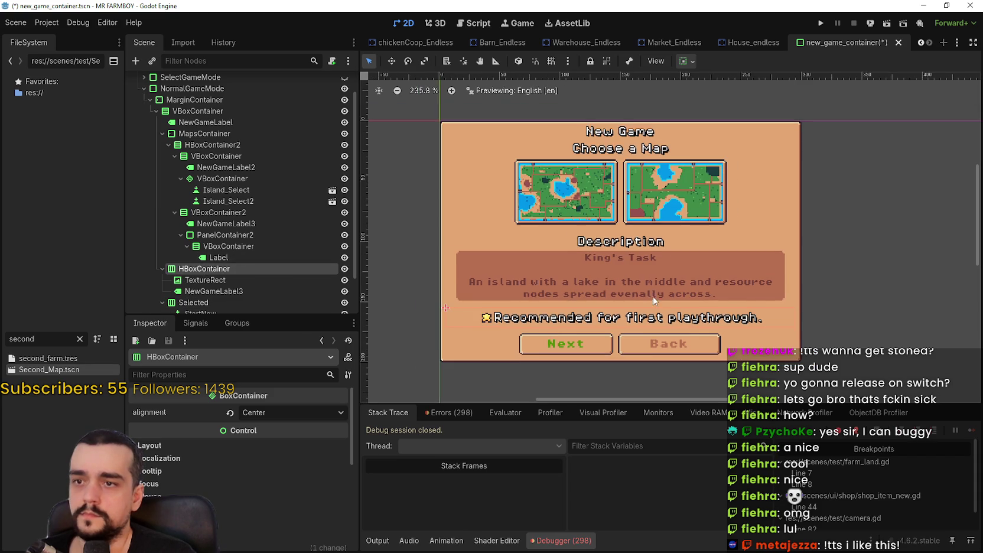
pyautogui.scroll(1, 690, 287)
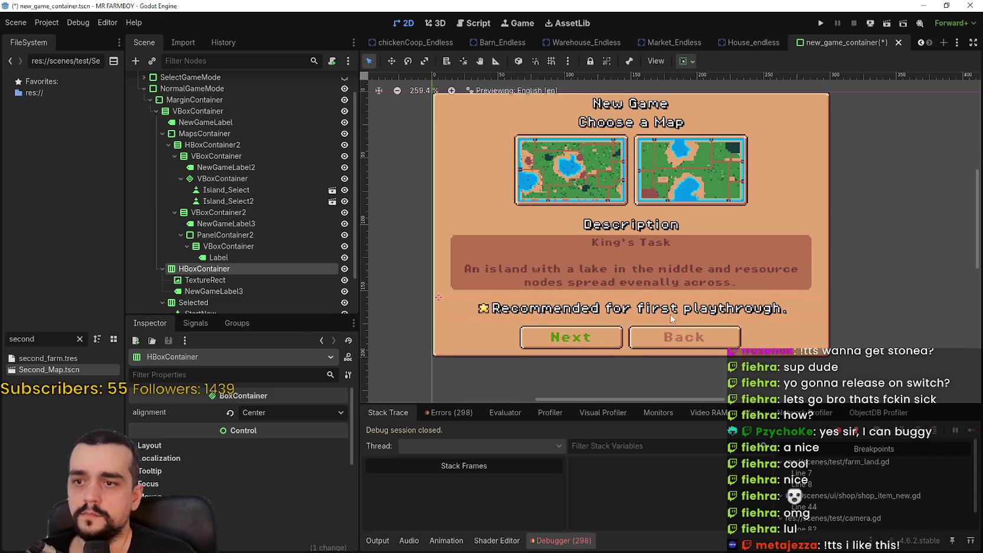
pyautogui.hotkey('ctrl', 's')
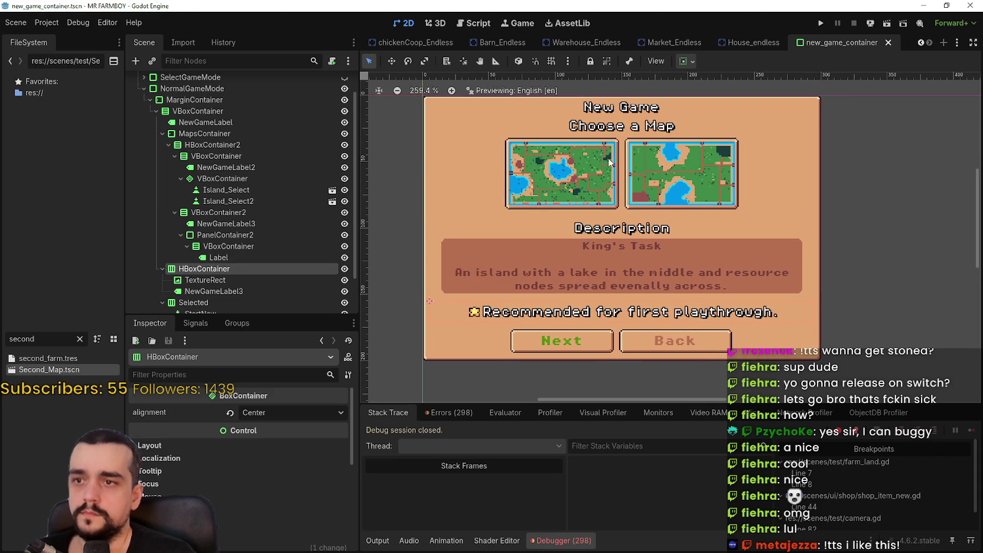
# Select the star TextureRect in the pasted recommendation row.
pyautogui.scroll(1, 622, 155)
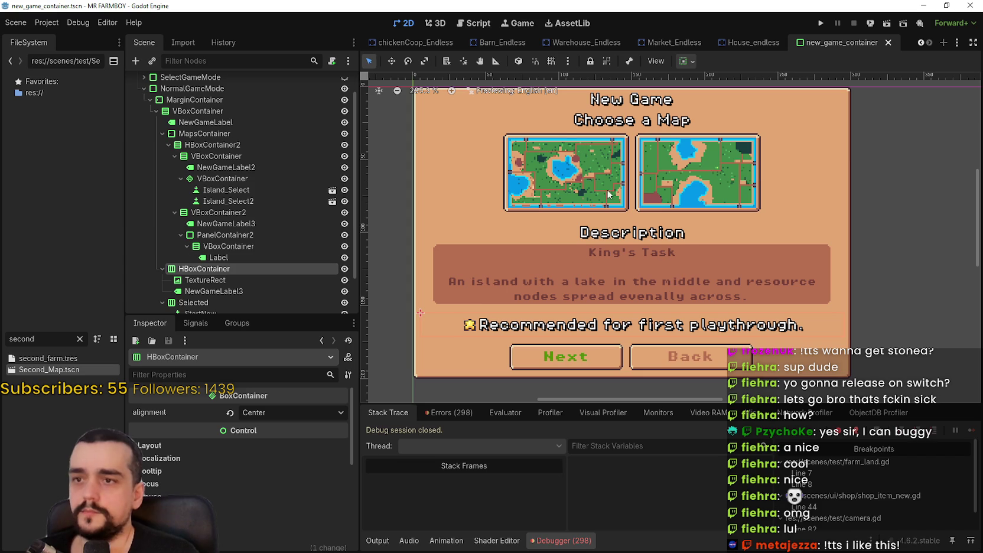
pyautogui.scroll(1, 636, 208)
pyautogui.scroll(2, 249, 263)
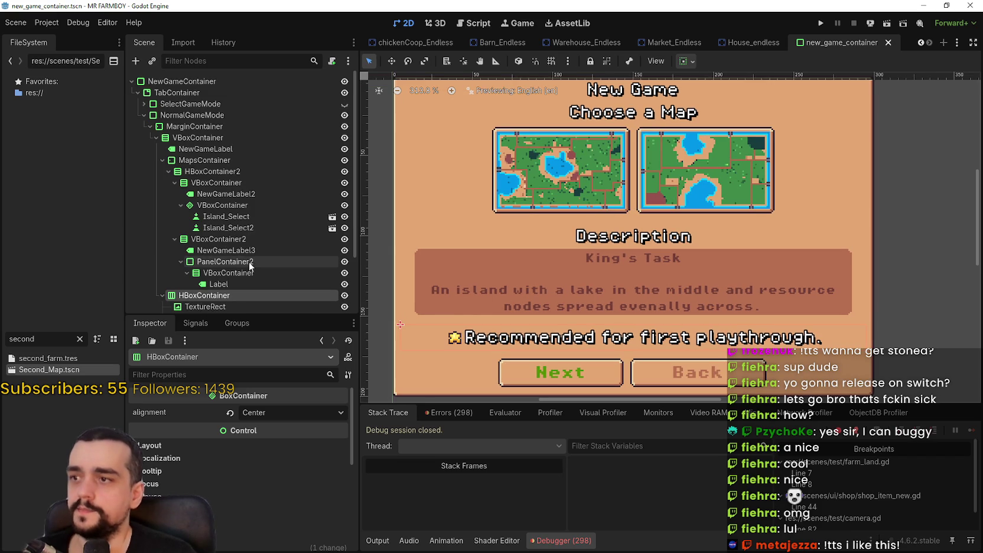
pyautogui.scroll(1, 640, 188)
pyautogui.scroll(-2, 639, 188)
pyautogui.scroll(2, 640, 188)
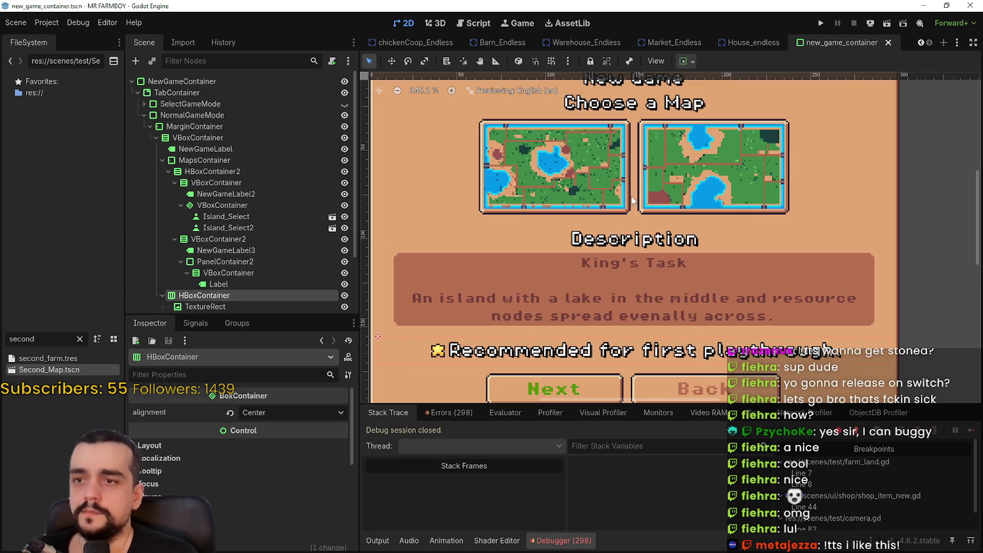
pyautogui.scroll(-2, 295, 254)
pyautogui.click(215, 250)
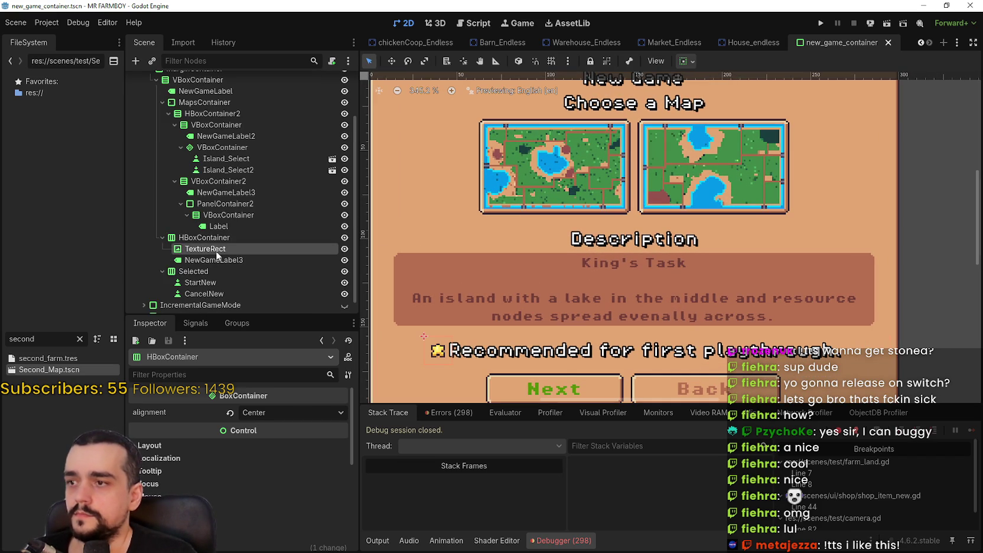
# Copy the star image and paste it onto the first island map button.
pyautogui.rightClick(215, 251)
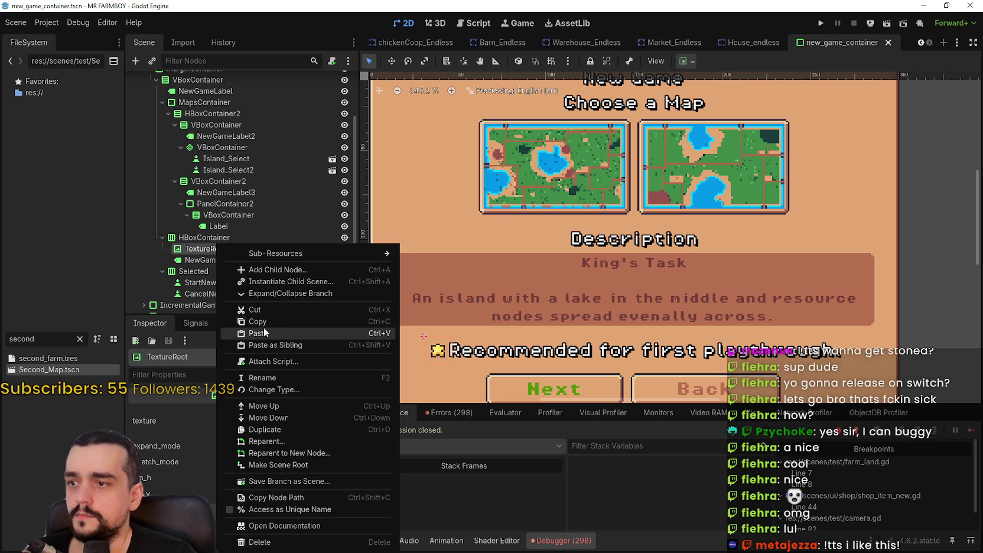
pyautogui.click(265, 322)
pyautogui.scroll(2, 275, 254)
pyautogui.scroll(1, 275, 251)
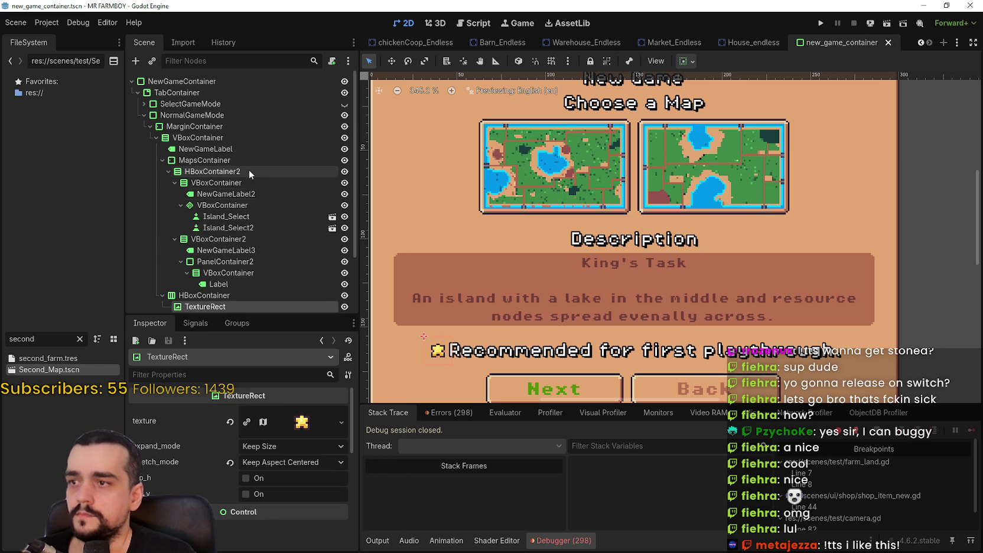
pyautogui.click(238, 216)
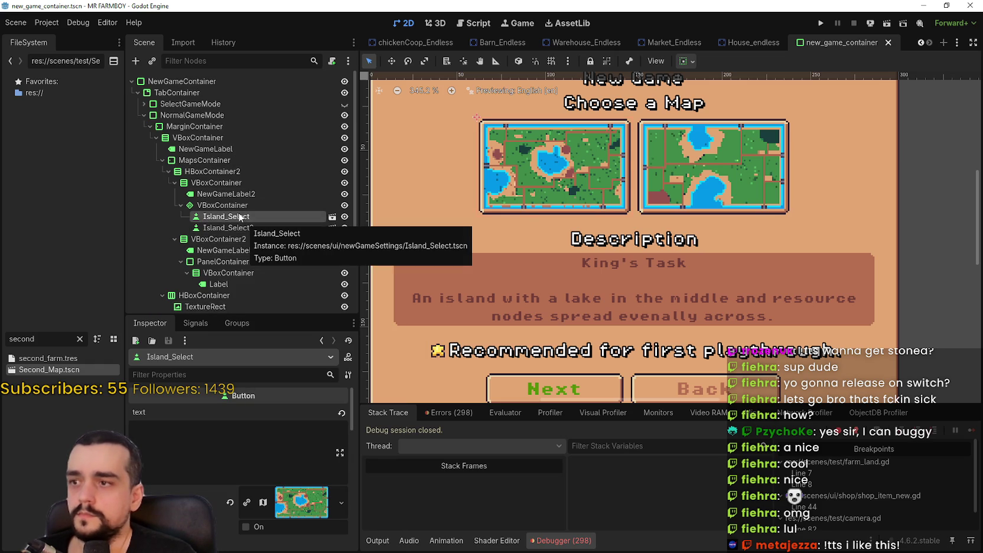
pyautogui.rightClick(242, 221)
pyautogui.click(281, 282)
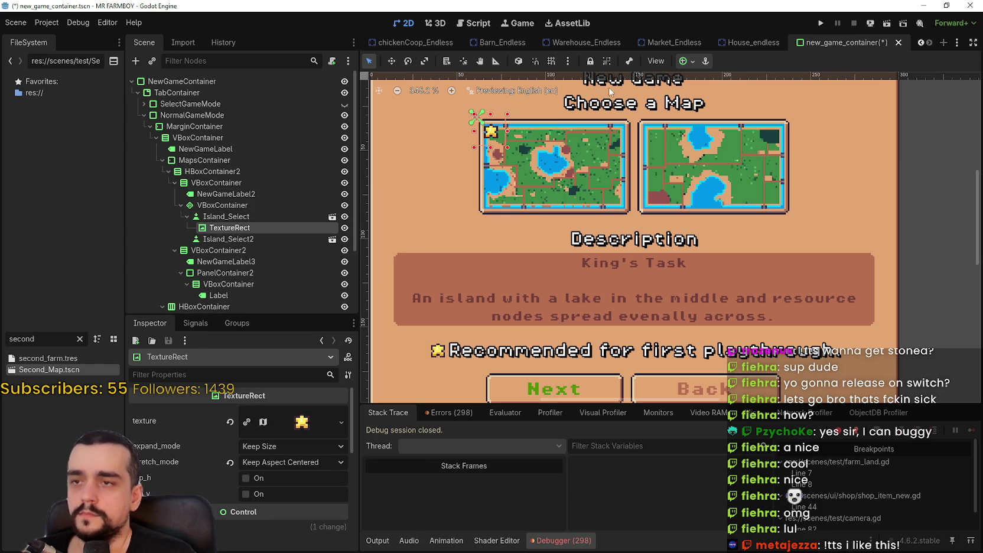
# Anchor the star to the map's bottom-right corner and nudge it one pixel right.
pyautogui.click(690, 64)
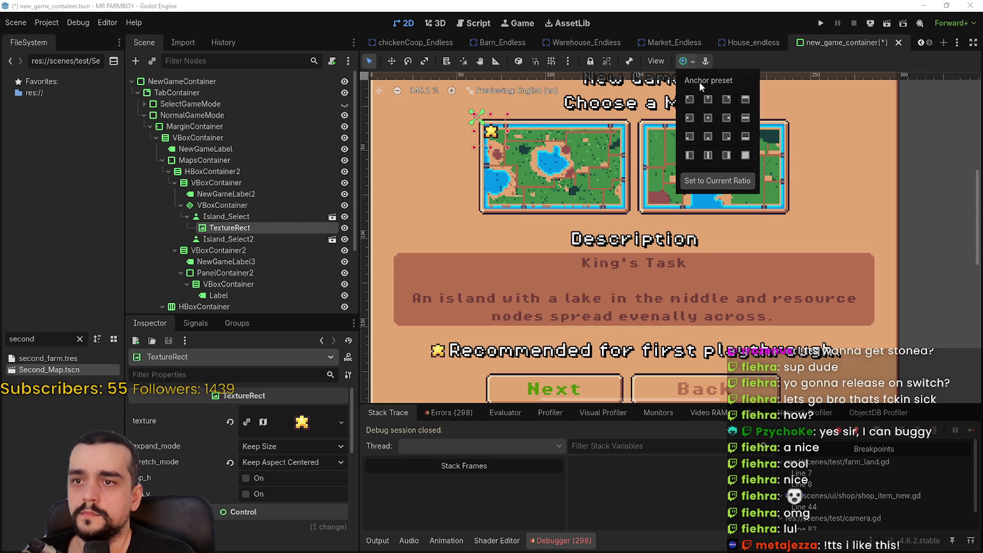
pyautogui.click(728, 135)
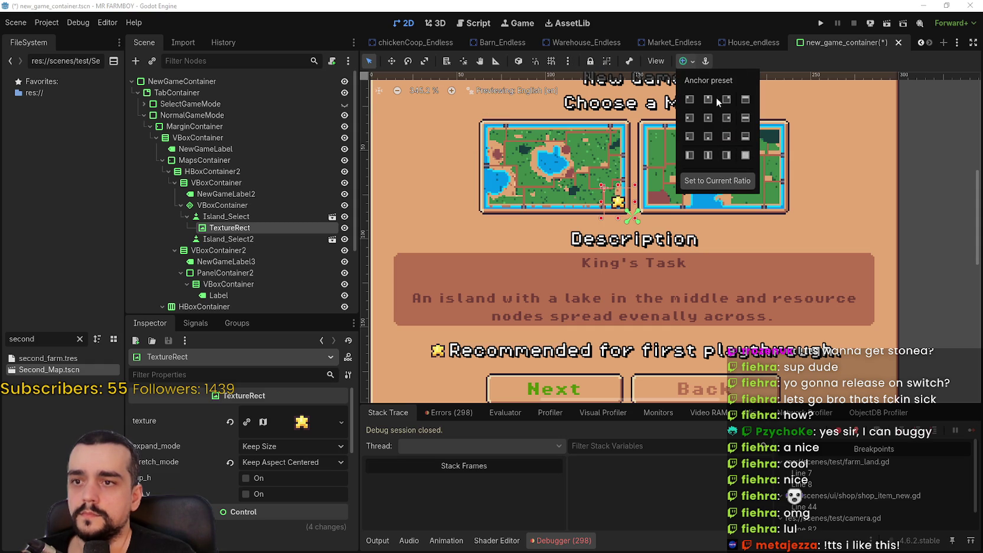
pyautogui.scroll(3, 607, 246)
pyautogui.scroll(3, 607, 246)
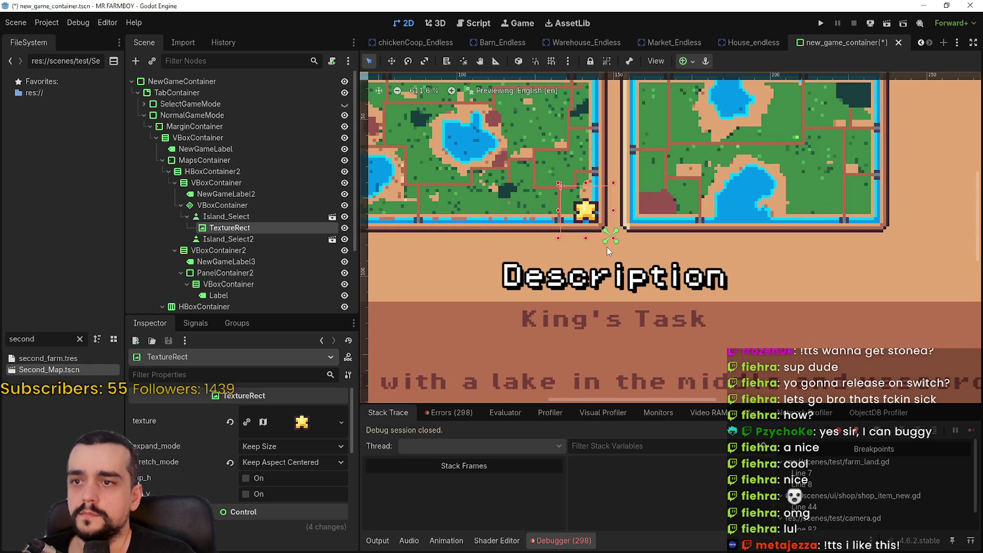
pyautogui.scroll(3, 581, 247)
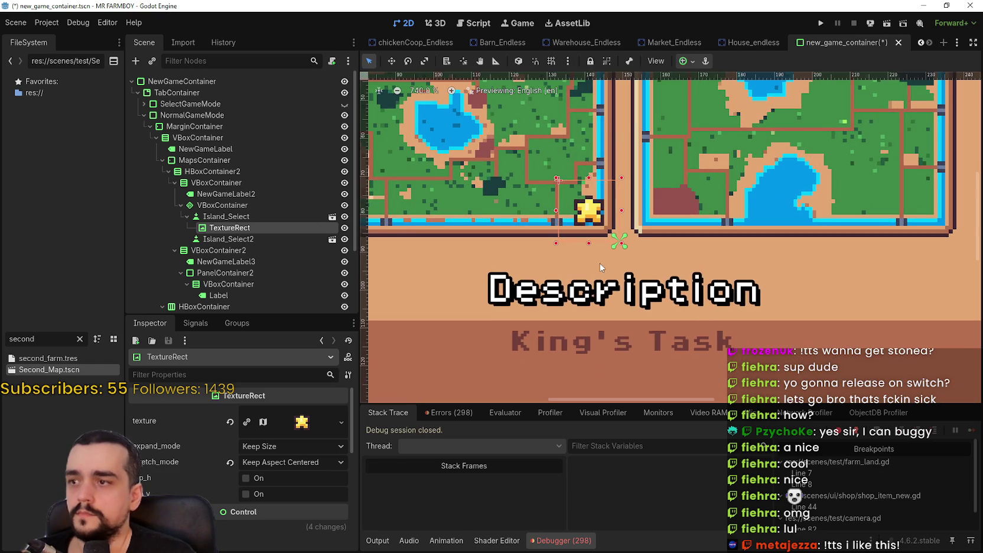
pyautogui.scroll(1, 580, 247)
pyautogui.scroll(1, 568, 201)
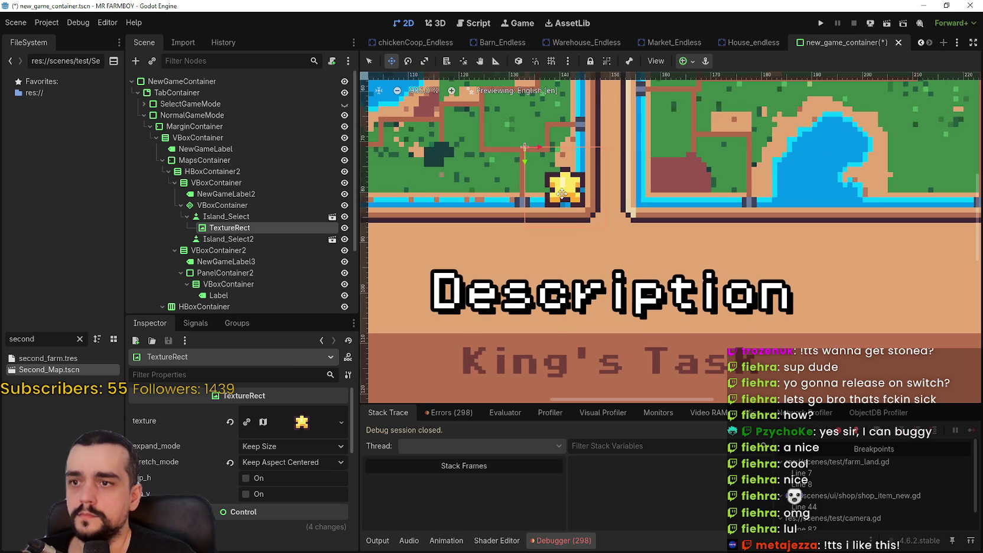
pyautogui.press('Right')
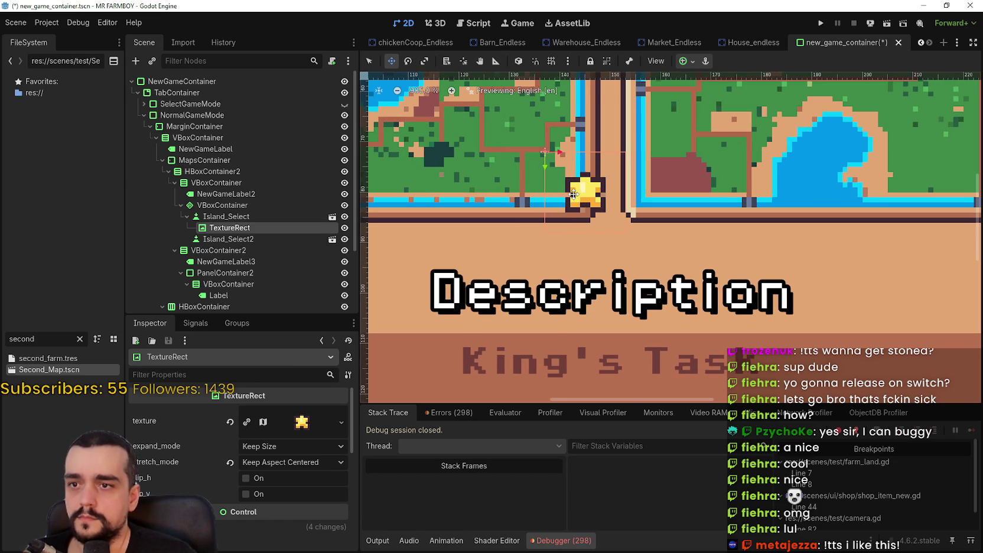
# Zoom out to view the whole panel, then save and run the game.
pyautogui.scroll(-4, 576, 193)
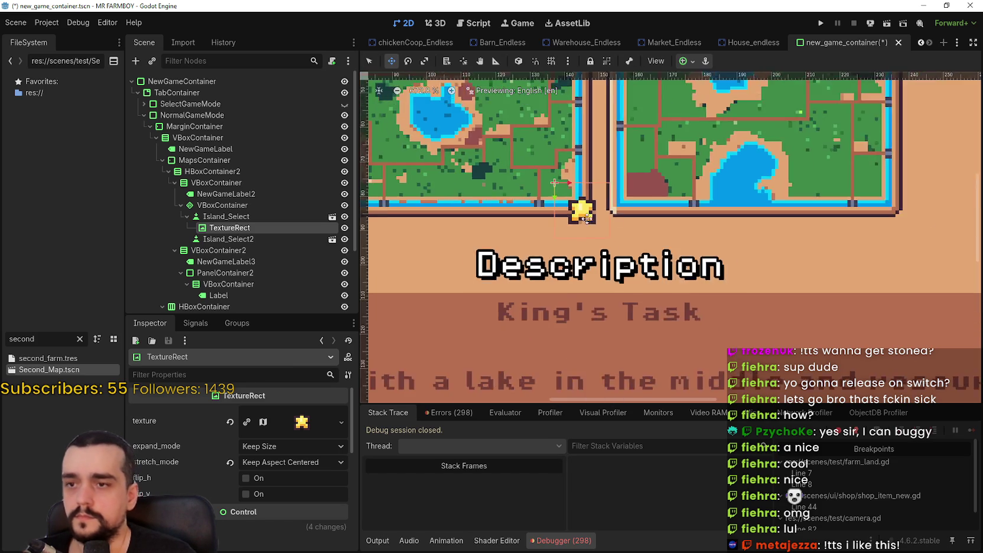
pyautogui.scroll(-5, 597, 190)
pyautogui.scroll(-2, 615, 188)
pyautogui.scroll(1, 625, 187)
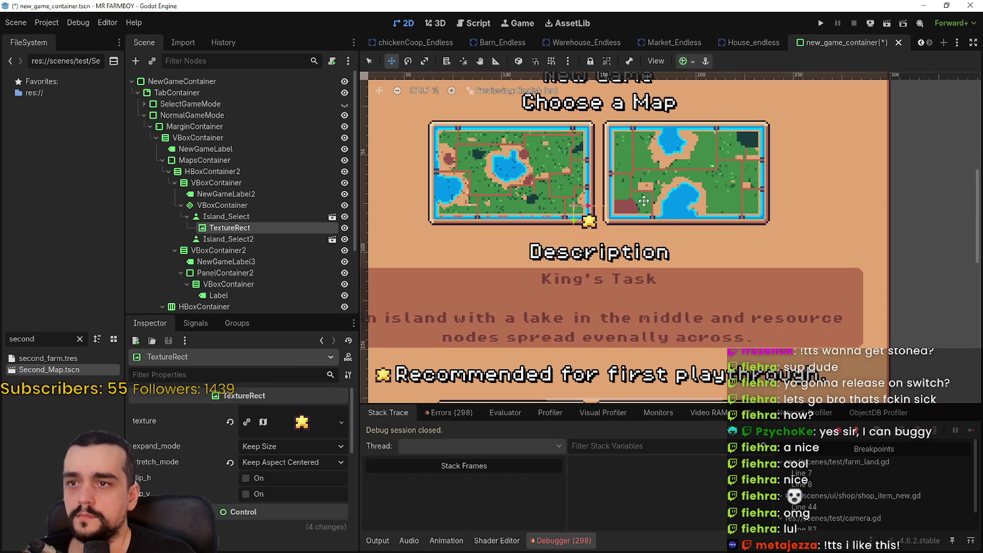
pyautogui.scroll(-1, 675, 236)
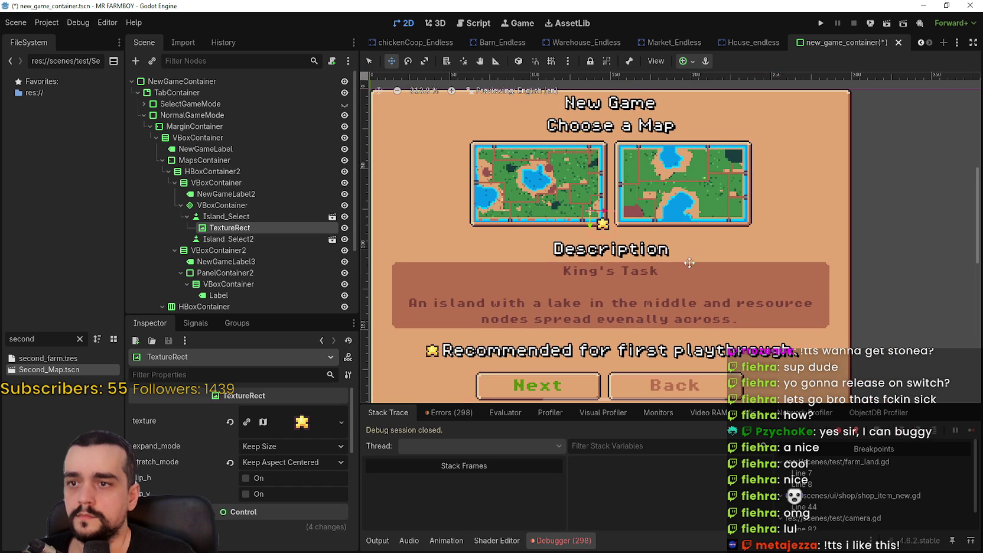
pyautogui.scroll(-1, 754, 299)
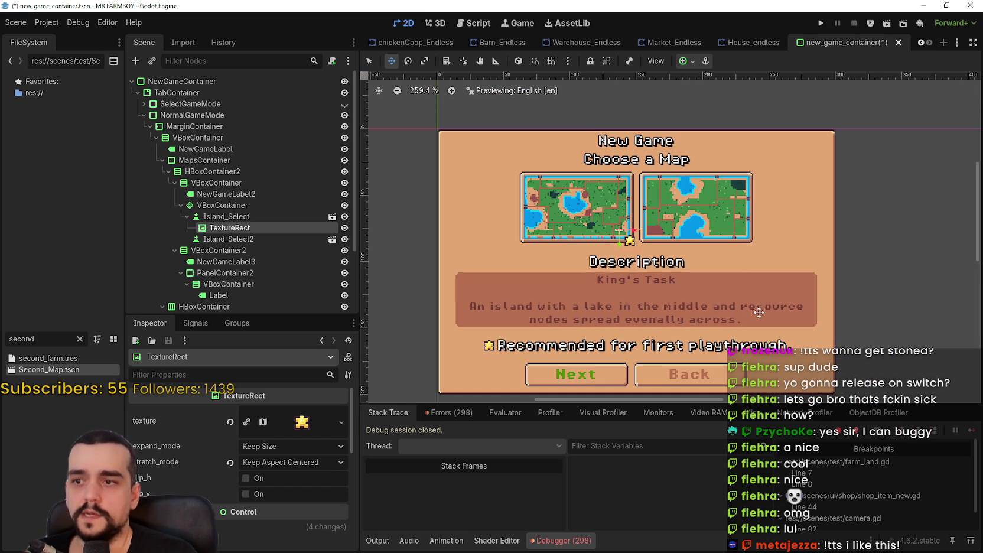
pyautogui.scroll(1, 748, 288)
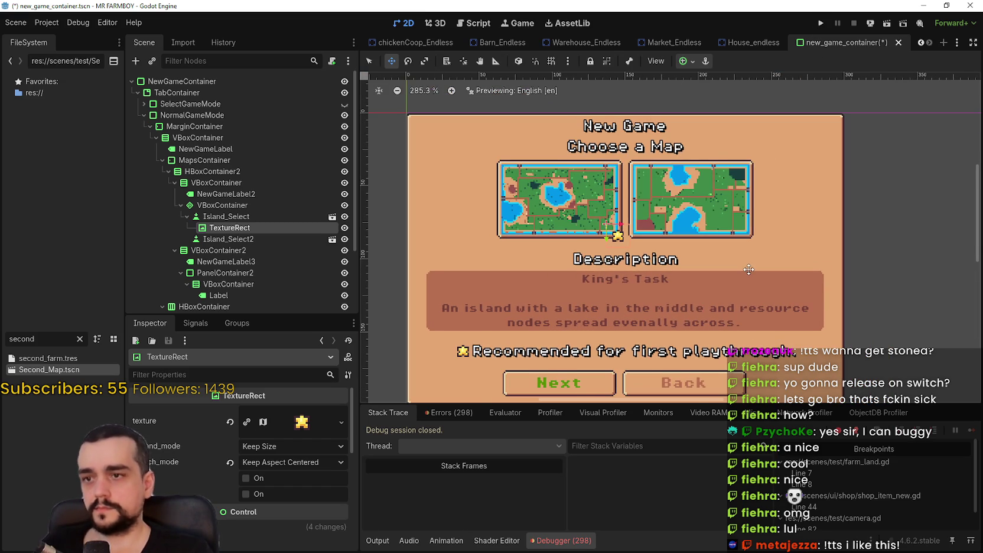
pyautogui.scroll(1, 749, 269)
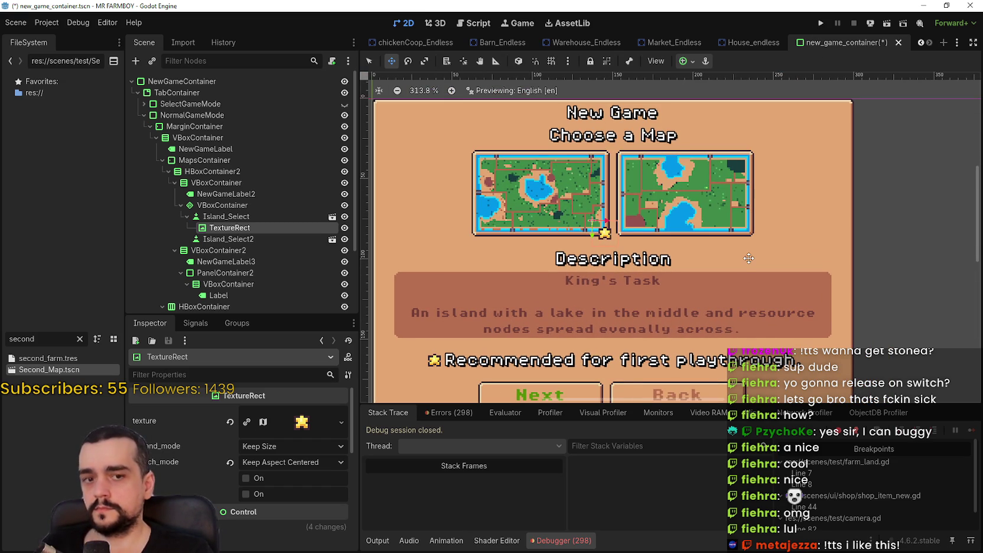
pyautogui.click(820, 22)
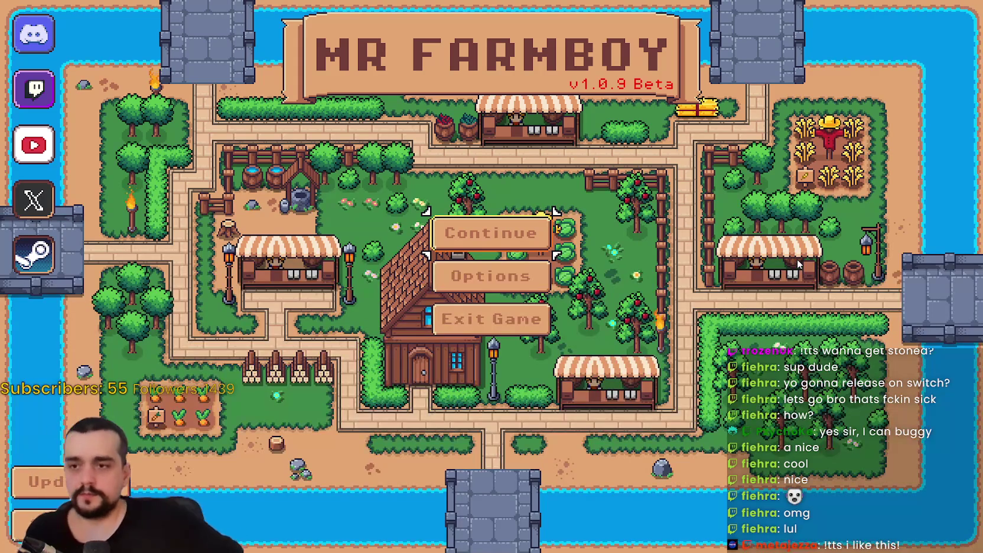
# Resume the paused game and bring its window in front of the shrunken editor.
pyautogui.press('Return')
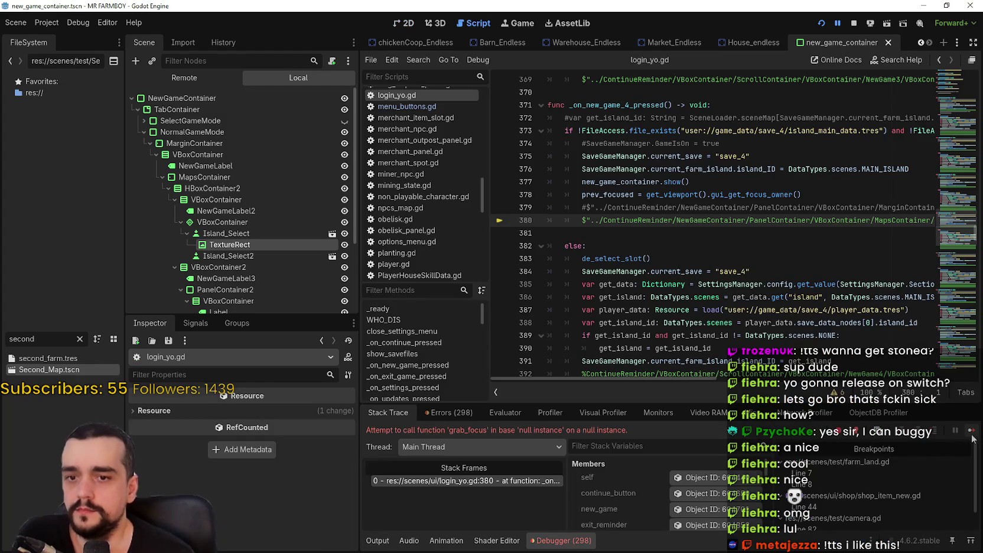
pyautogui.click(972, 433)
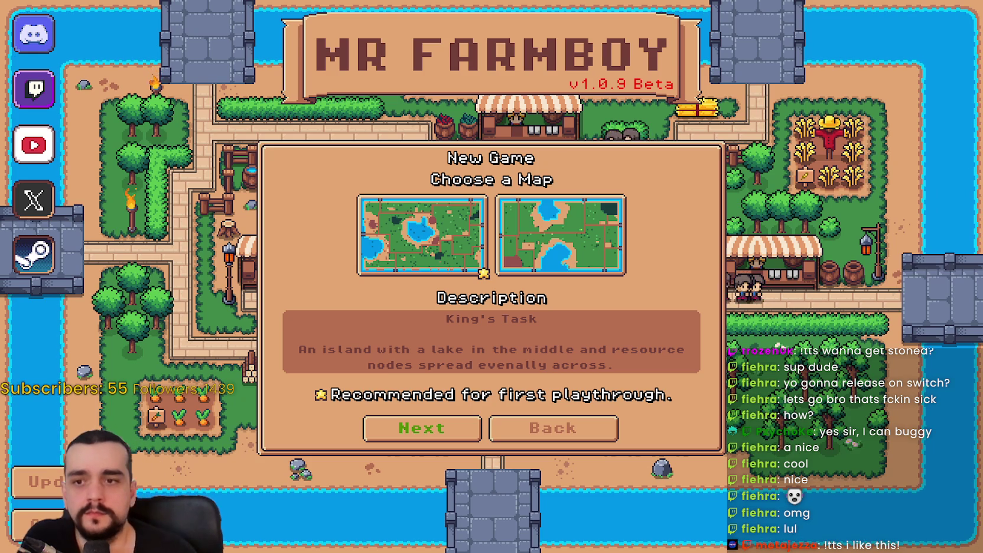
pyautogui.hotkey('alt', 'Tab')
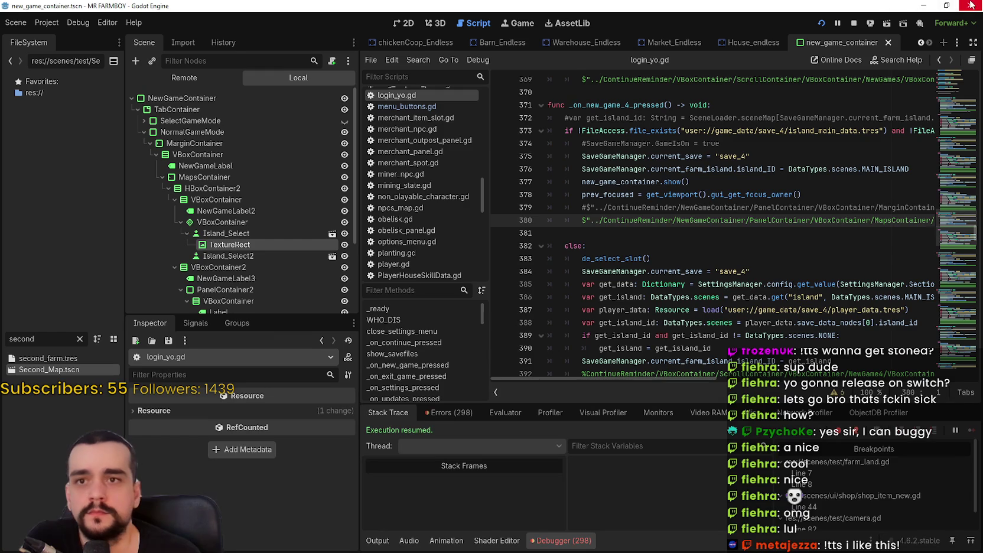
pyautogui.click(957, 5)
pyautogui.hotkey('alt', 'Tab')
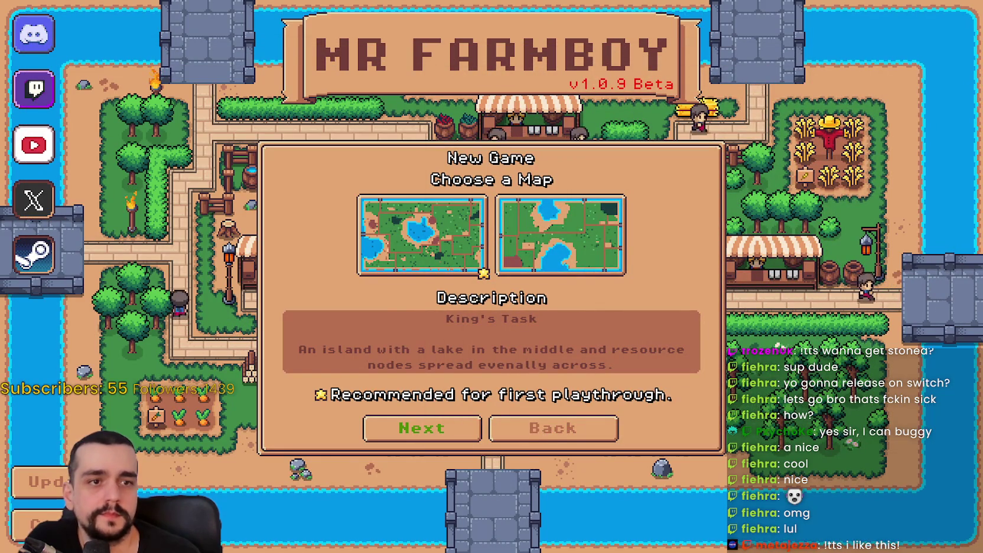
# Return to Game Modes, focus Normal Mode and advance to Choose a Map.
pyautogui.press('Return')
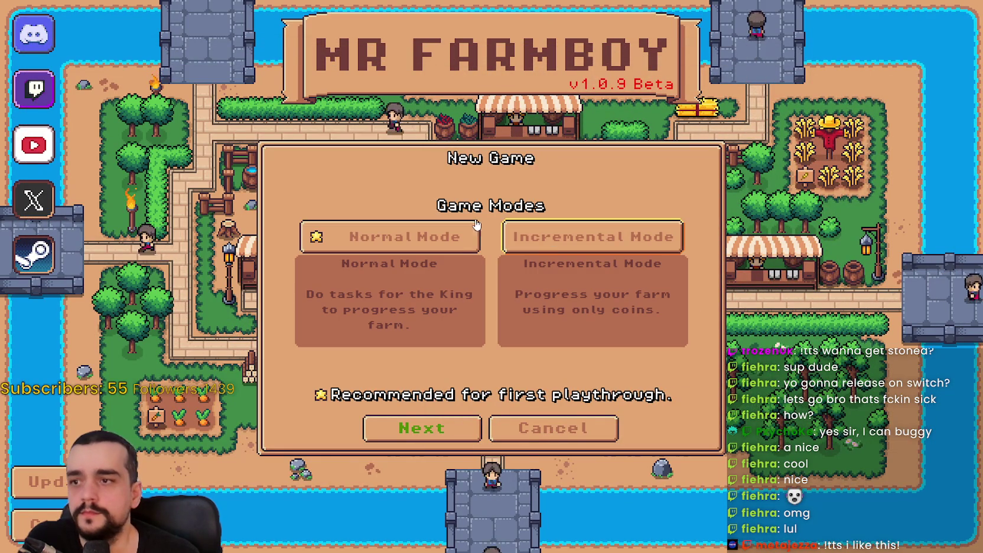
pyautogui.press('Tab')
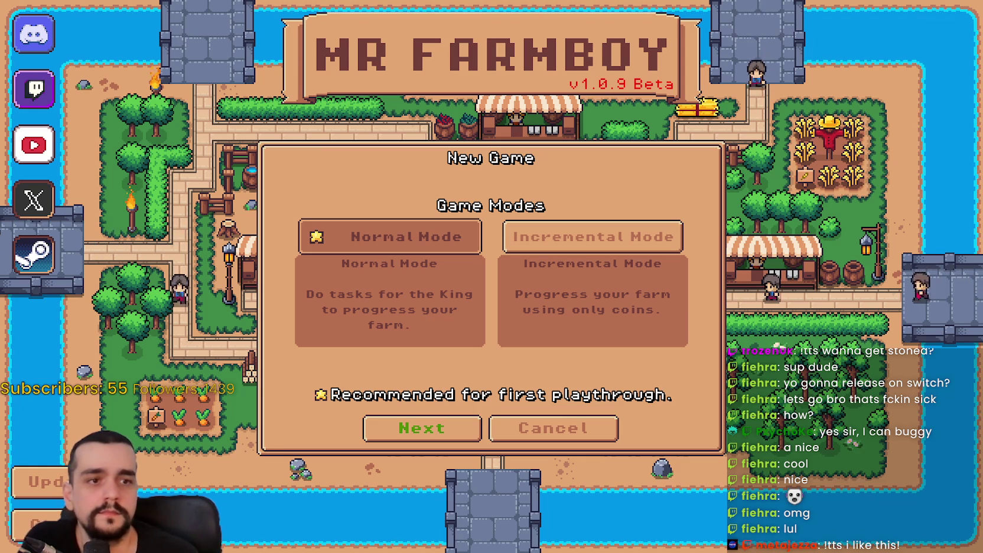
pyautogui.press('Return')
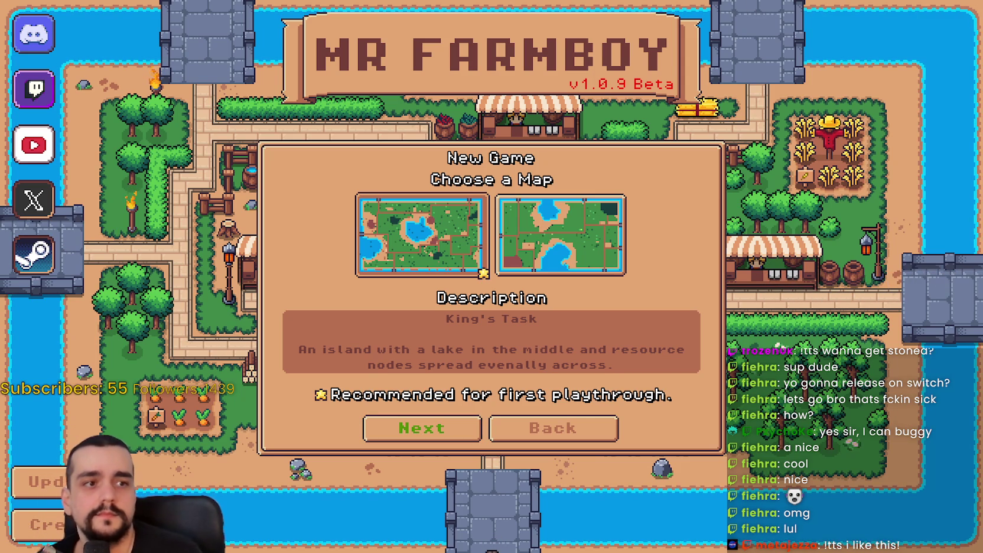
# Switch back and forth between the Game Modes and Choose a Map pages to compare them.
pyautogui.press('Return')
pyautogui.press('Escape')
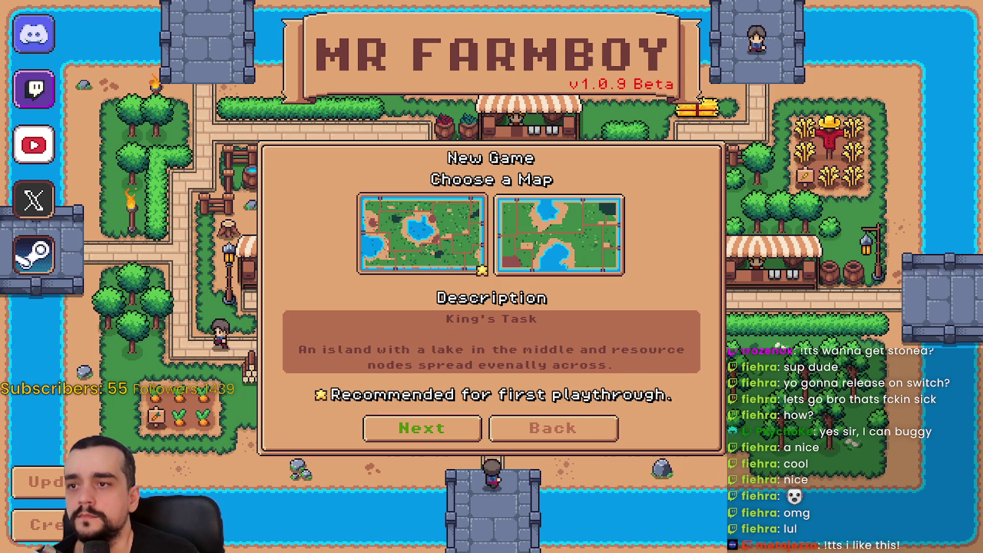
pyautogui.press('Return')
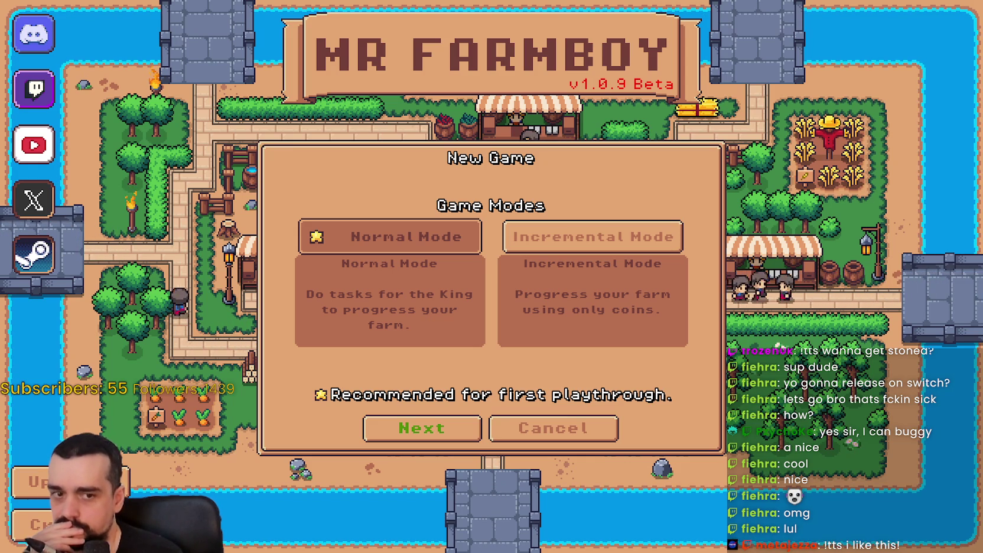
pyautogui.press('Return')
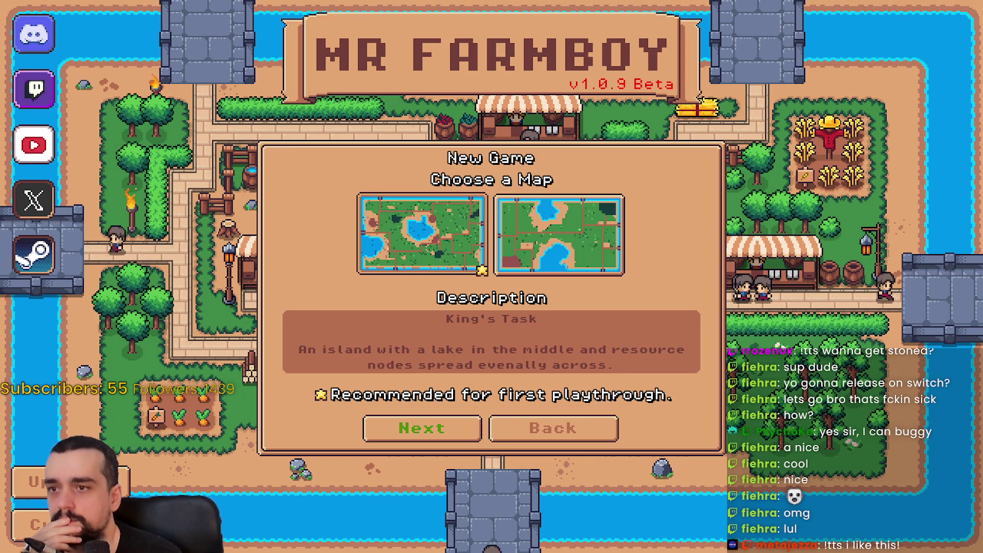
pyautogui.press('Escape')
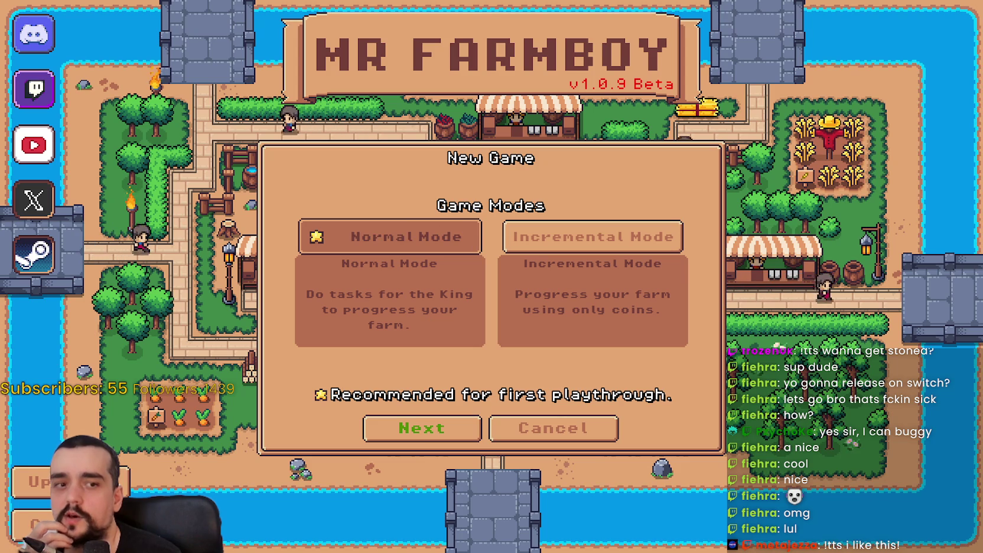
pyautogui.press('Return')
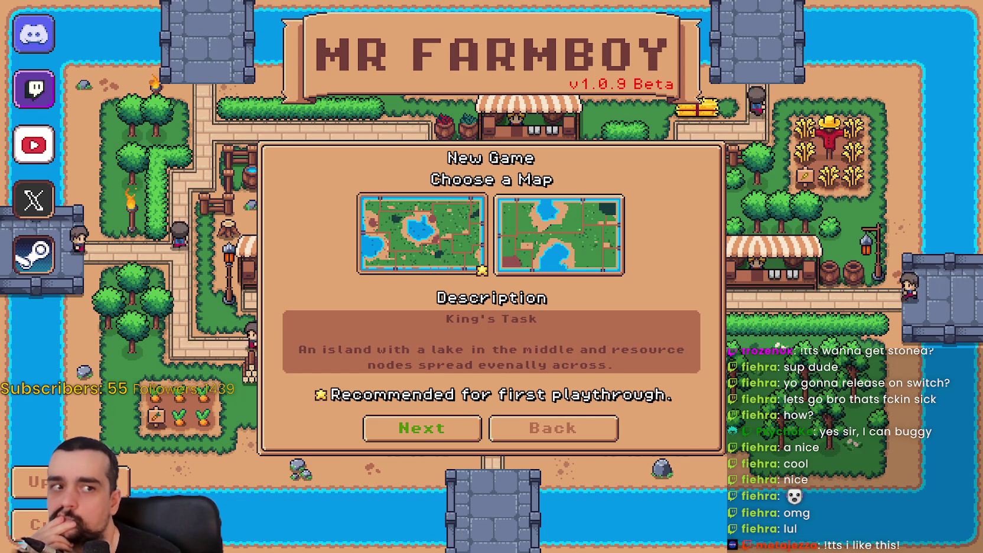
pyautogui.press('Escape')
pyautogui.press('Return')
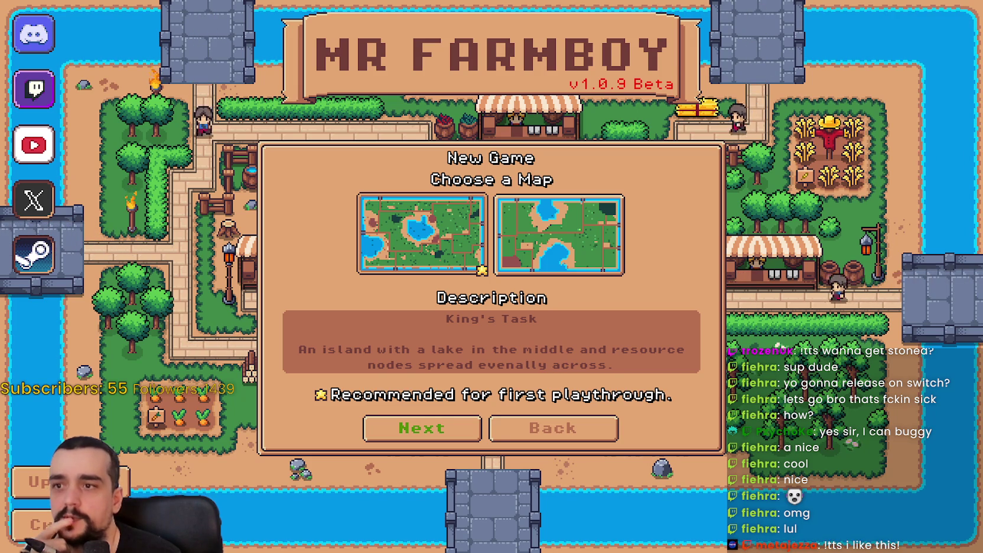
pyautogui.press('Escape')
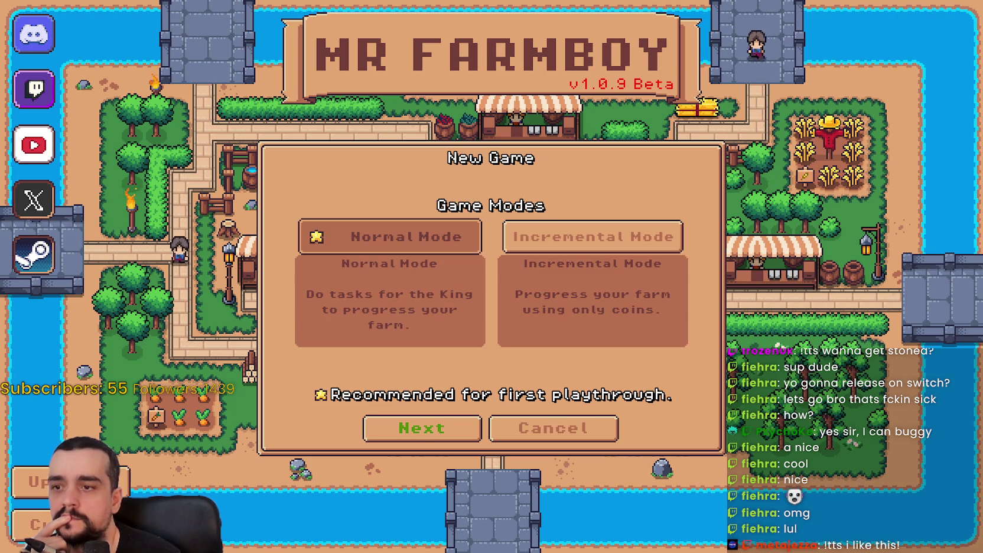
pyautogui.press('Return')
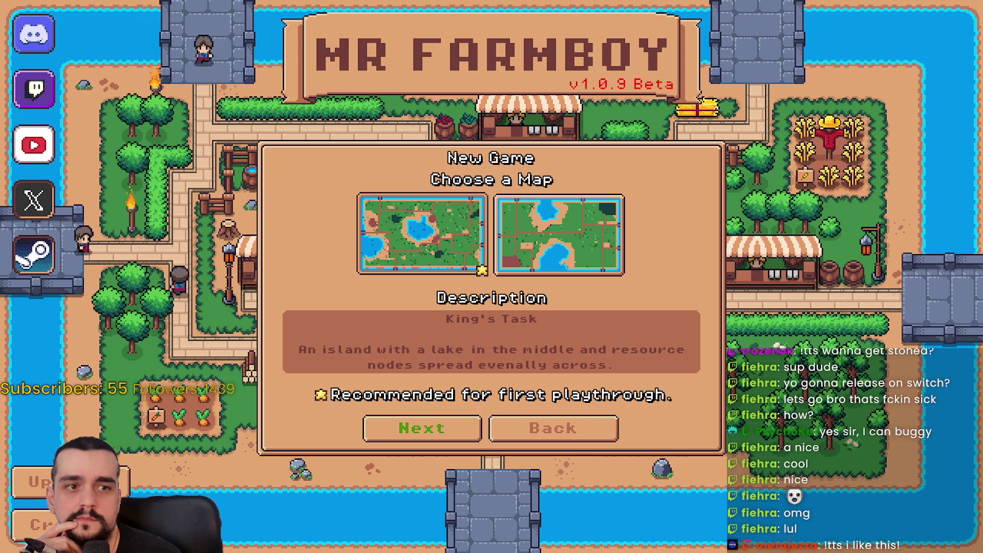
pyautogui.press('Escape')
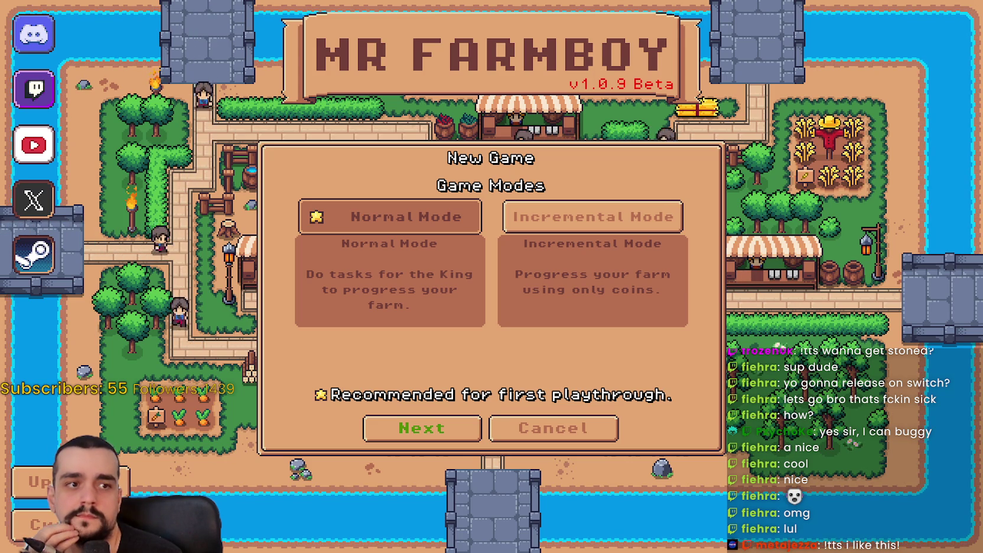
pyautogui.click(421, 428)
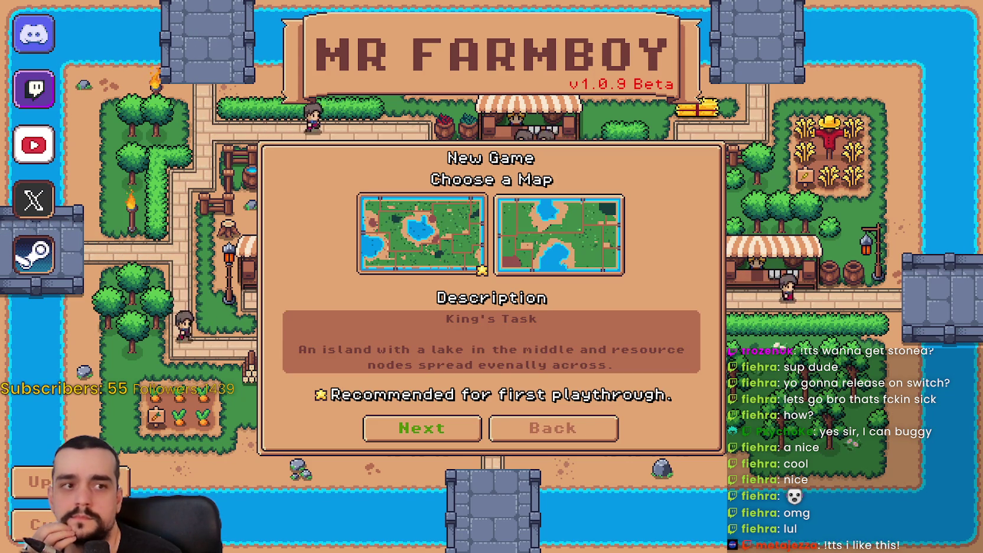
pyautogui.click(553, 428)
pyautogui.click(422, 428)
pyautogui.click(553, 427)
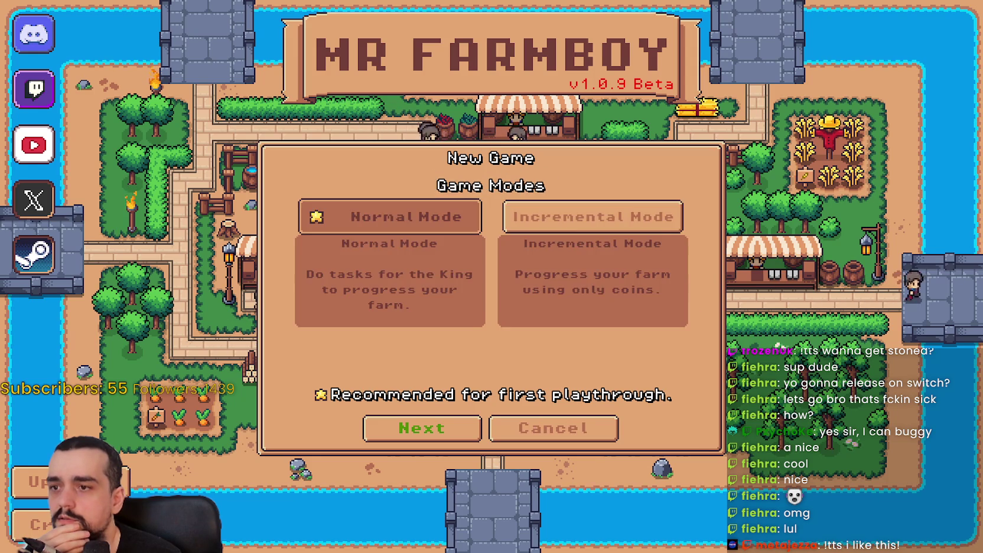
pyautogui.click(422, 427)
pyautogui.click(563, 524)
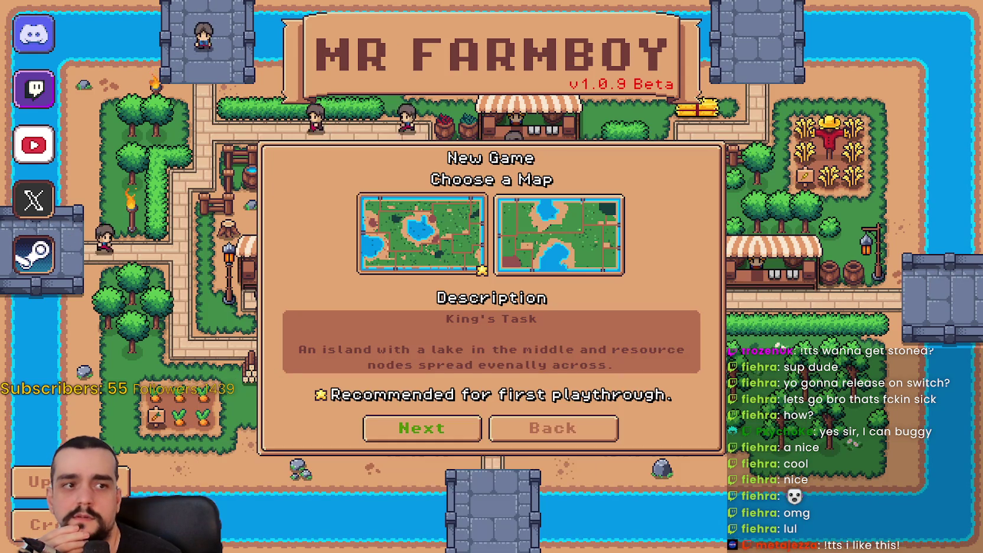
pyautogui.click(553, 428)
pyautogui.click(413, 427)
pyautogui.click(553, 428)
pyautogui.click(422, 428)
pyautogui.click(553, 428)
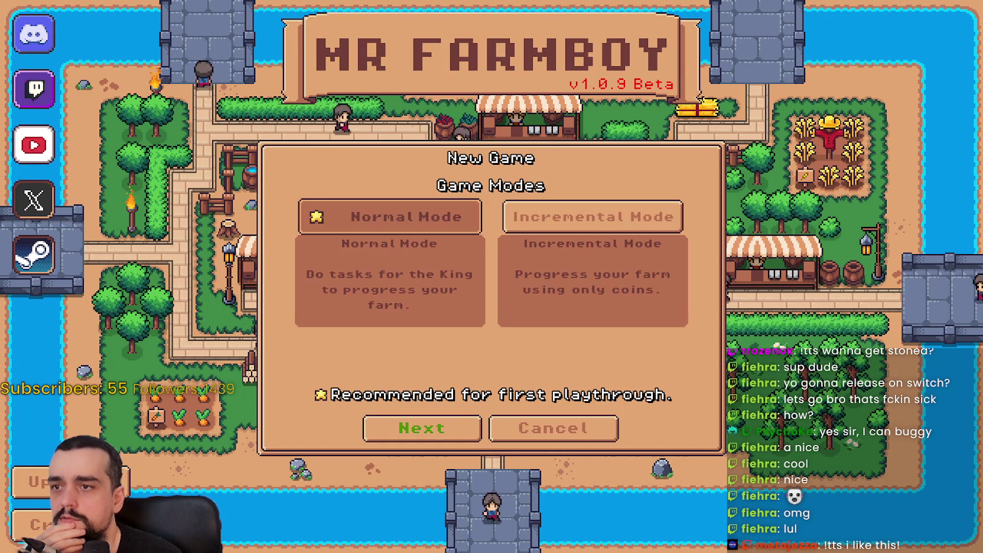
pyautogui.click(422, 428)
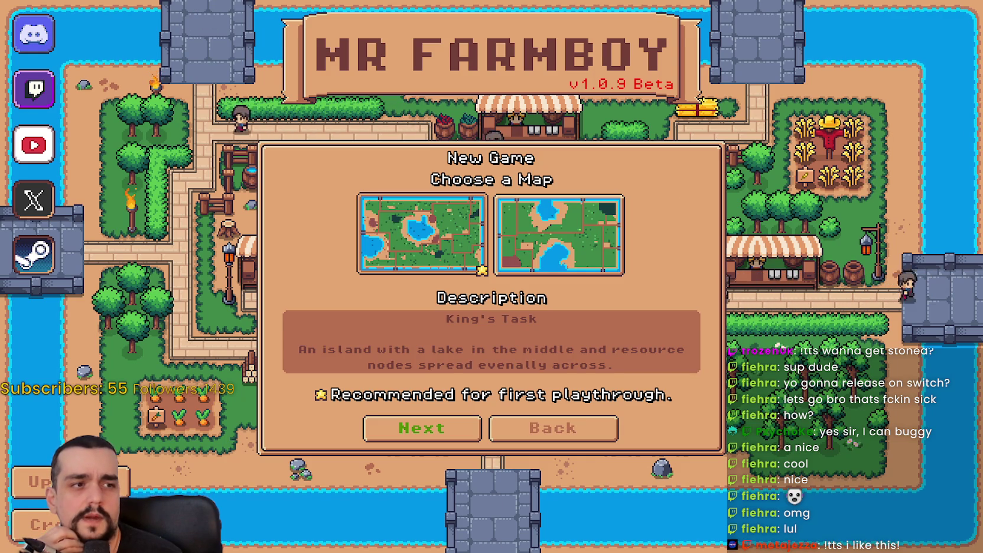
pyautogui.press('Return')
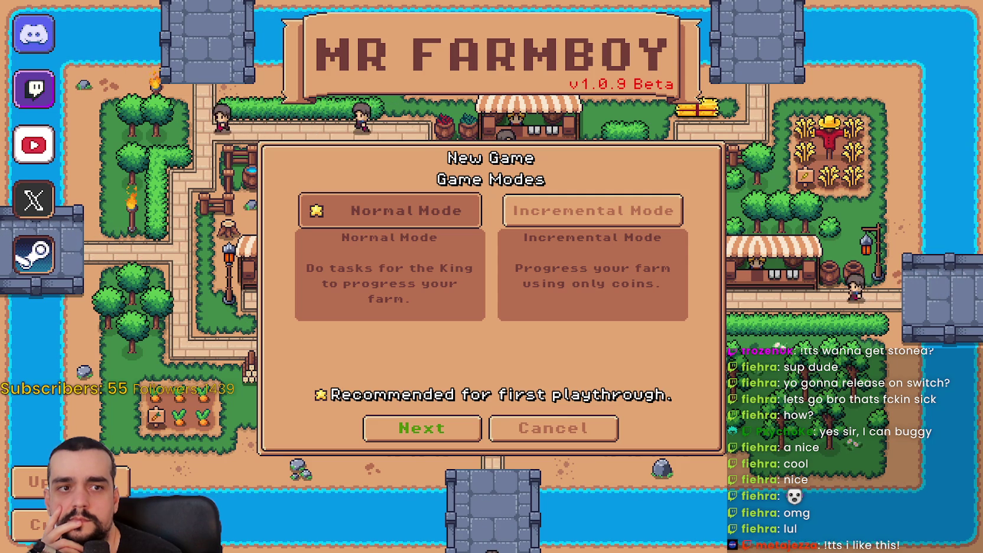
# Step between the game-mode and map-choice pages, end on Choose a Map, then return to the editor.
pyautogui.press('Return')
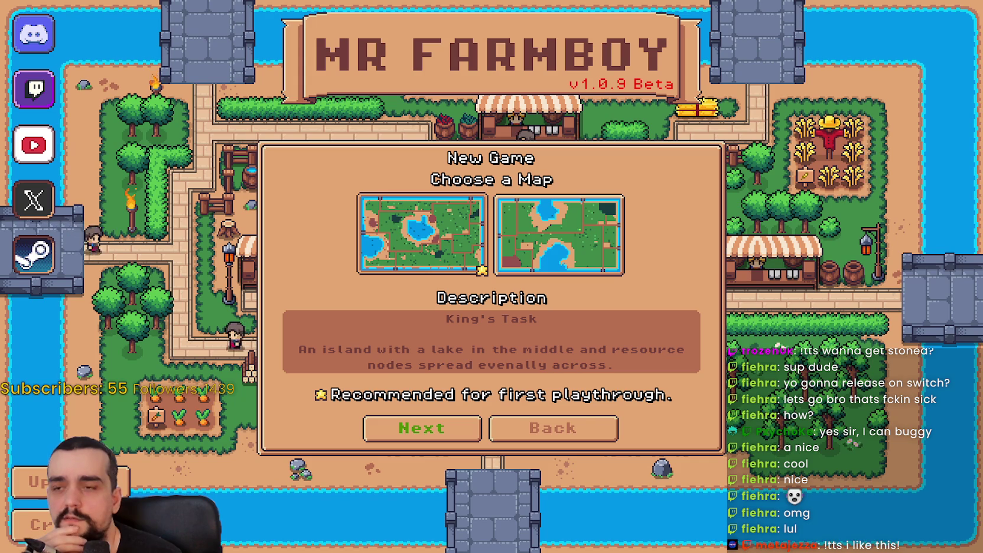
pyautogui.press('Return')
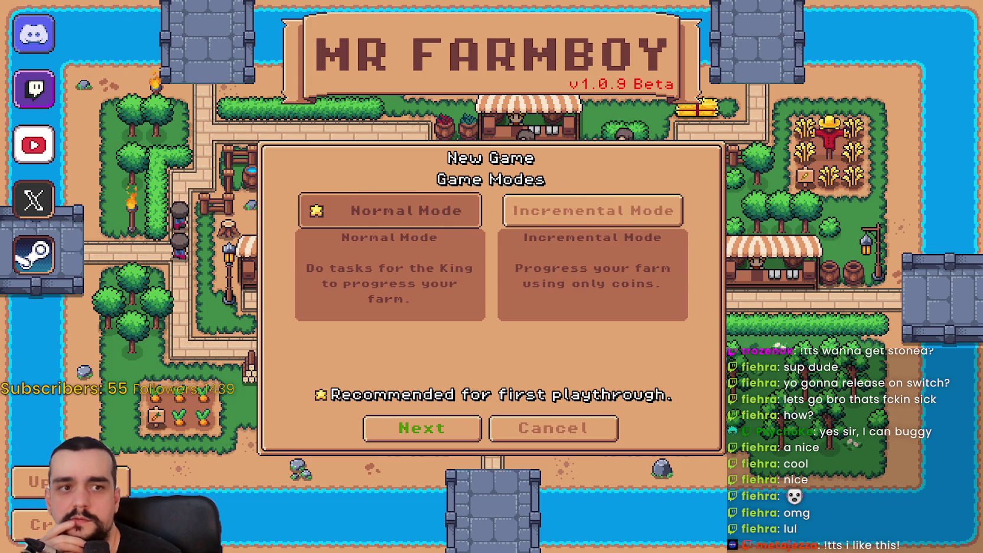
pyautogui.press('Return')
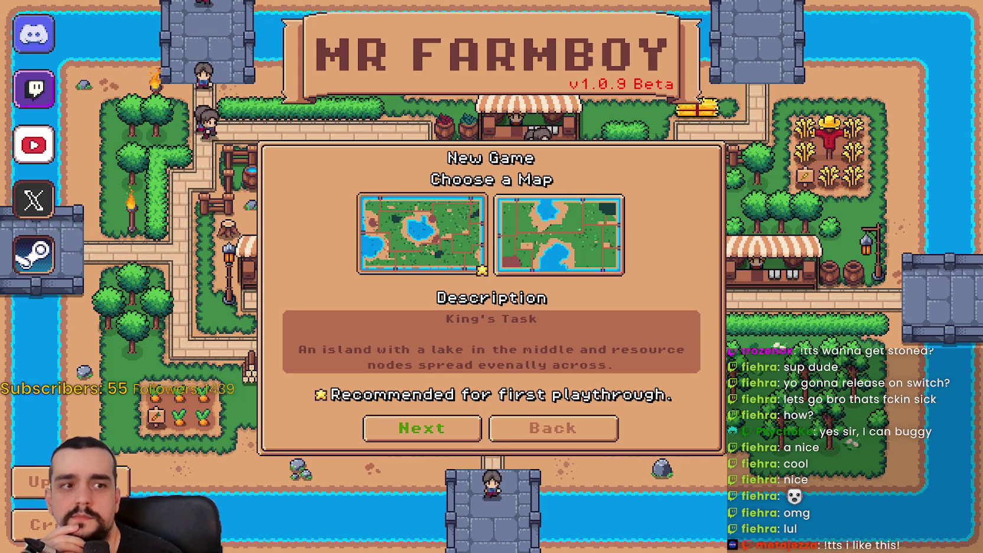
pyautogui.press('Escape')
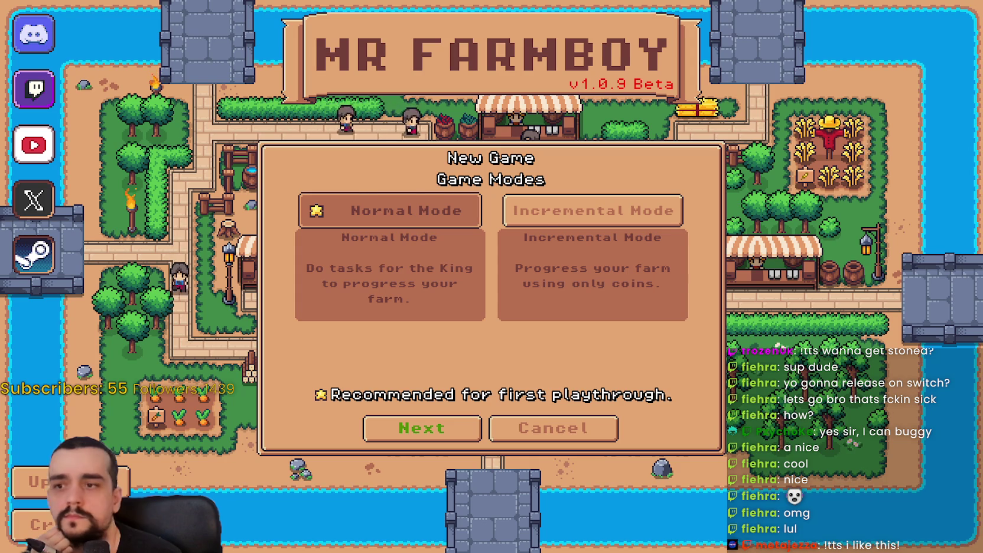
pyautogui.press('Return')
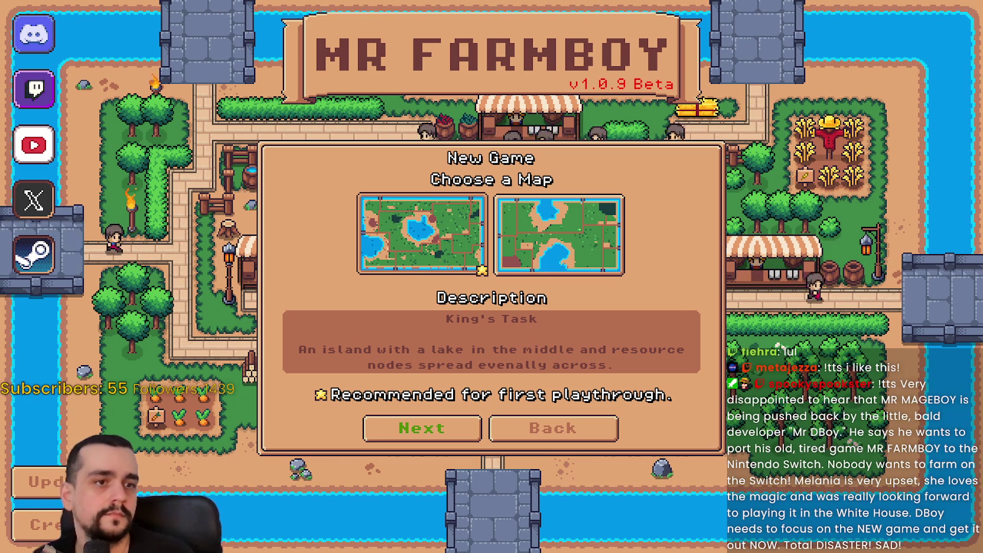
pyautogui.hotkey('alt', 'Tab')
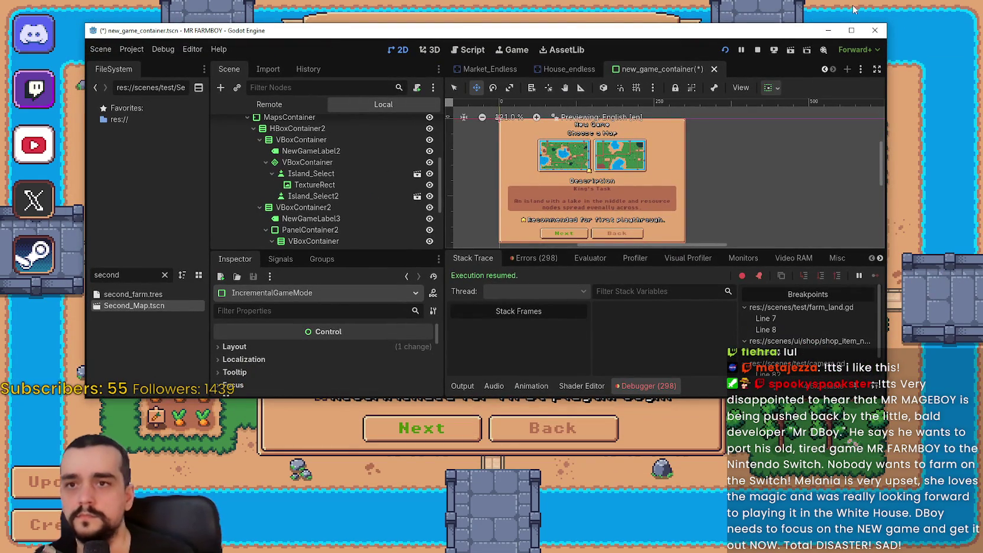
# Maximize the Godot editor window and adjust the 2D view.
pyautogui.click(851, 29)
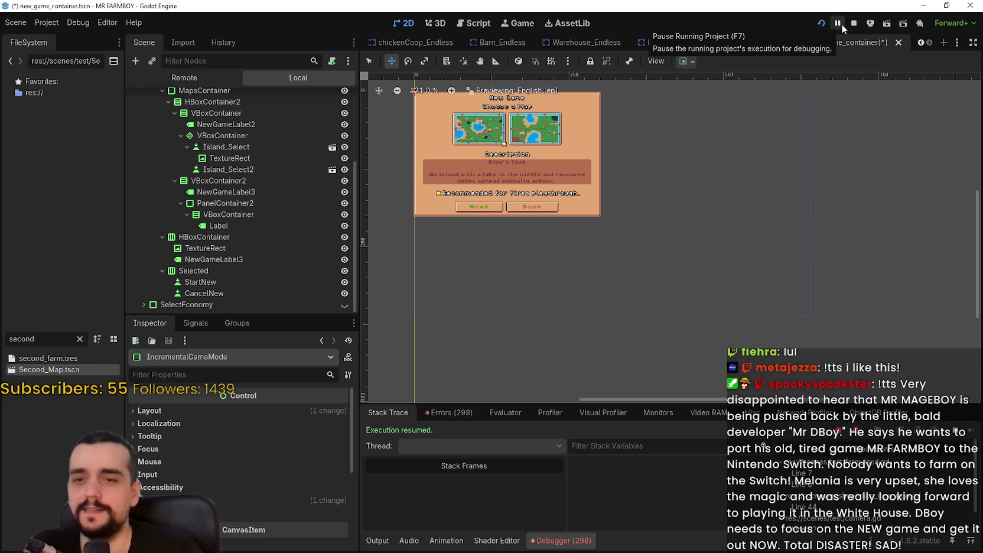
pyautogui.scroll(3, 667, 240)
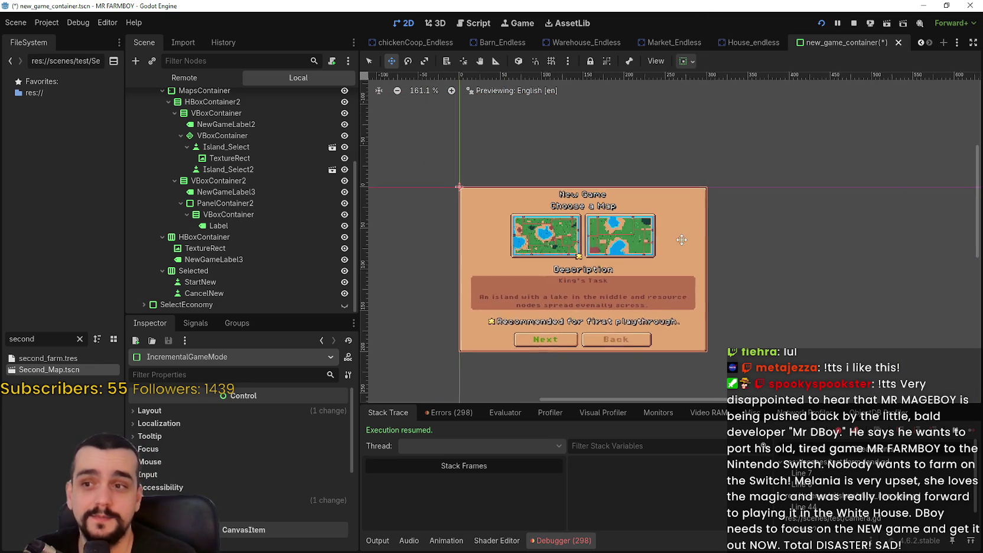
pyautogui.hscroll(-3, 667, 240)
pyautogui.scroll(5, 237, 205)
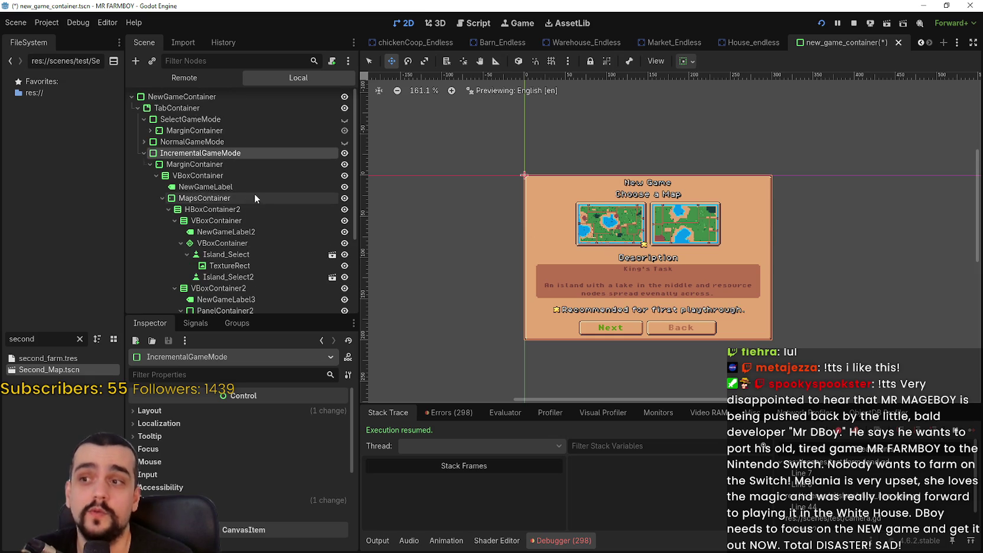
# Expand IncrementalGameMode > MarginContainer and select the star TextureRect under Island_Select.
pyautogui.click(143, 154)
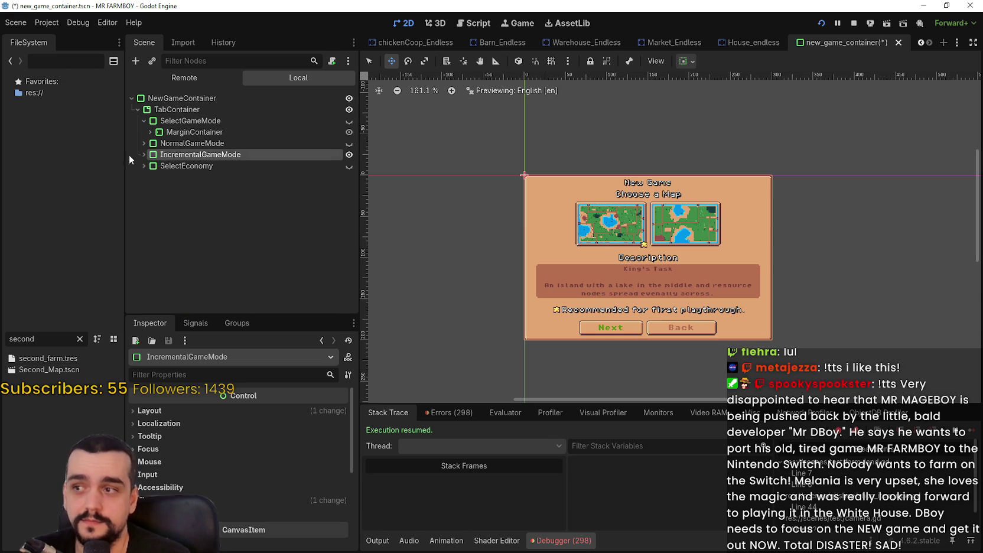
pyautogui.click(143, 154)
pyautogui.click(150, 167)
pyautogui.click(150, 166)
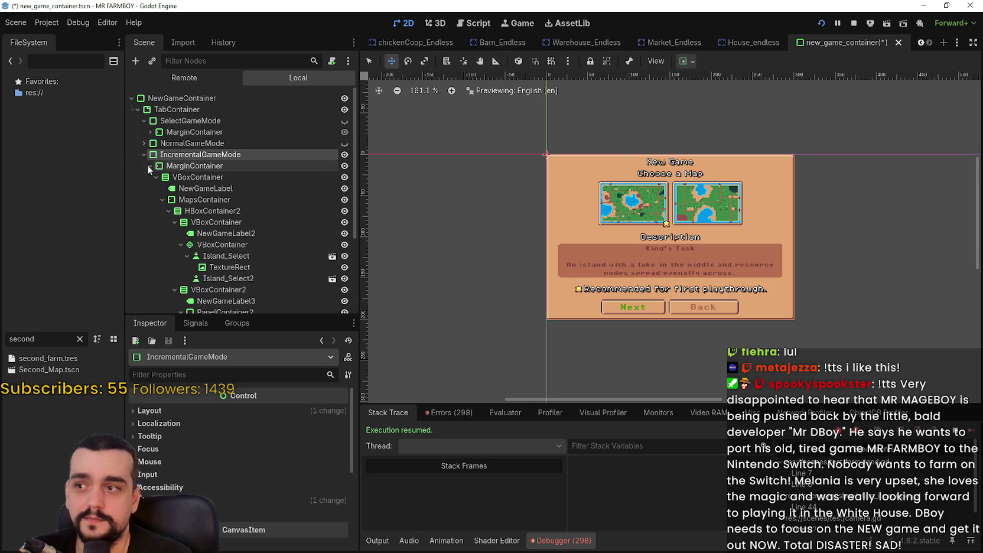
pyautogui.scroll(-2, 236, 189)
pyautogui.click(256, 202)
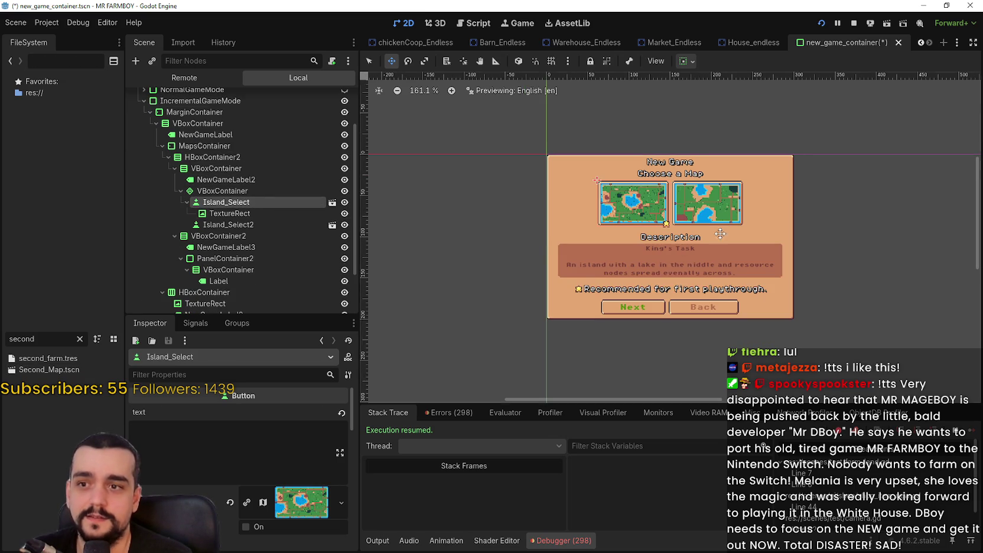
pyautogui.scroll(2, 718, 222)
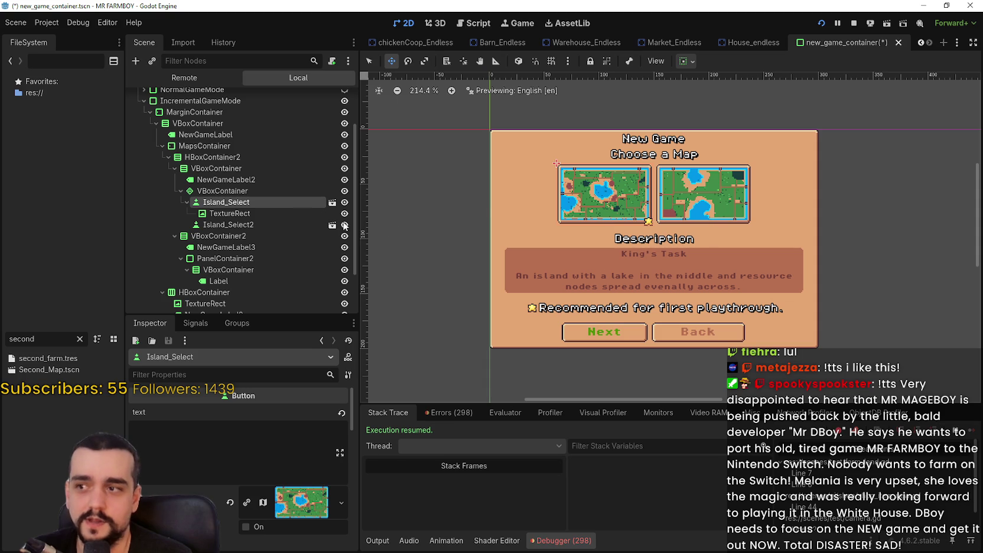
pyautogui.click(289, 213)
pyautogui.rightClick(290, 211)
# Delete the star TextureRect and the second map button Island_Select2.
pyautogui.click(405, 510)
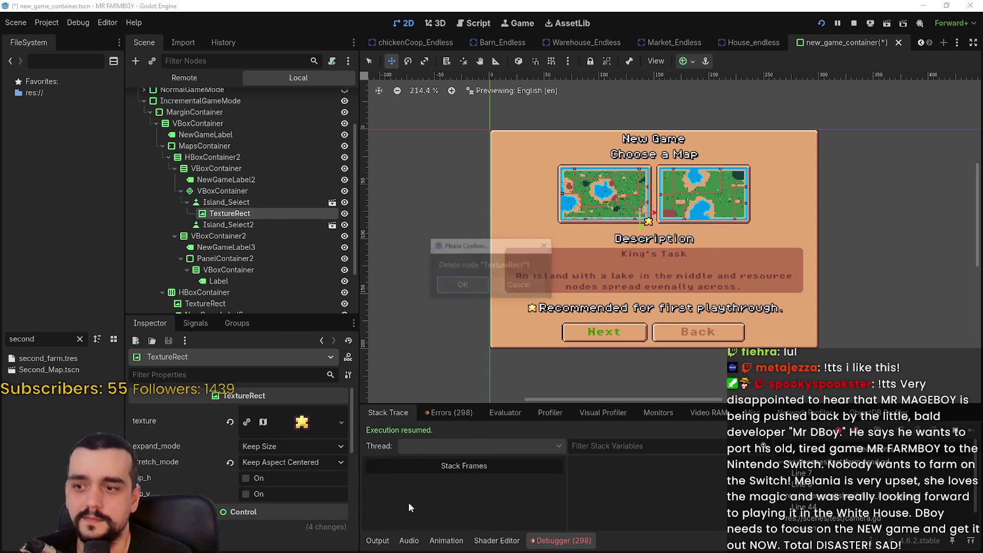
pyautogui.click(463, 286)
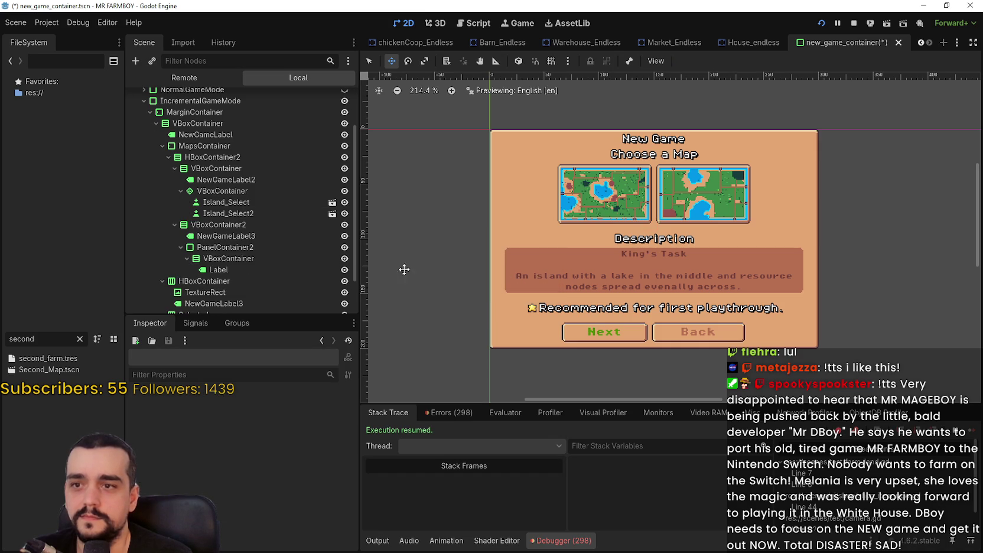
pyautogui.click(225, 213)
pyautogui.click(309, 534)
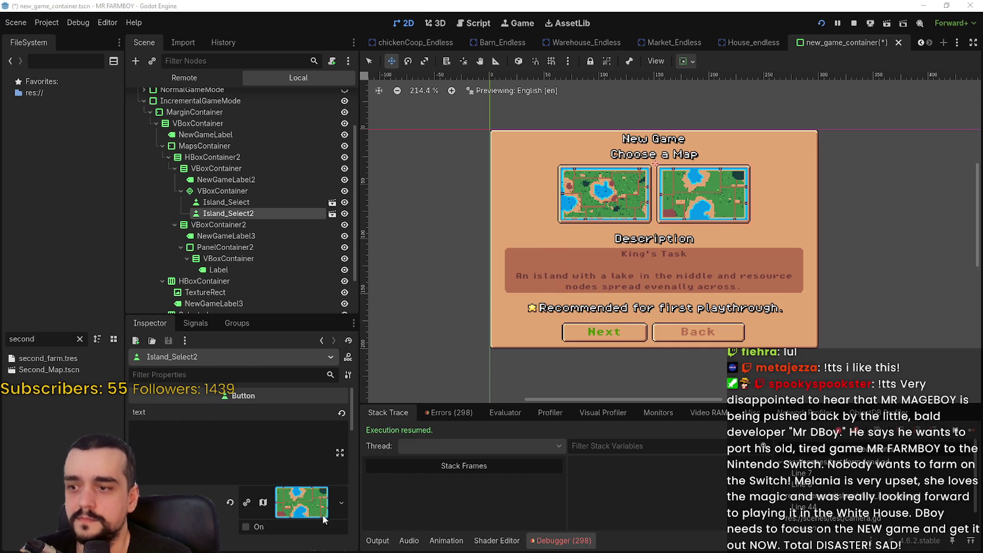
pyautogui.press('Return')
# Navigate from Island_Select down to the inner container of the description's PanelContainer2.
pyautogui.click(253, 201)
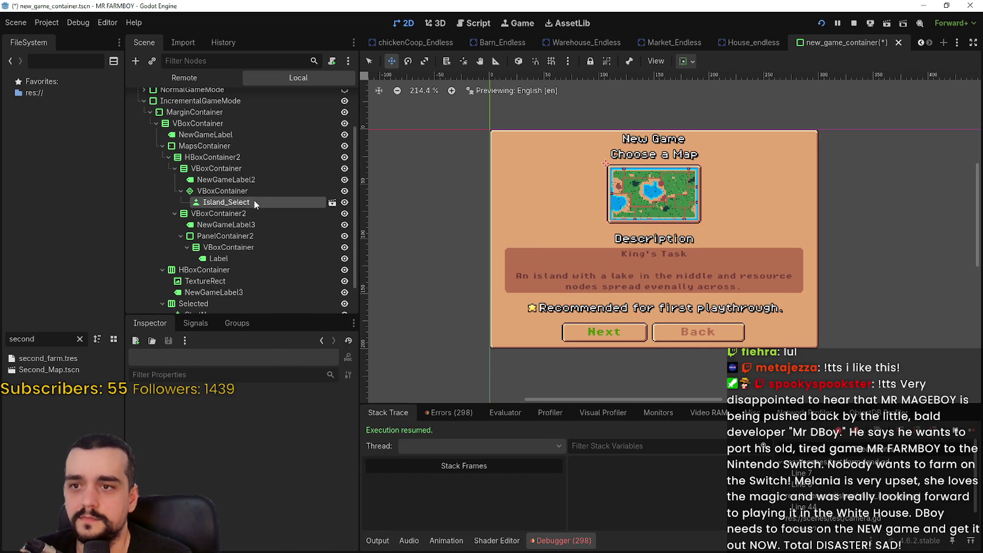
pyautogui.scroll(1, 736, 177)
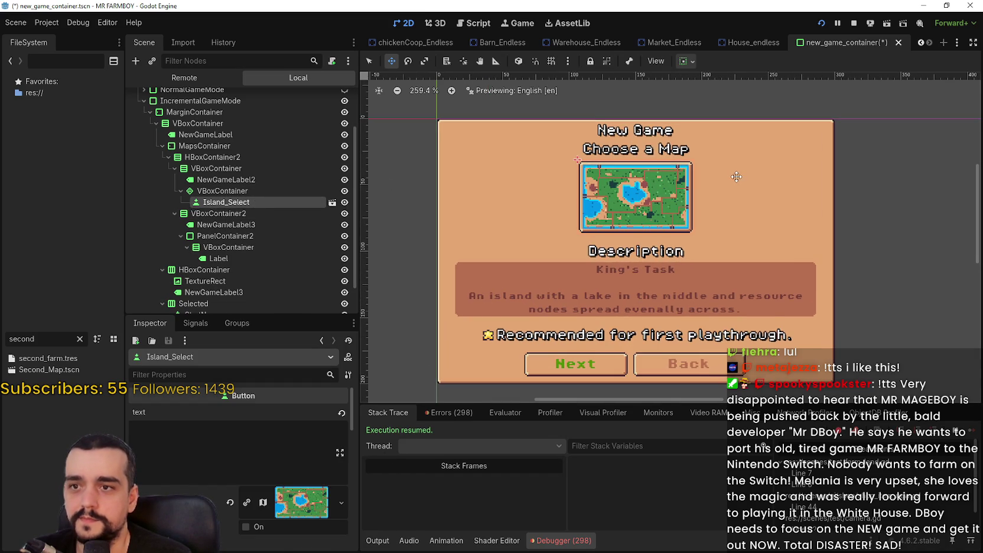
pyautogui.click(257, 193)
pyautogui.click(249, 203)
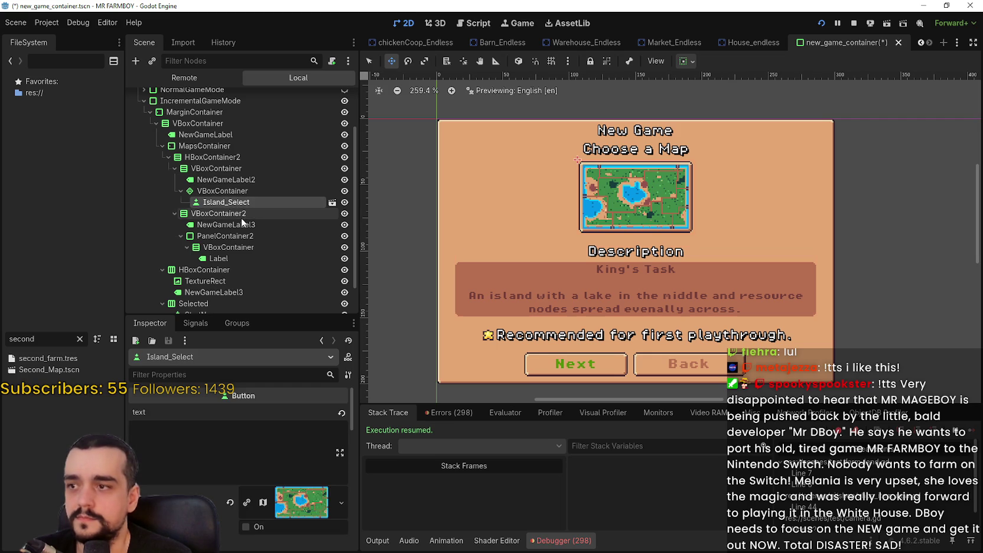
pyautogui.click(251, 213)
pyautogui.click(251, 236)
pyautogui.click(244, 247)
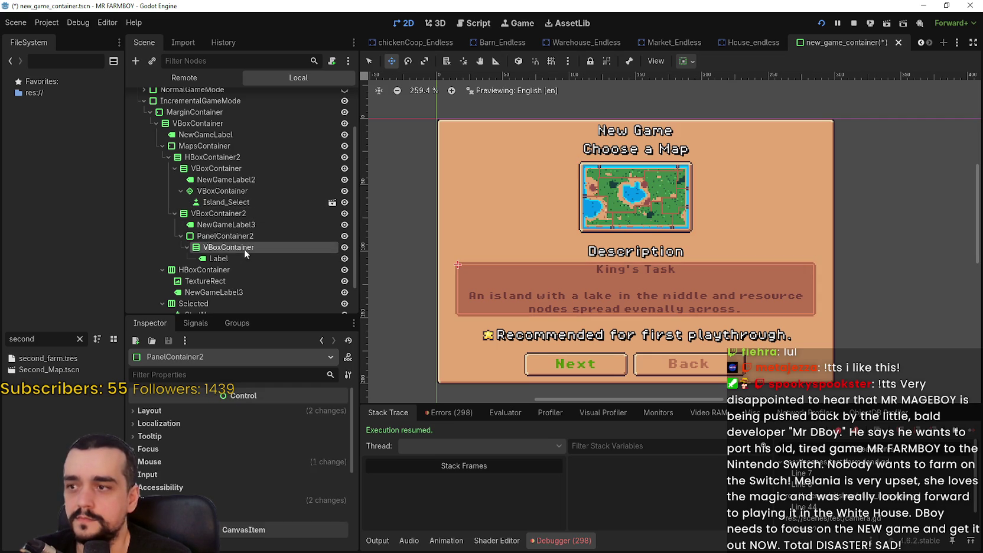
# Replace the description Label's 'King's Task' title text with 'The Endless'.
pyautogui.click(244, 258)
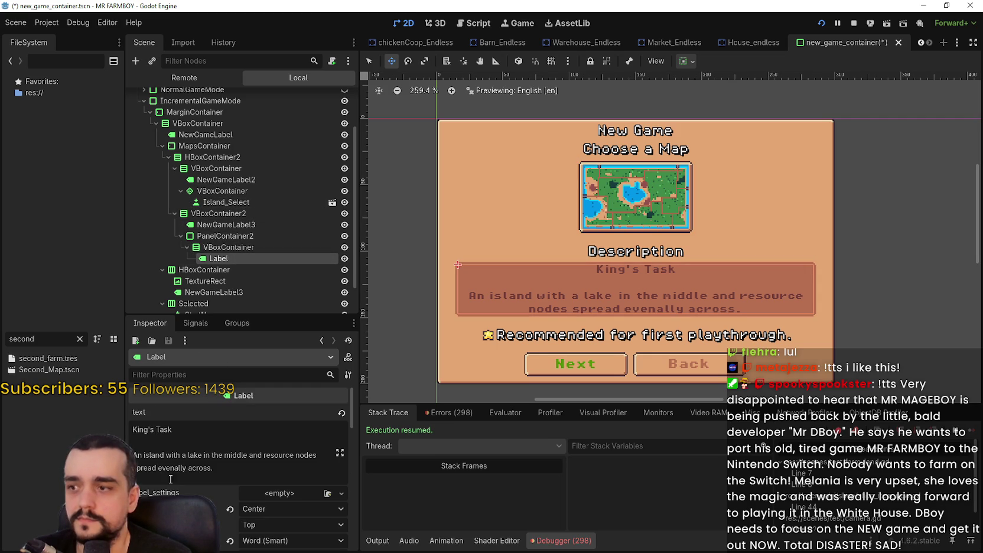
pyautogui.moveTo(133, 430); pyautogui.dragTo(172, 430)
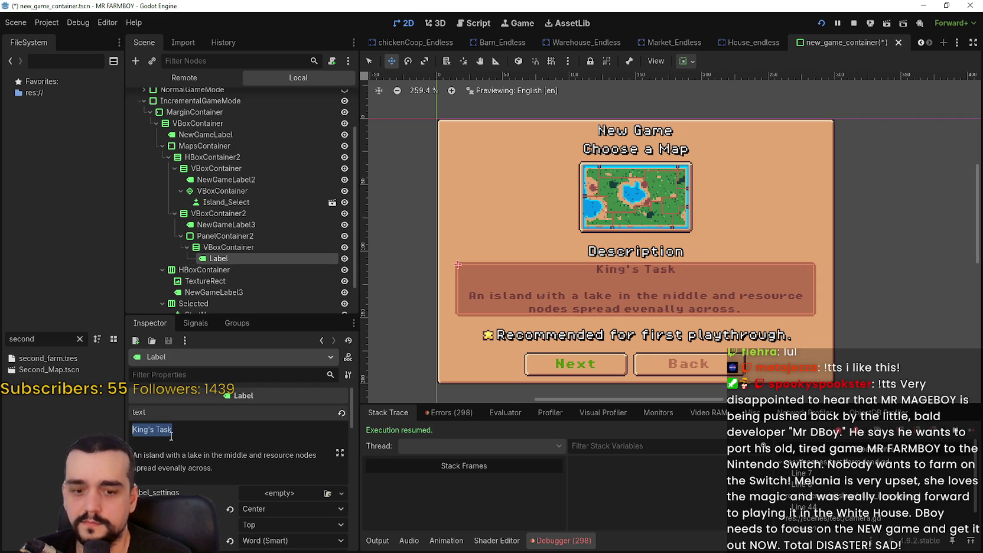
pyautogui.write('The Endless')
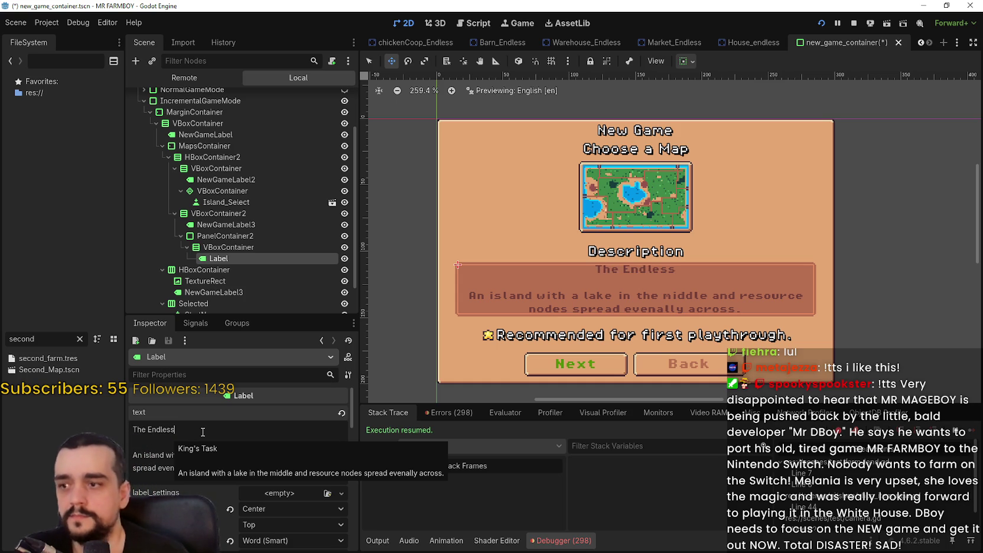
pyautogui.moveTo(219, 466); pyautogui.dragTo(144, 455)
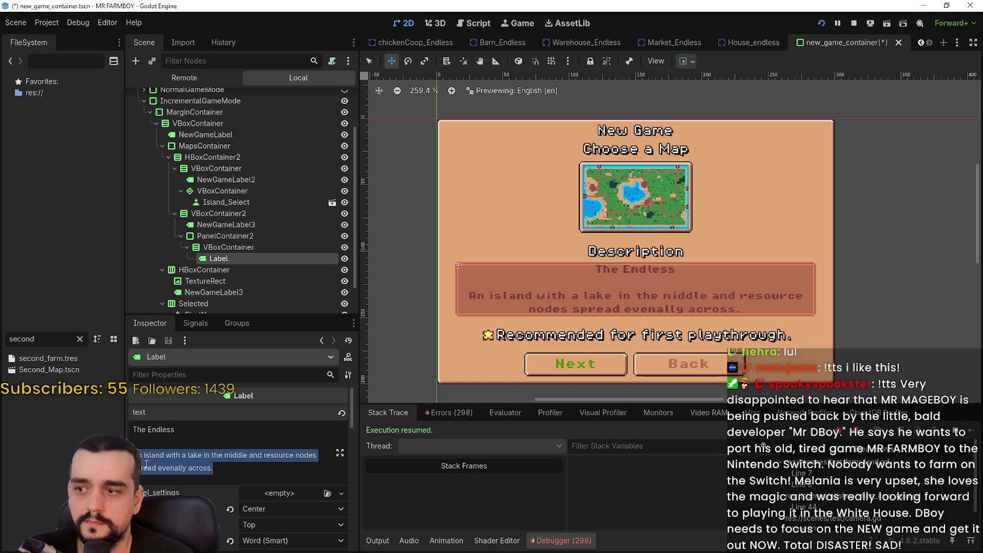
pyautogui.click(188, 470)
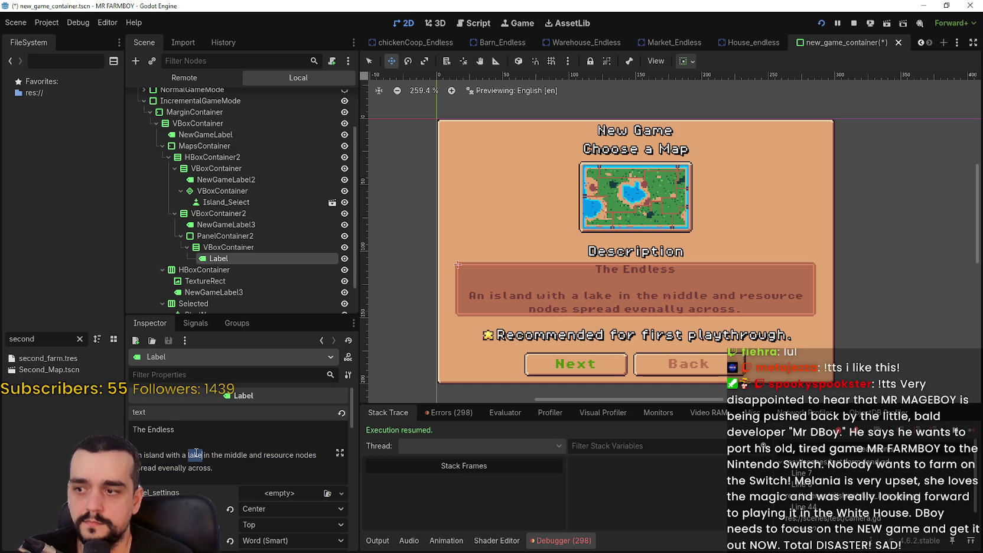
pyautogui.click(159, 456)
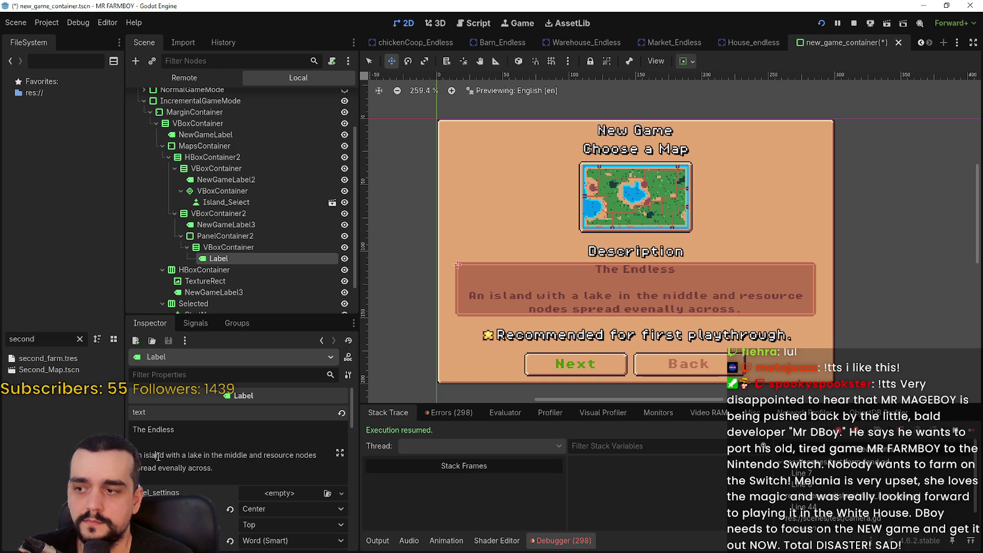
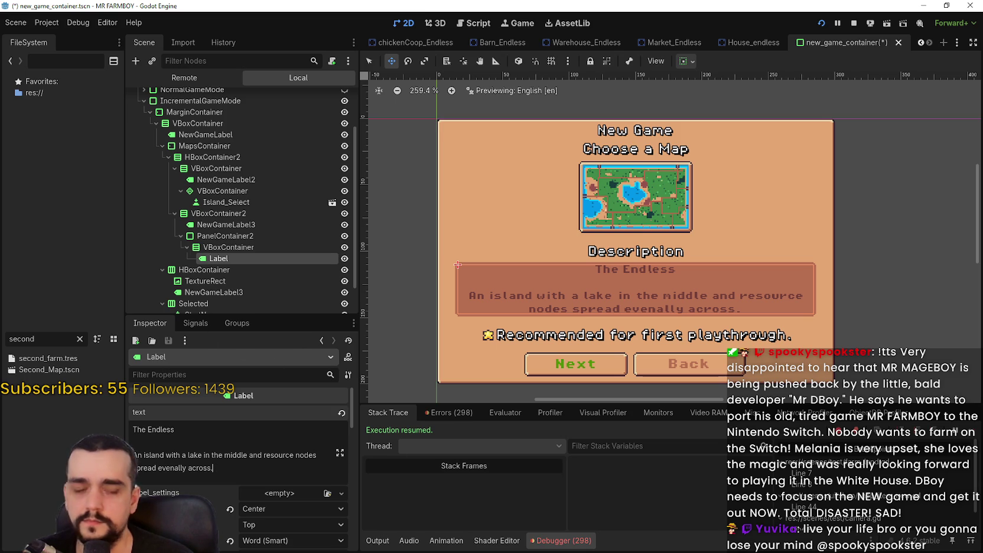
# In Aseprite, clear the selection around the island map sprite and shift the view down slightly.
pyautogui.hotkey('alt', 'Tab')
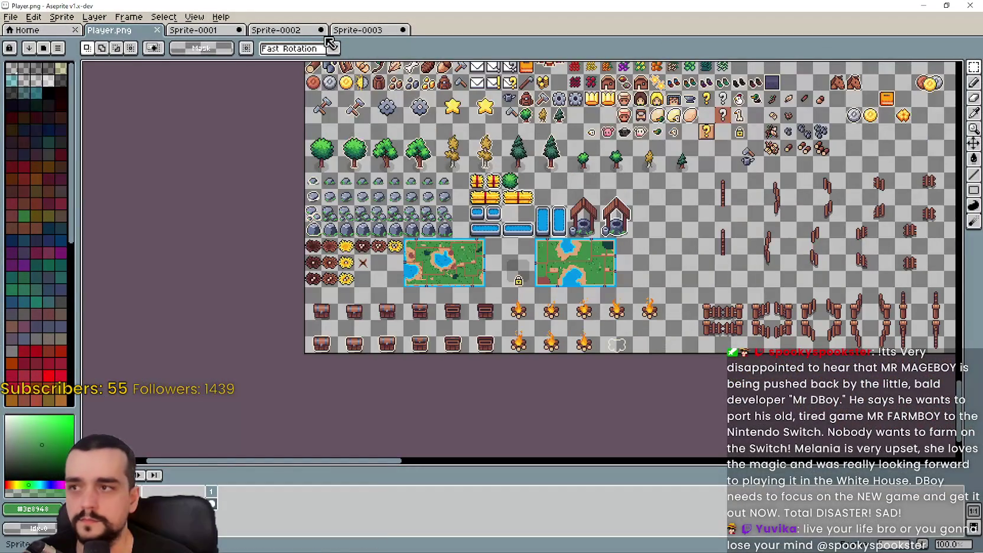
pyautogui.click(358, 31)
pyautogui.scroll(1, 552, 194)
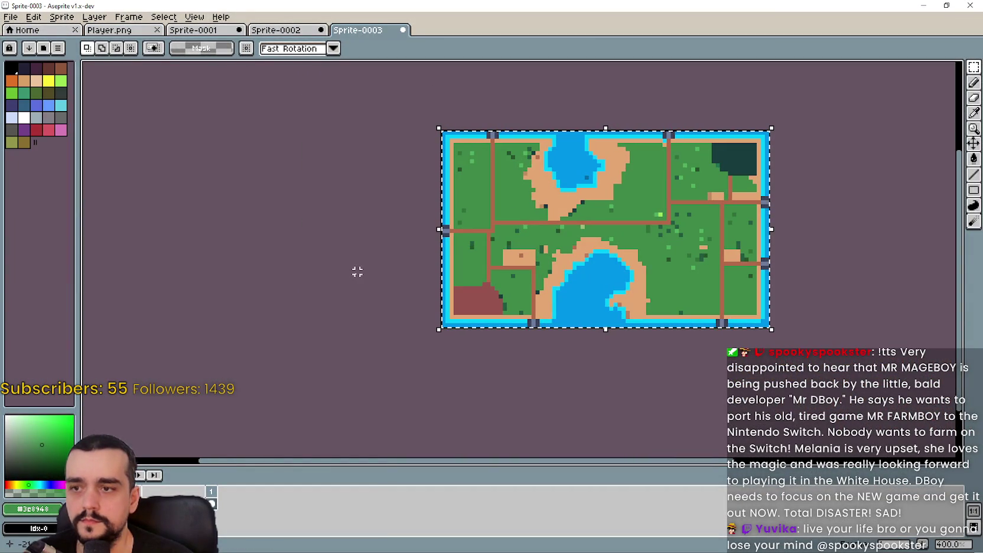
pyautogui.click(663, 242)
pyautogui.scroll(1, 664, 242)
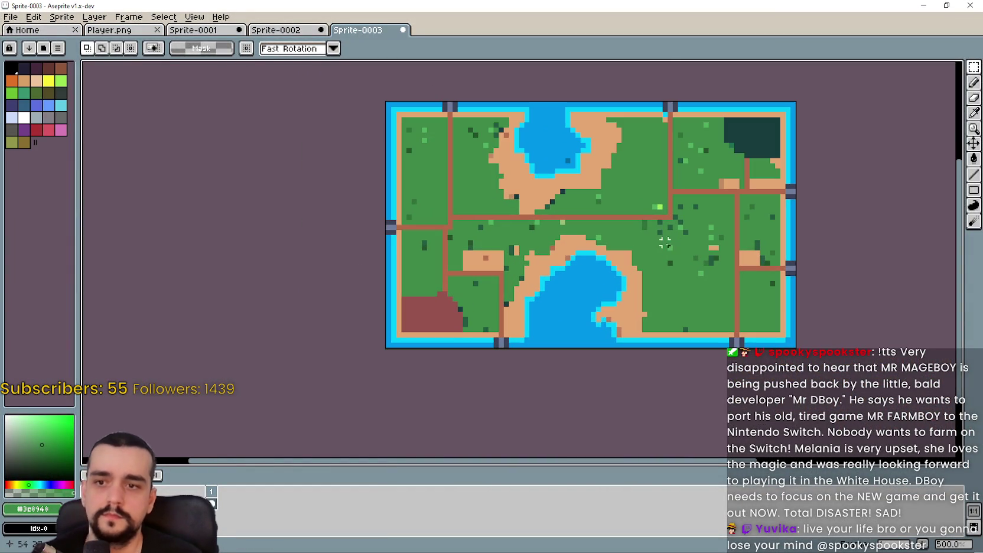
pyautogui.moveTo(681, 273); pyautogui.dragTo(684, 285)
pyautogui.hotkey('alt', 'Tab')
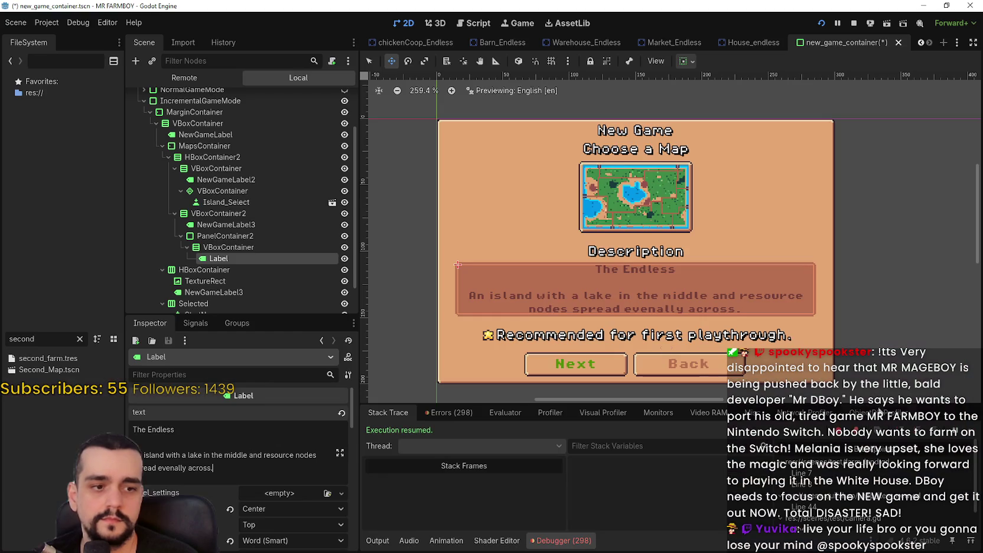
# Filter the FileSystem dock for 'third' and open the Third_Map.tscn scene.
pyautogui.write('third')
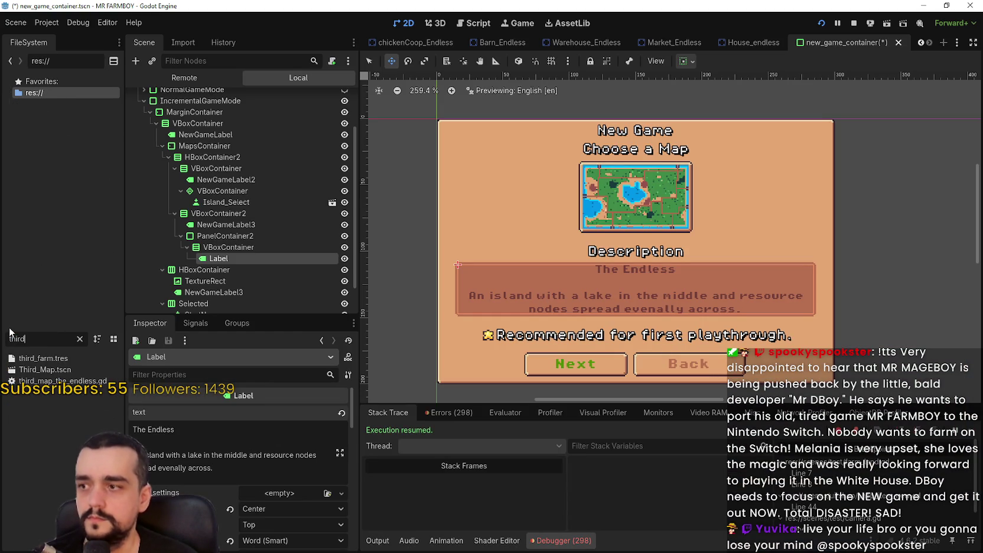
pyautogui.click(96, 367)
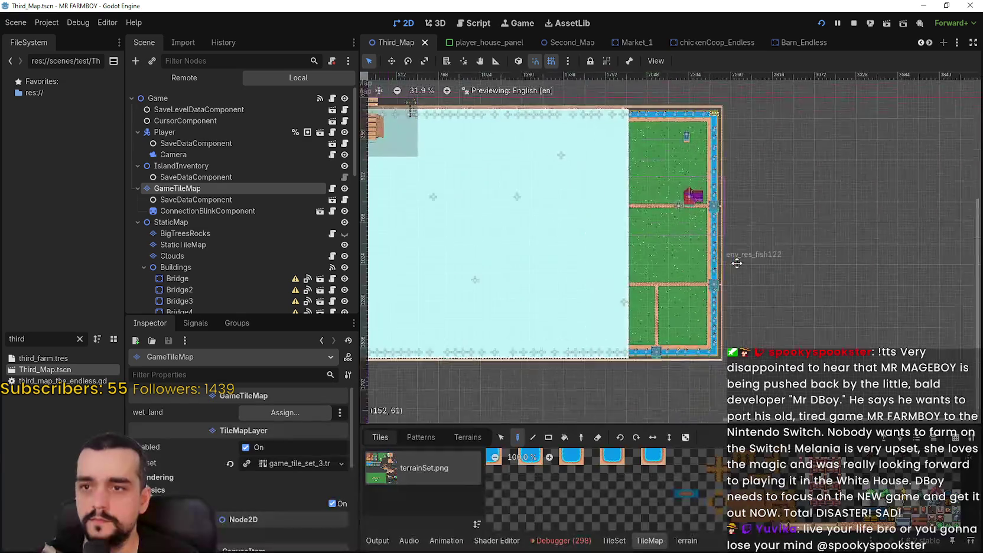
pyautogui.scroll(-5, 233, 223)
# Collapse the Buildings node and hide the Clouds layer to reveal the full map.
pyautogui.click(143, 159)
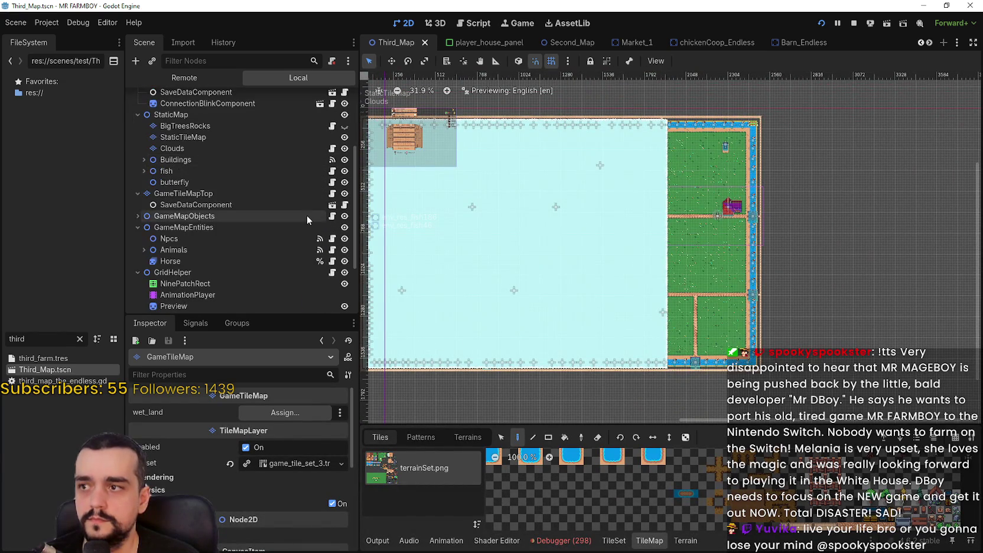
pyautogui.scroll(-2, 306, 215)
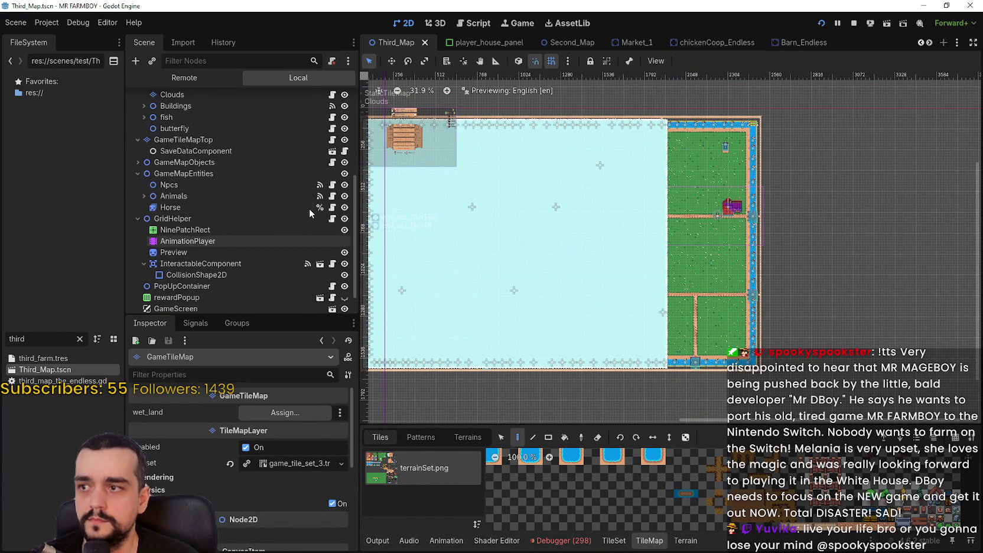
pyautogui.scroll(-1, 309, 208)
pyautogui.scroll(5, 311, 253)
pyautogui.scroll(2, 312, 258)
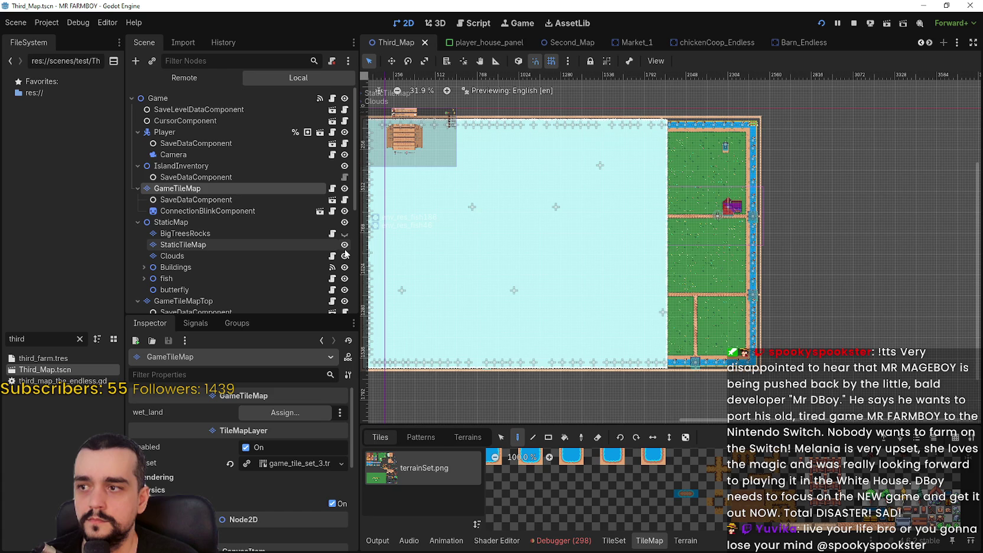
pyautogui.click(344, 258)
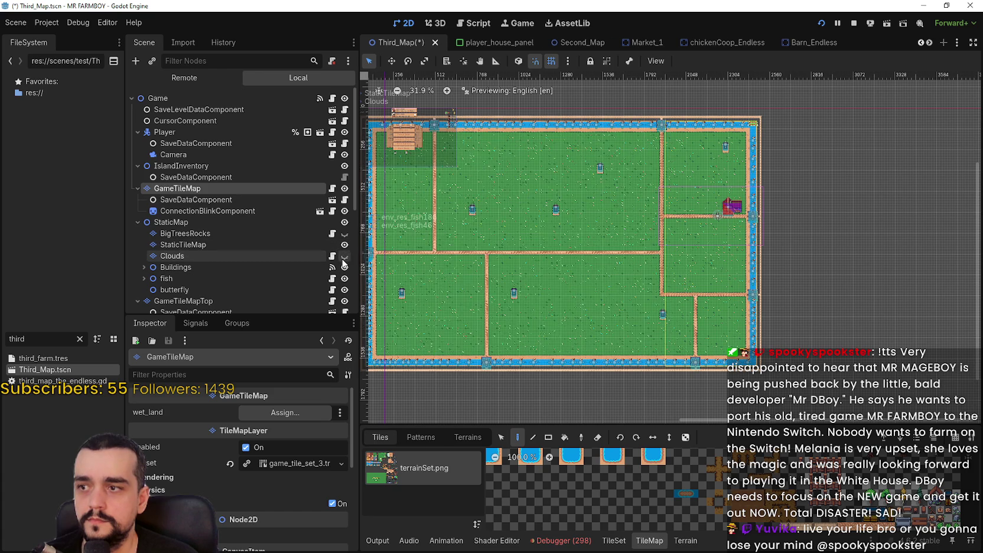
pyautogui.moveTo(586, 243); pyautogui.dragTo(655, 251)
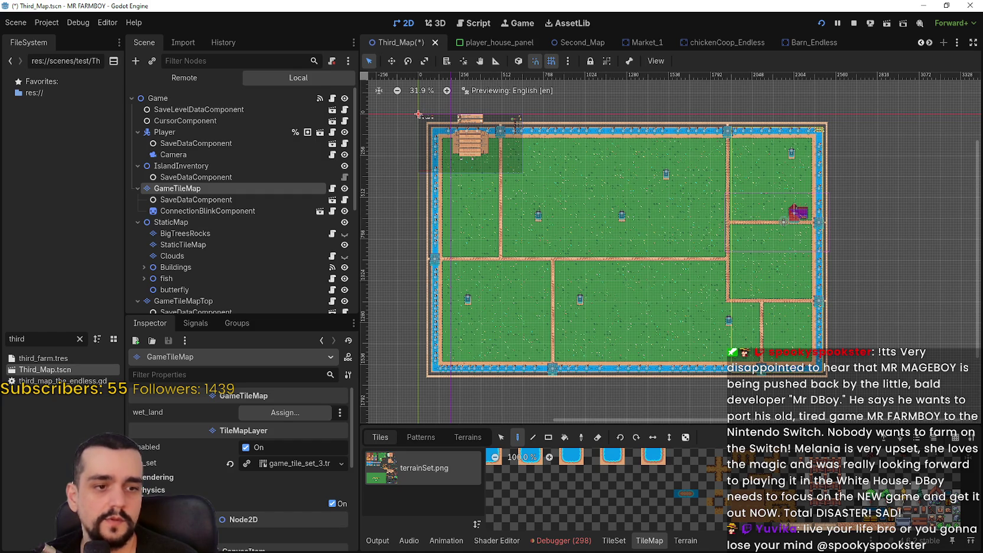
# Compare with the Godot layout, then draw a vertical brown path left of the lower lake.
pyautogui.hotkey('alt', 'Tab')
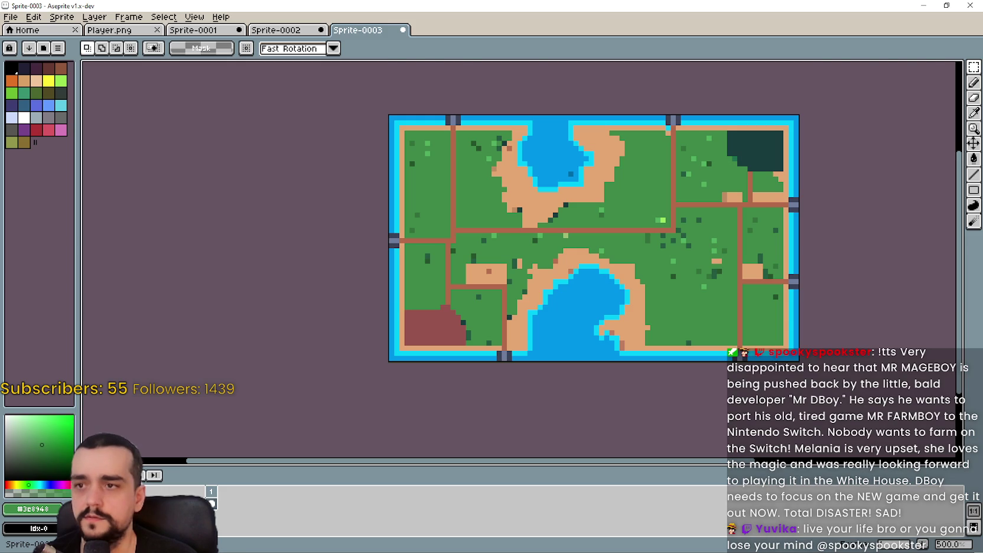
pyautogui.hotkey('alt', 'Tab')
pyautogui.hotkey('alt', 'Tab')
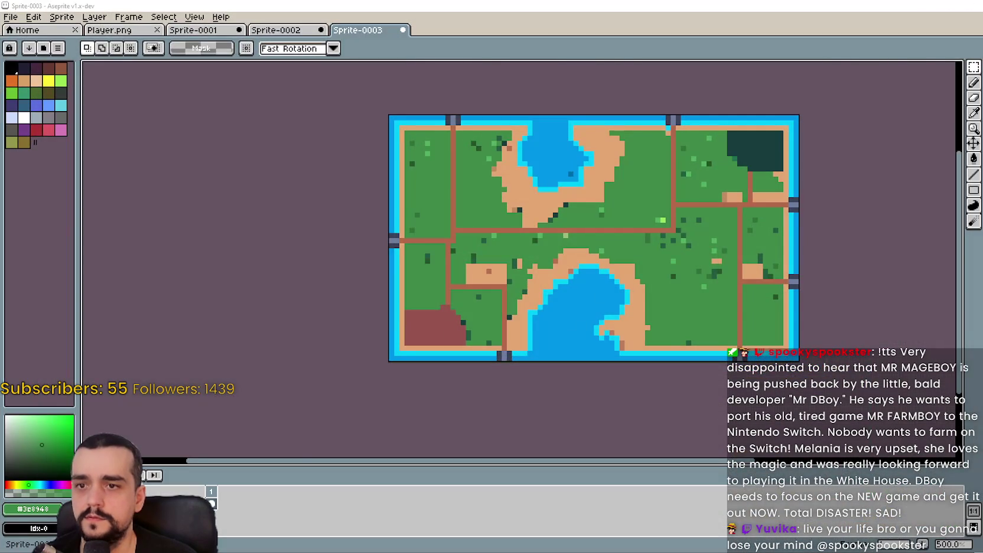
pyautogui.hotkey('alt', 'Tab')
pyautogui.hotkey('alt', 'Tab')
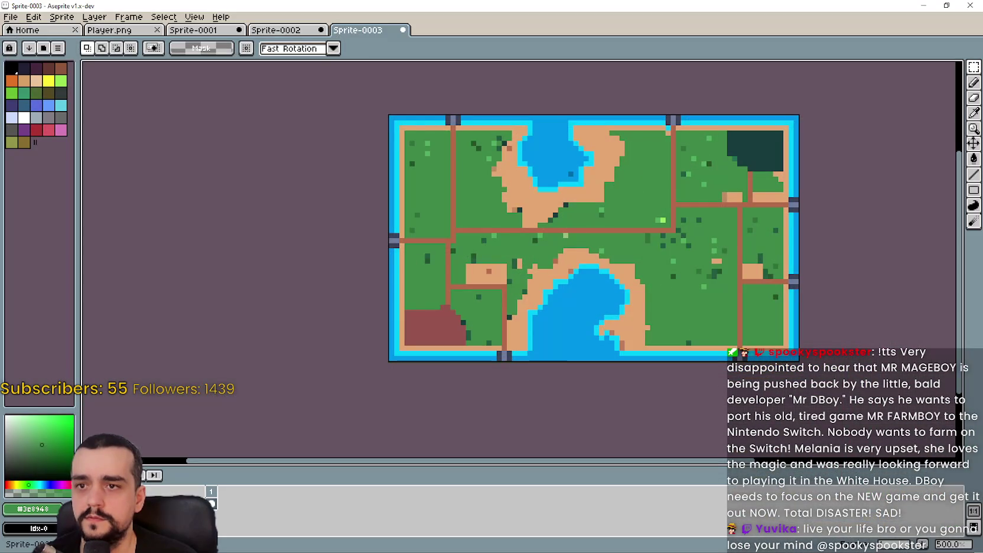
pyautogui.hotkey('alt', 'Tab')
pyautogui.hotkey('alt', 'Tab')
pyautogui.hotkey('alt', 'Tab')
pyautogui.hotkey('alt', 'Tab')
pyautogui.hotkey('alt', 'Tab')
pyautogui.hotkey('alt', 'Tab')
pyautogui.hotkey('alt', 'Tab')
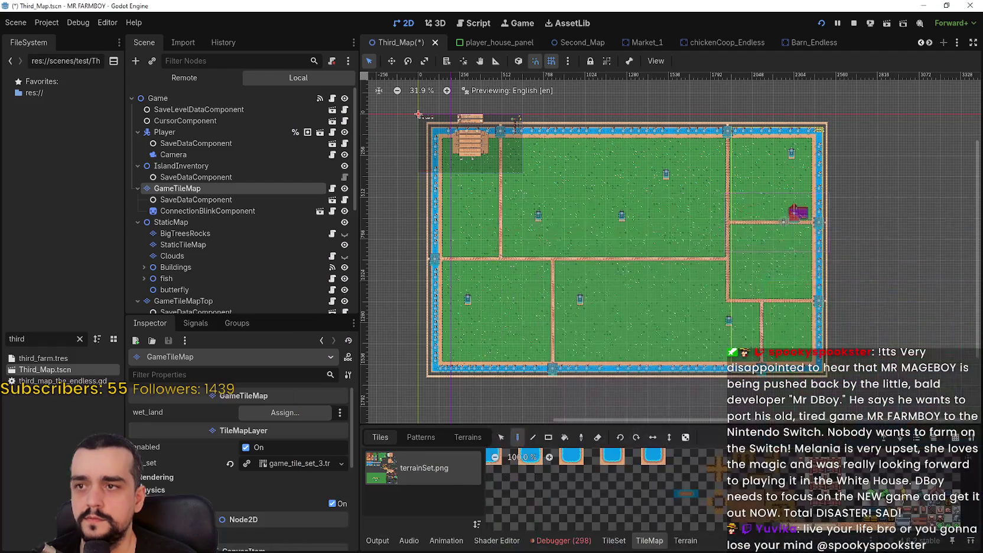
pyautogui.hotkey('alt', 'Tab')
pyautogui.scroll(1, 530, 301)
pyautogui.scroll(1, 530, 301)
pyautogui.hscroll(1, 532, 299)
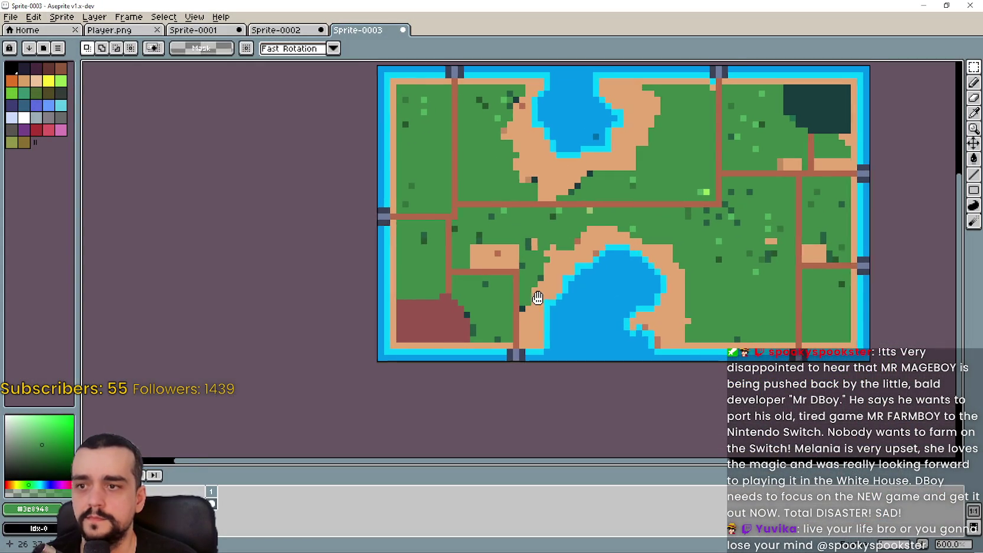
pyautogui.click(975, 159)
pyautogui.scroll(1, 496, 263)
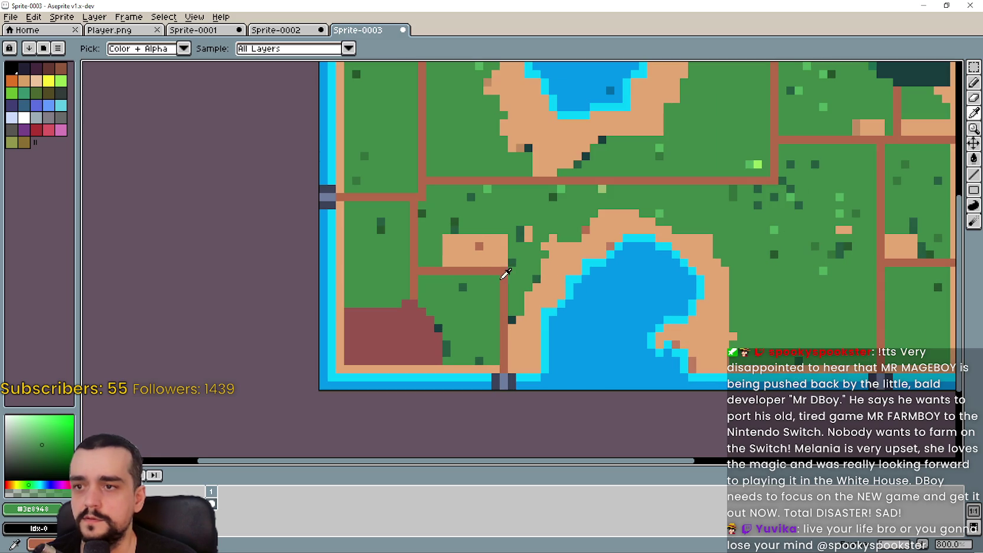
pyautogui.click(504, 273)
pyautogui.click(974, 174)
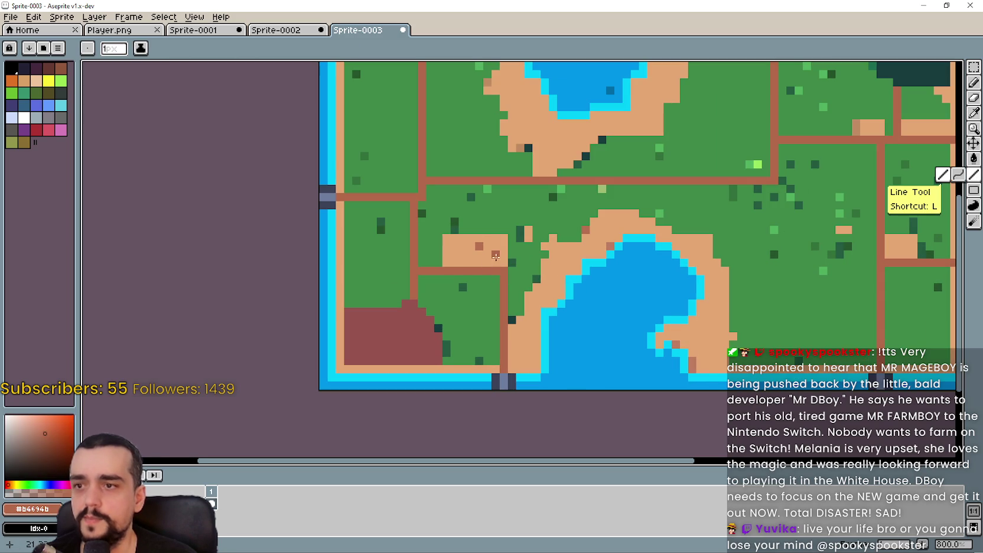
pyautogui.moveTo(500, 264); pyautogui.dragTo(503, 197)
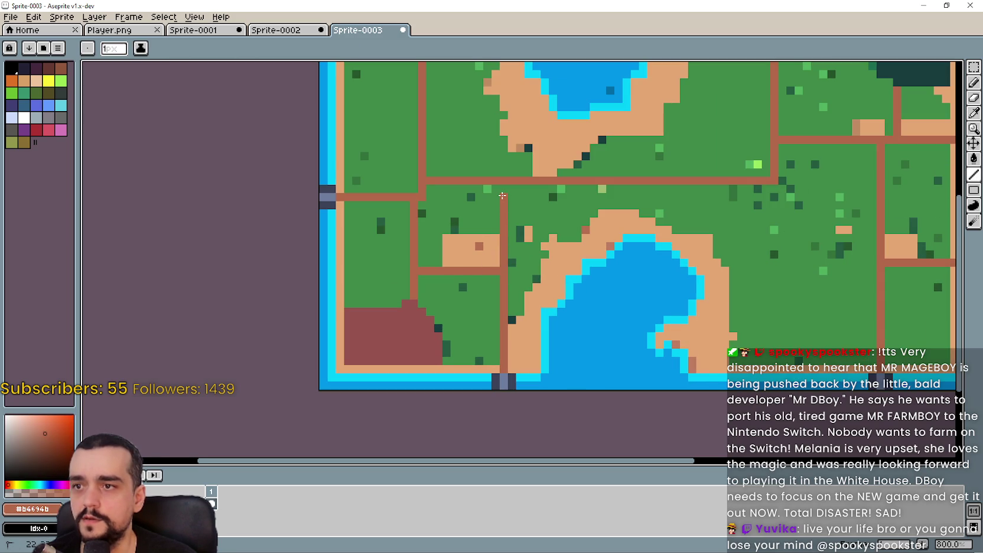
# Extend the brown road downward on the right side to match Third_Map.
pyautogui.scroll(-3, 417, 195)
pyautogui.hotkey('alt', 'Tab')
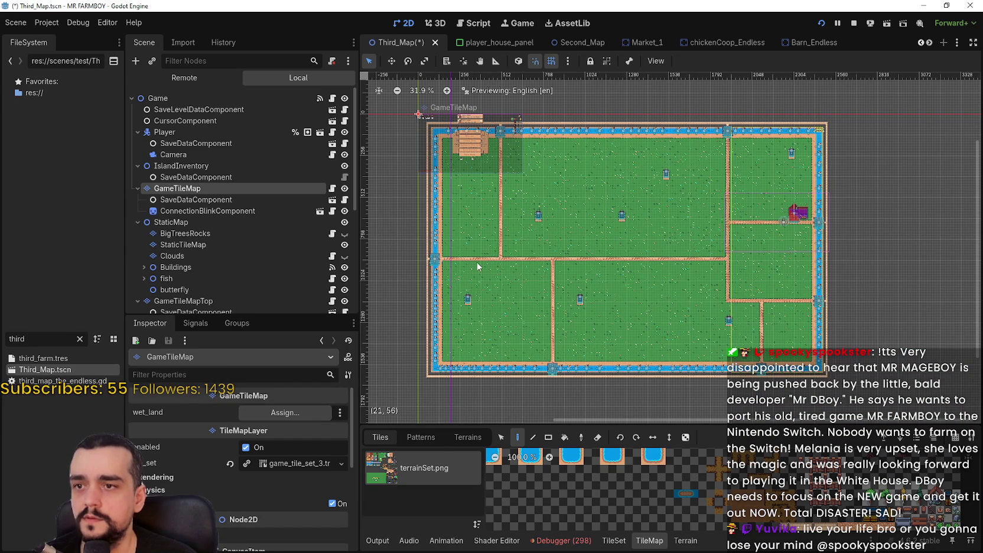
pyautogui.hotkey('alt', 'Tab')
pyautogui.scroll(1, 441, 236)
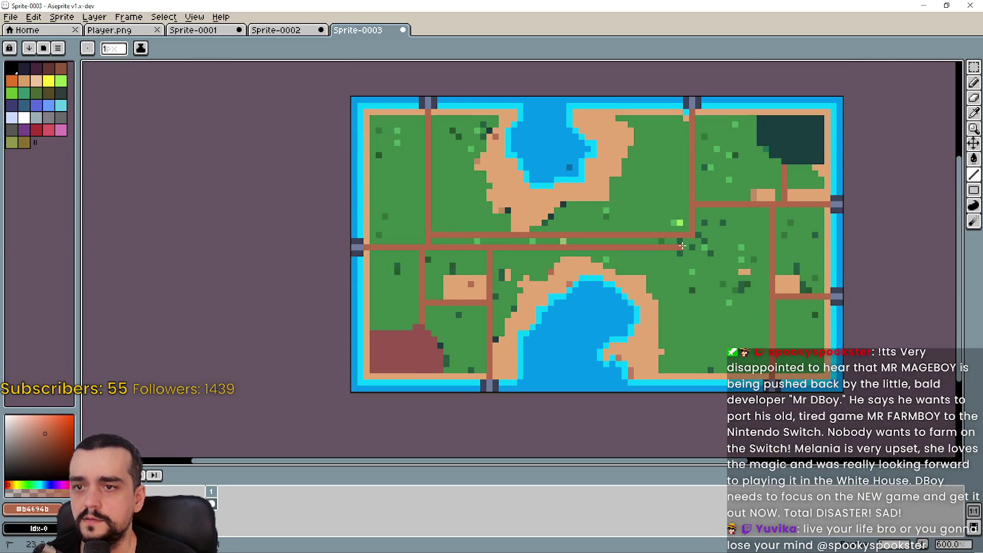
pyautogui.hotkey('alt', 'Tab')
pyautogui.hotkey('alt', 'Tab')
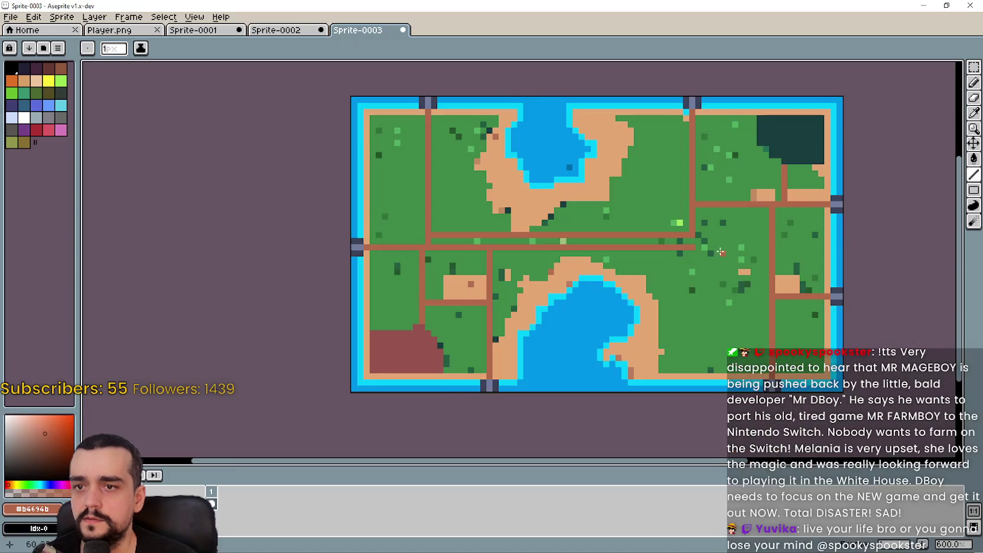
pyautogui.hotkey('alt', 'Tab')
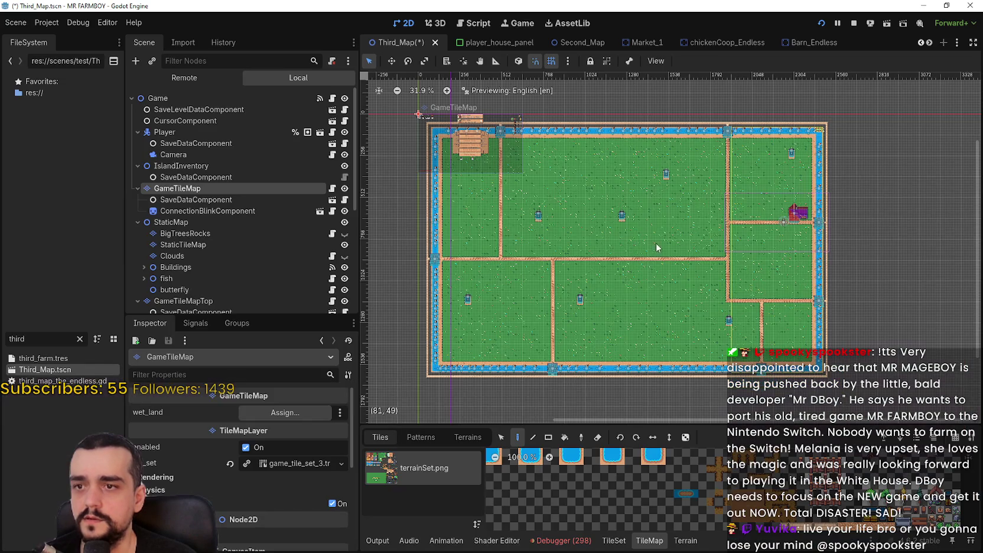
pyautogui.hotkey('alt', 'Tab')
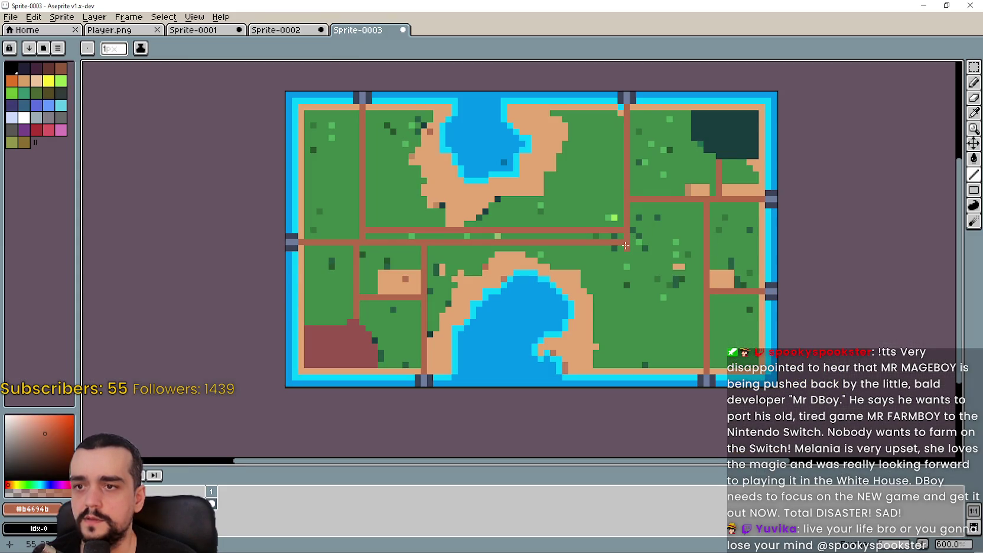
pyautogui.moveTo(630, 262); pyautogui.dragTo(635, 286)
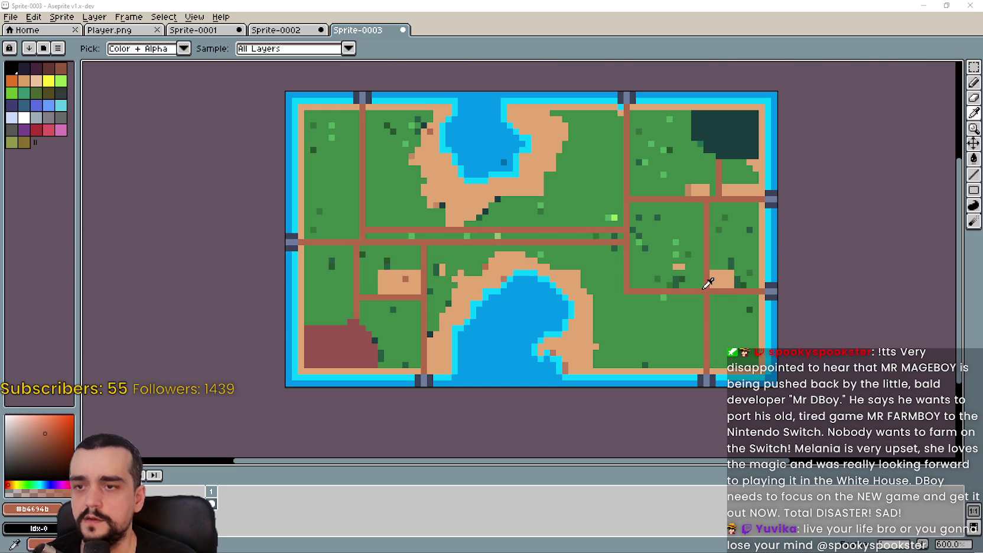
# Sample grass green and paint it over the sand patch in the lower-left field.
pyautogui.hotkey('alt', 'Tab')
pyautogui.hotkey('alt', 'Tab')
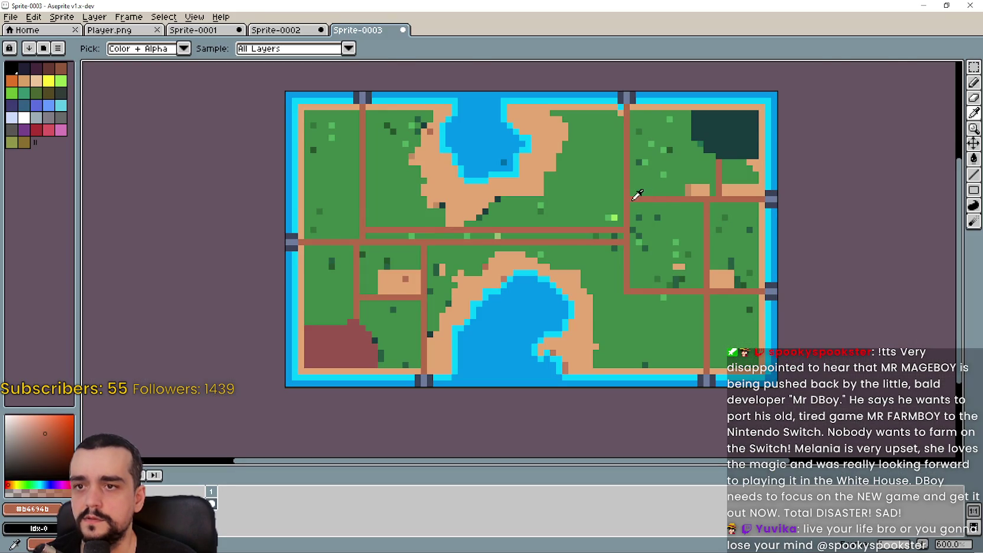
pyautogui.hotkey('alt', 'Tab')
pyautogui.hotkey('alt', 'Tab')
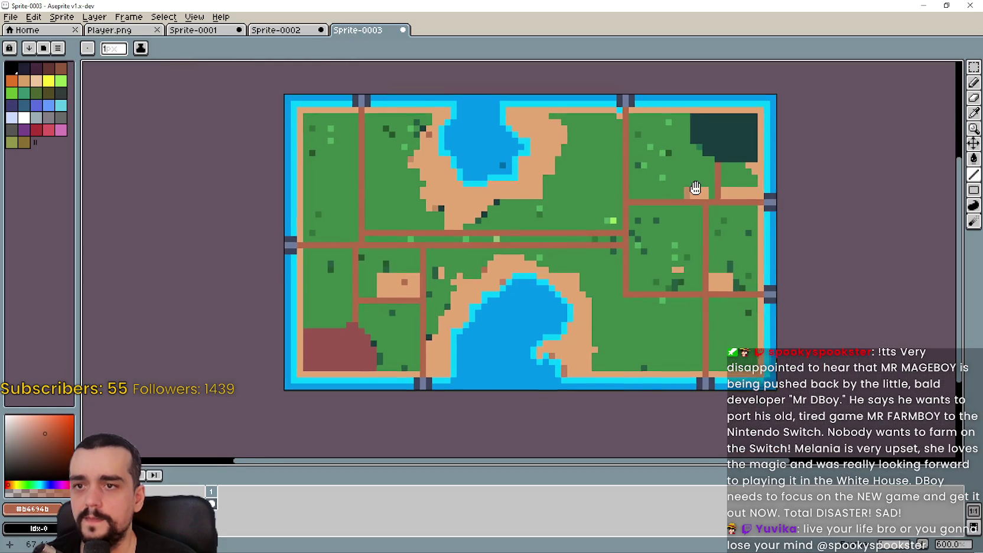
pyautogui.moveTo(697, 179); pyautogui.dragTo(785, 195)
pyautogui.click(964, 116)
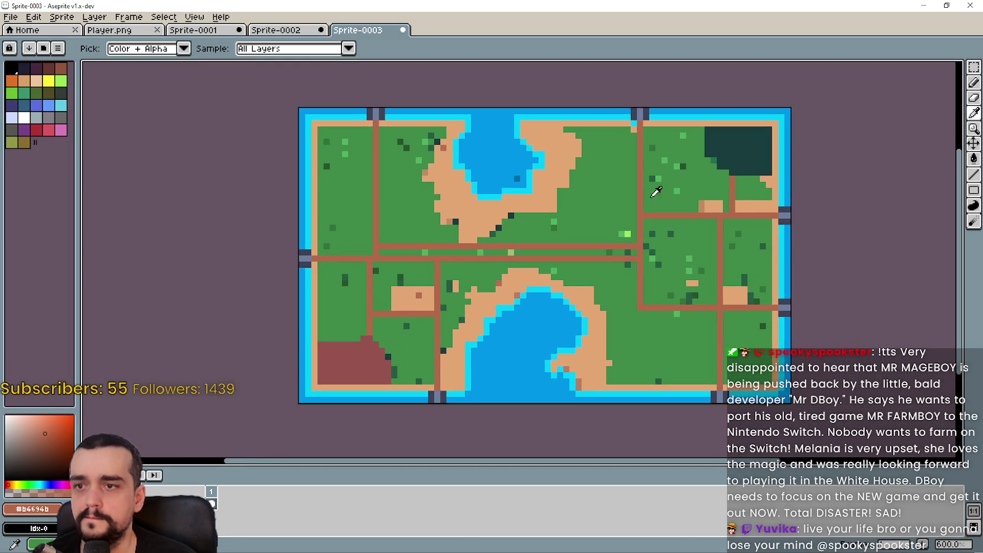
pyautogui.click(603, 205)
pyautogui.click(974, 174)
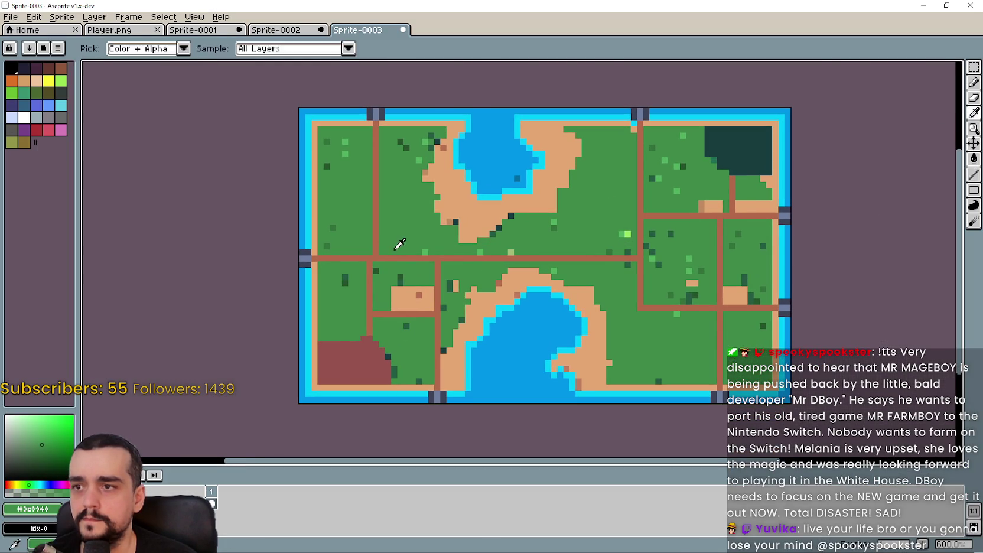
pyautogui.hotkey('alt', 'Tab')
pyautogui.hotkey('alt', 'Tab')
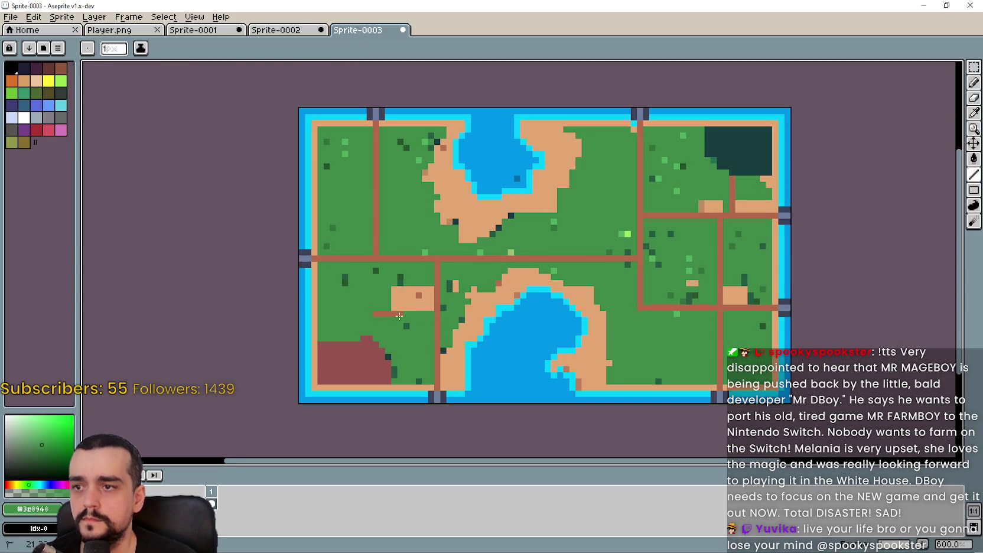
pyautogui.moveTo(429, 305); pyautogui.dragTo(381, 304)
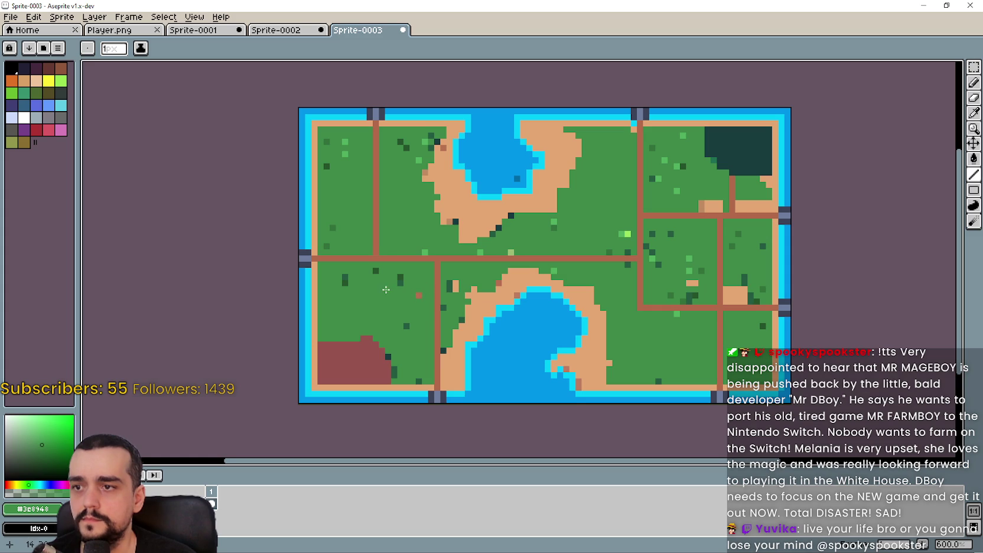
pyautogui.hscroll(3, 502, 290)
pyautogui.hscroll(2, 591, 296)
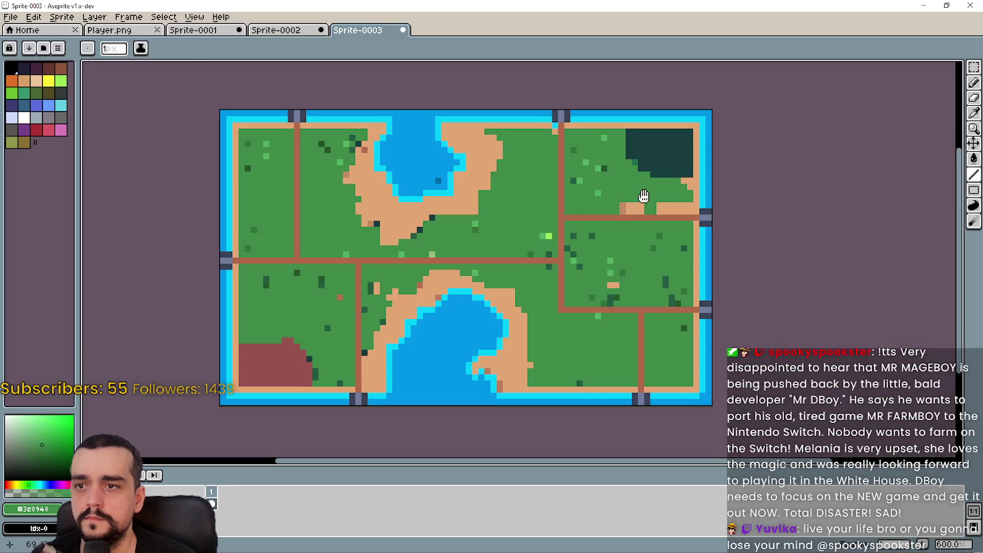
pyautogui.moveTo(504, 198)
pyautogui.mouseDown()
pyautogui.moveTo(524, 210)
pyautogui.moveTo(556, 207)
pyautogui.mouseUp()
# Sample the cyan shore colour and draw shorelines across the upper lake's top and lower lake's bottom.
pyautogui.click(974, 113)
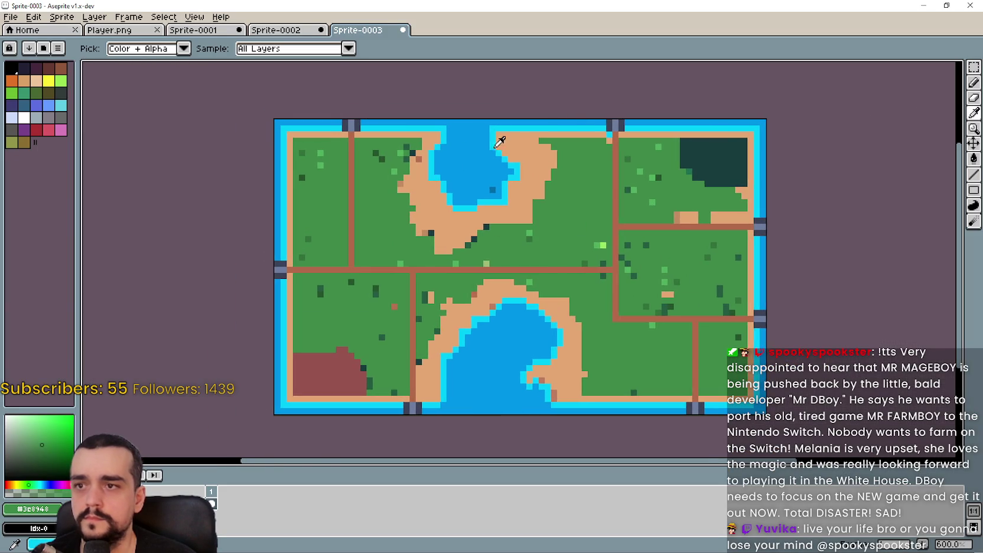
pyautogui.scroll(4, 500, 141)
pyautogui.click(516, 107)
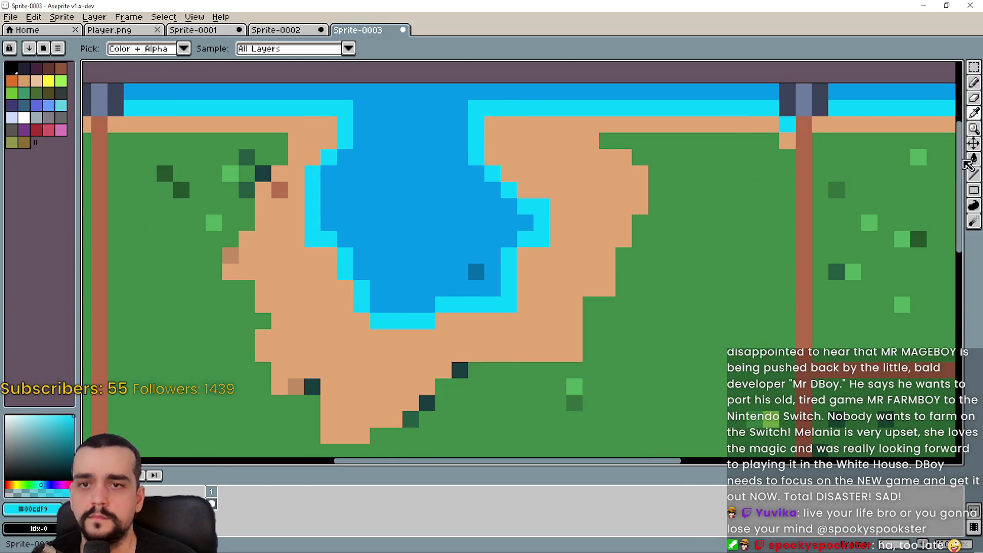
pyautogui.click(974, 175)
pyautogui.scroll(-2, 451, 112)
pyautogui.moveTo(480, 111); pyautogui.dragTo(424, 105)
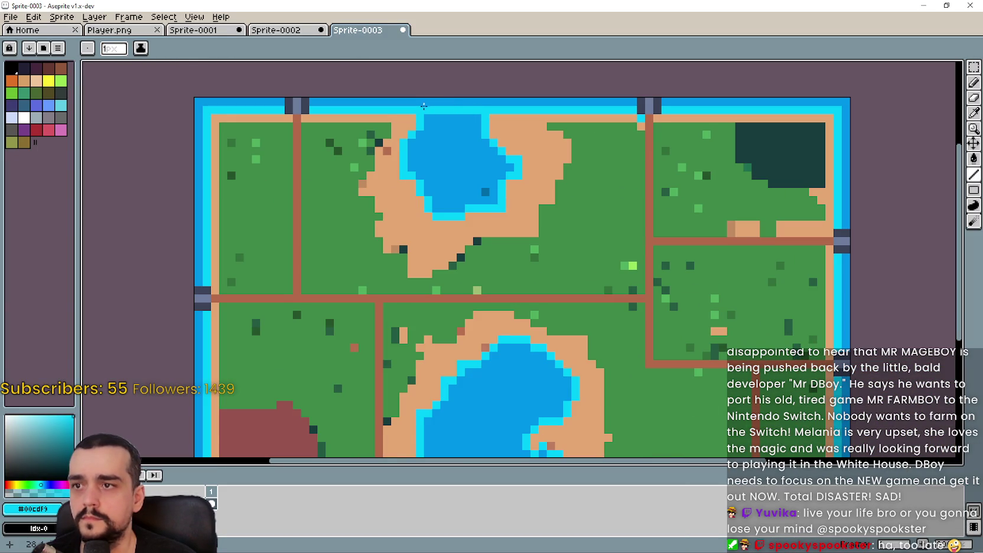
pyautogui.moveTo(486, 121); pyautogui.dragTo(521, 67)
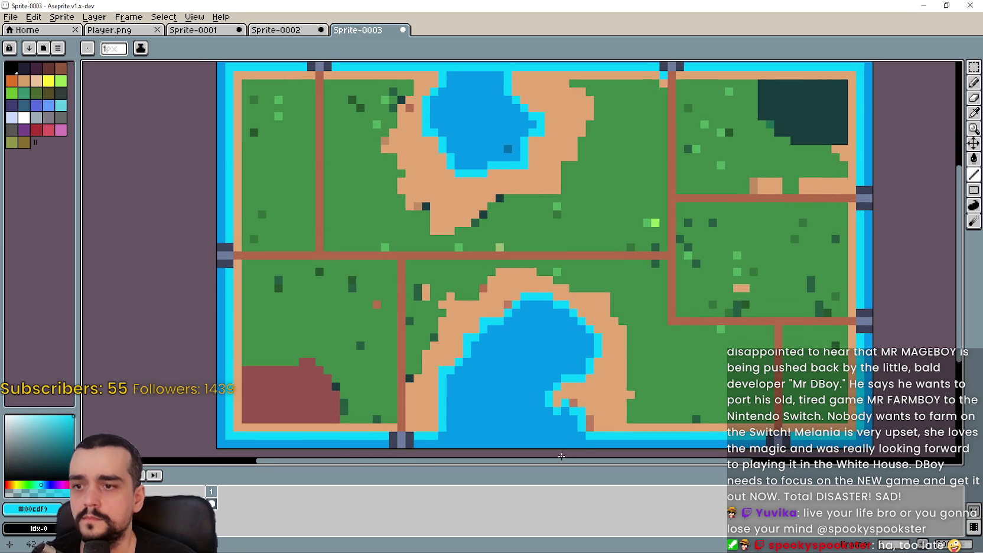
pyautogui.moveTo(590, 435); pyautogui.dragTo(436, 433)
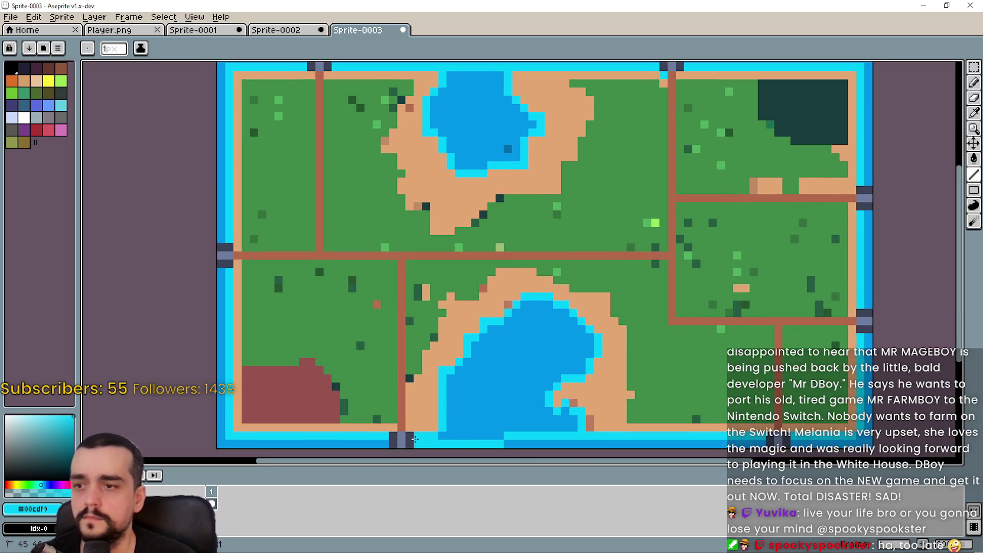
# Pick grass green and paint over the maroon patch's top bump and rows in the lower-left field.
pyautogui.moveTo(494, 381); pyautogui.dragTo(512, 375)
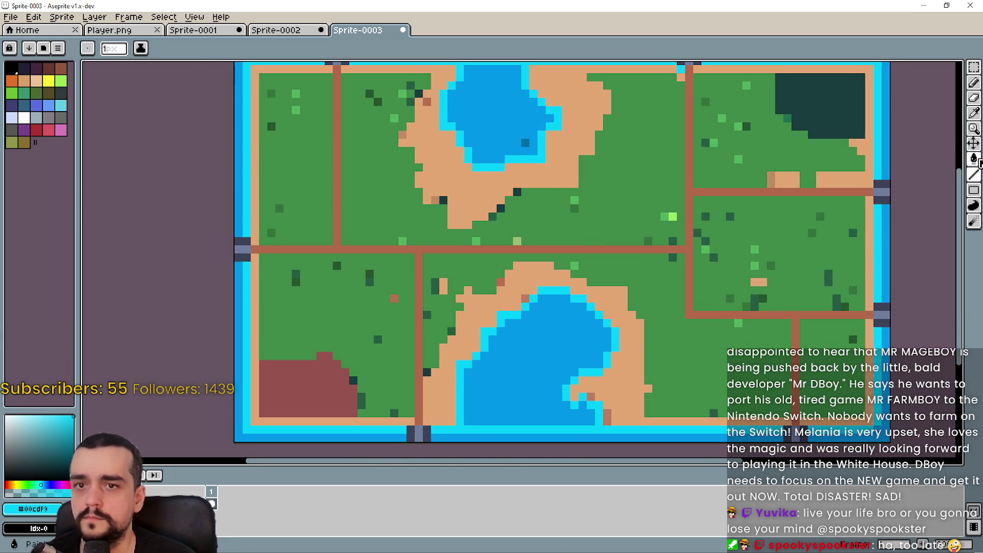
pyautogui.keyDown('alt'); pyautogui.click(336, 349); pyautogui.keyUp('alt')
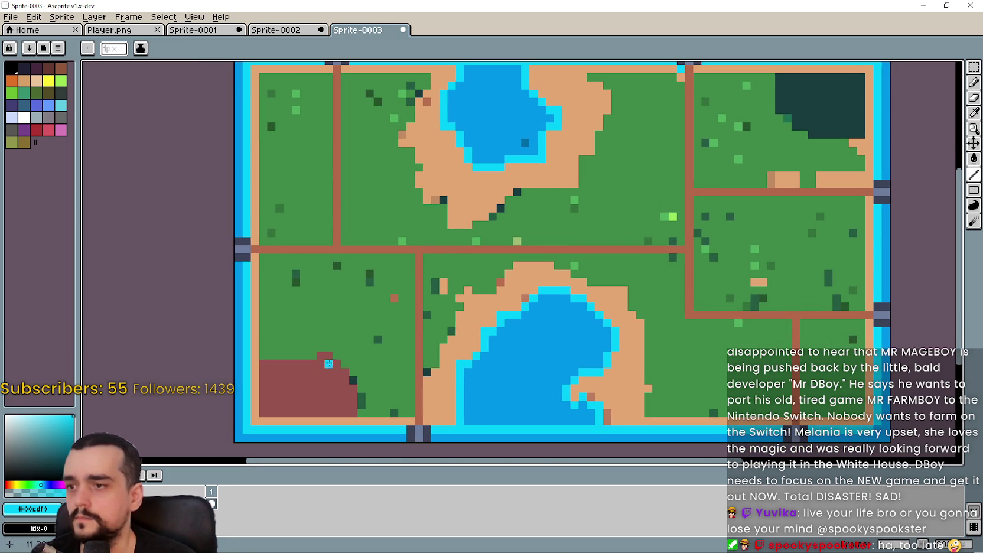
pyautogui.moveTo(331, 360)
pyautogui.mouseDown()
pyautogui.moveTo(321, 355)
pyautogui.moveTo(305, 379)
pyautogui.moveTo(419, 318)
pyautogui.mouseUp()
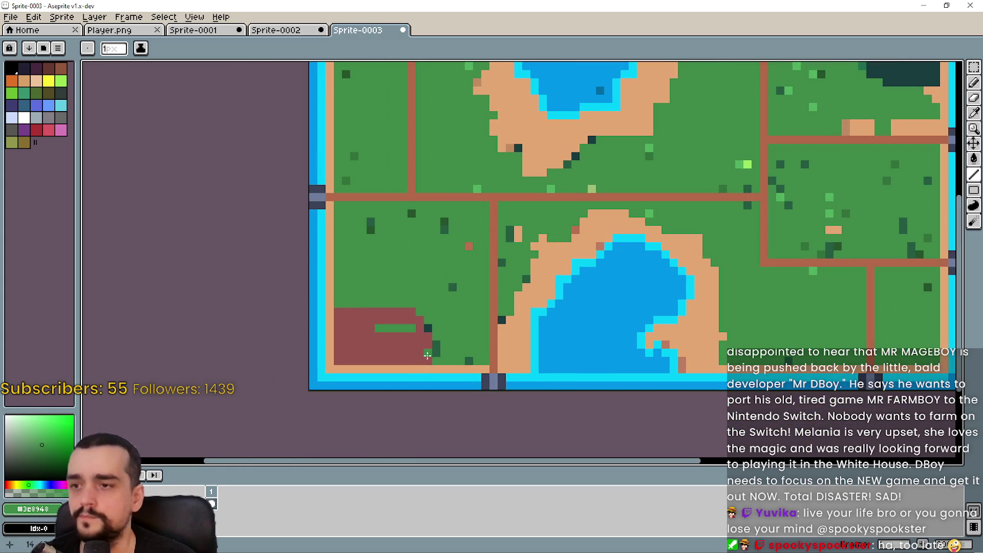
pyautogui.moveTo(430, 361)
pyautogui.mouseDown()
pyautogui.moveTo(331, 360)
pyautogui.moveTo(340, 312)
pyautogui.moveTo(417, 319)
pyautogui.moveTo(350, 318)
pyautogui.mouseUp()
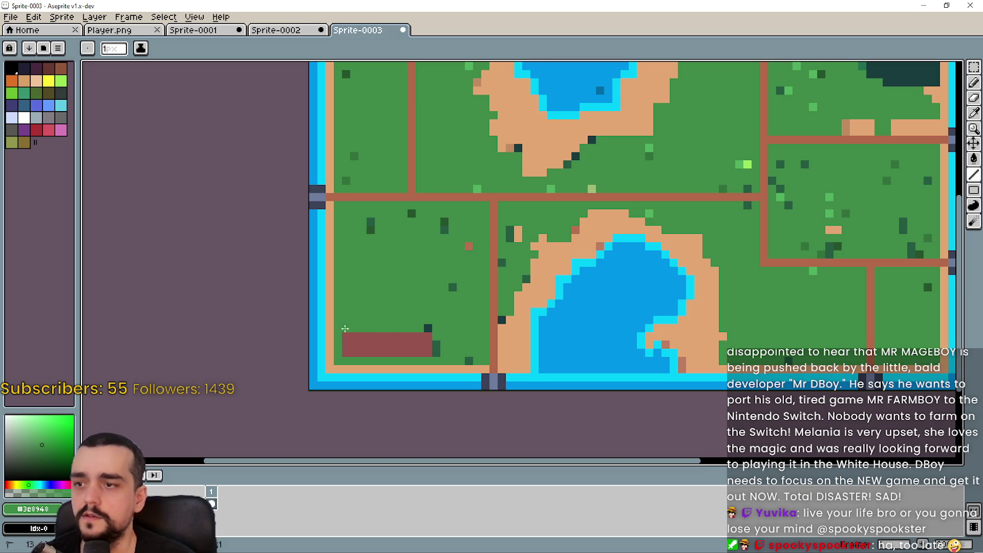
pyautogui.moveTo(437, 336)
pyautogui.mouseDown()
pyautogui.moveTo(340, 337)
pyautogui.moveTo(422, 343)
pyautogui.moveTo(349, 354)
pyautogui.mouseUp()
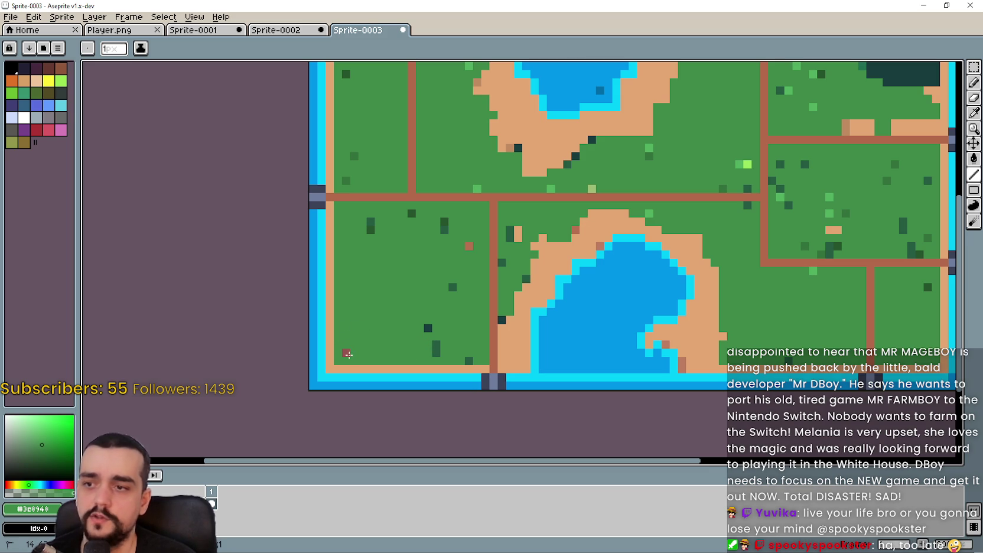
# Paint grass over the sand above the right road and every row of the dark tree block.
pyautogui.scroll(-1, 538, 286)
pyautogui.scroll(-1, 538, 285)
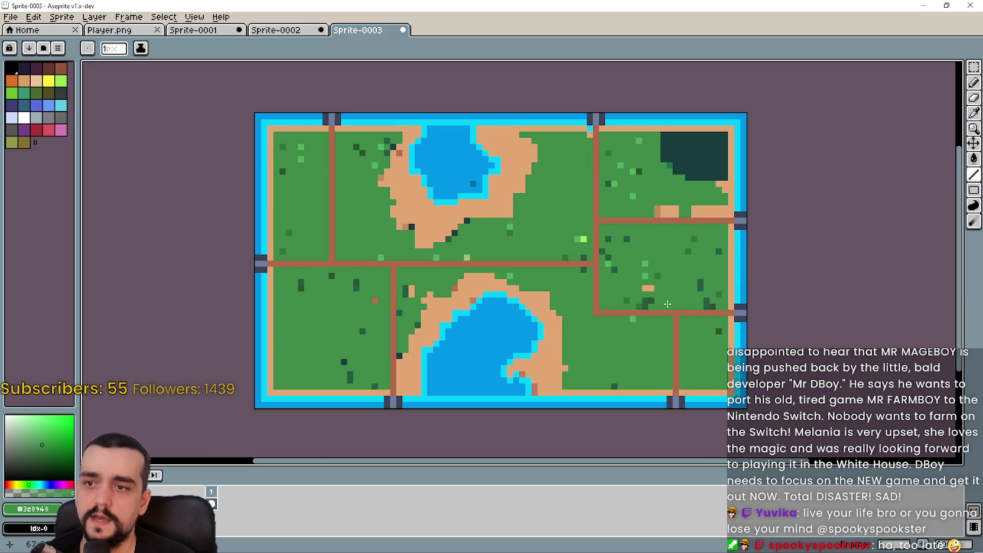
pyautogui.scroll(1, 698, 247)
pyautogui.moveTo(746, 199)
pyautogui.mouseDown()
pyautogui.moveTo(609, 200)
pyautogui.moveTo(742, 197)
pyautogui.moveTo(679, 188)
pyautogui.mouseUp()
pyautogui.scroll(-1, 717, 231)
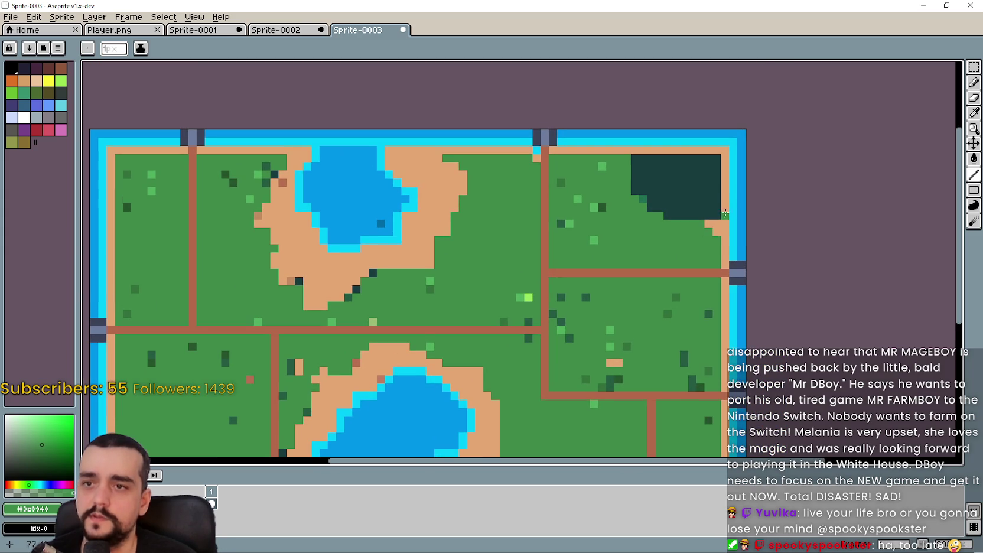
pyautogui.moveTo(717, 231)
pyautogui.mouseDown()
pyautogui.moveTo(717, 155)
pyautogui.moveTo(628, 154)
pyautogui.mouseUp()
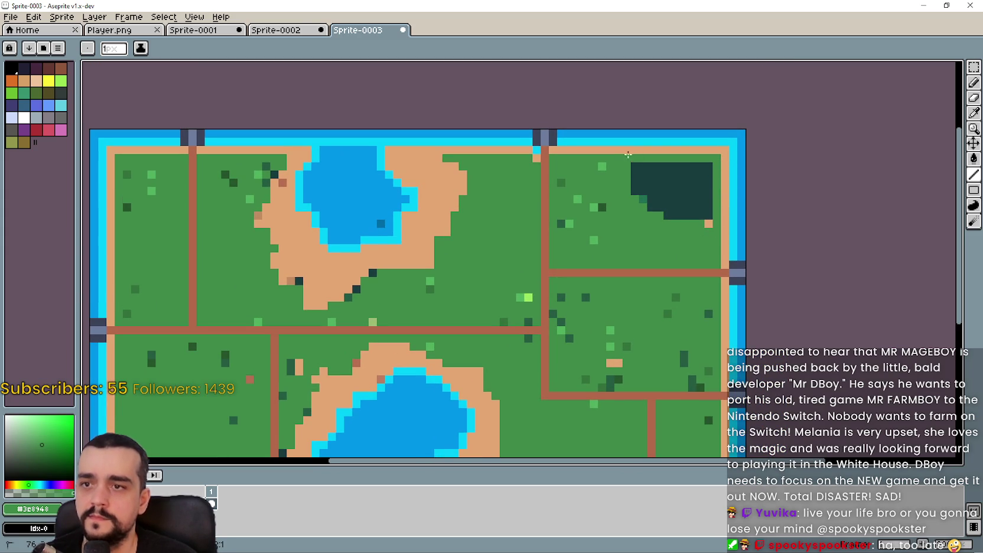
pyautogui.moveTo(708, 166); pyautogui.dragTo(648, 170)
pyautogui.moveTo(718, 176); pyautogui.dragTo(628, 176)
pyautogui.moveTo(697, 184)
pyautogui.mouseDown()
pyautogui.moveTo(641, 183)
pyautogui.moveTo(715, 190)
pyautogui.moveTo(648, 207)
pyautogui.mouseUp()
pyautogui.moveTo(709, 215); pyautogui.dragTo(665, 215)
pyautogui.scroll(-2, 471, 176)
pyautogui.scroll(1, 472, 176)
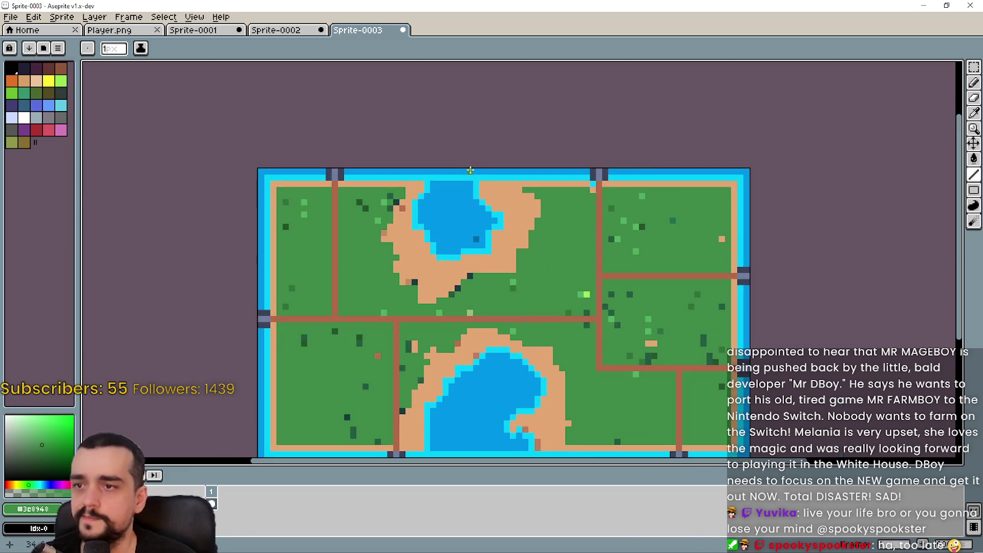
pyautogui.scroll(2, 471, 175)
pyautogui.scroll(-1, 488, 197)
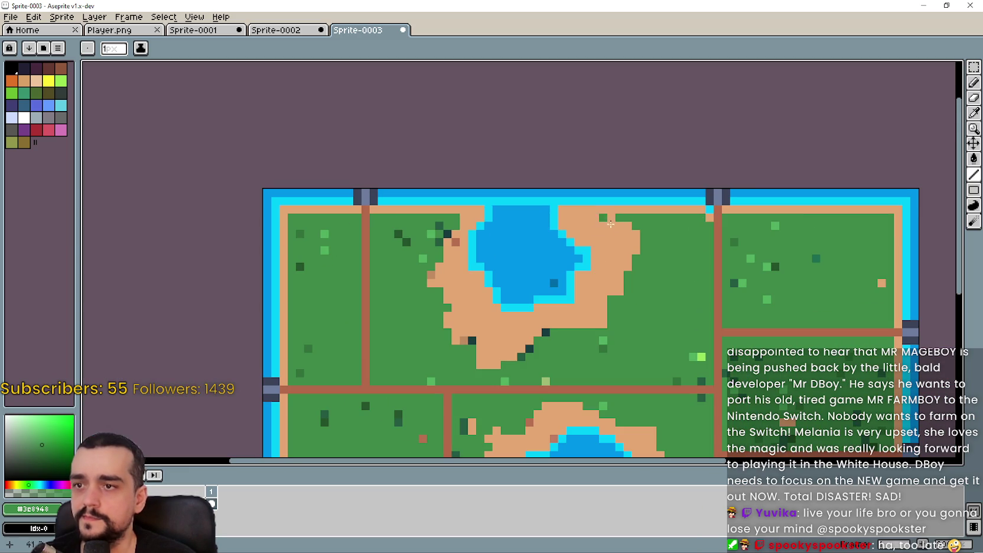
# Pick grass green and paint over the sand above the upper lake, including a stray pixel.
pyautogui.click(974, 114)
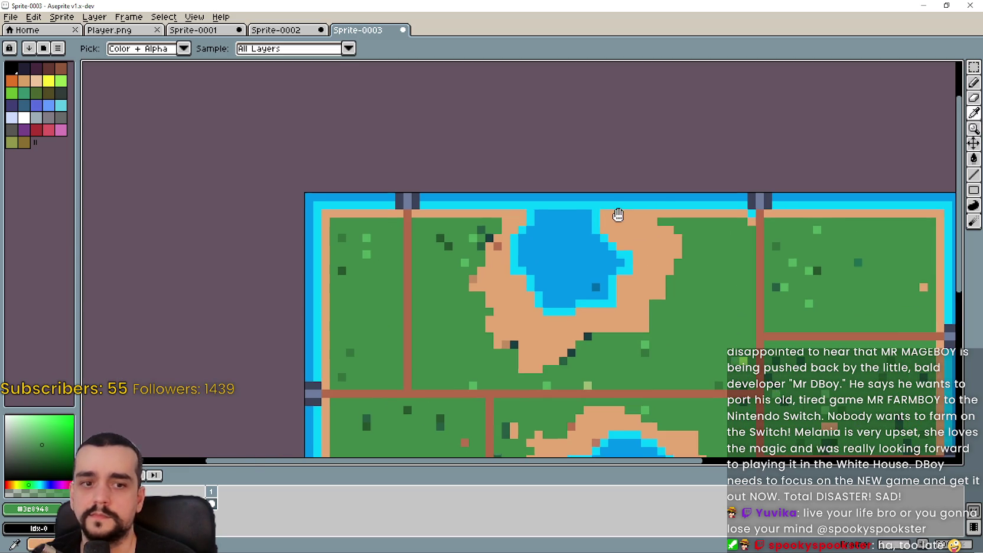
pyautogui.scroll(1, 620, 210)
pyautogui.click(615, 203)
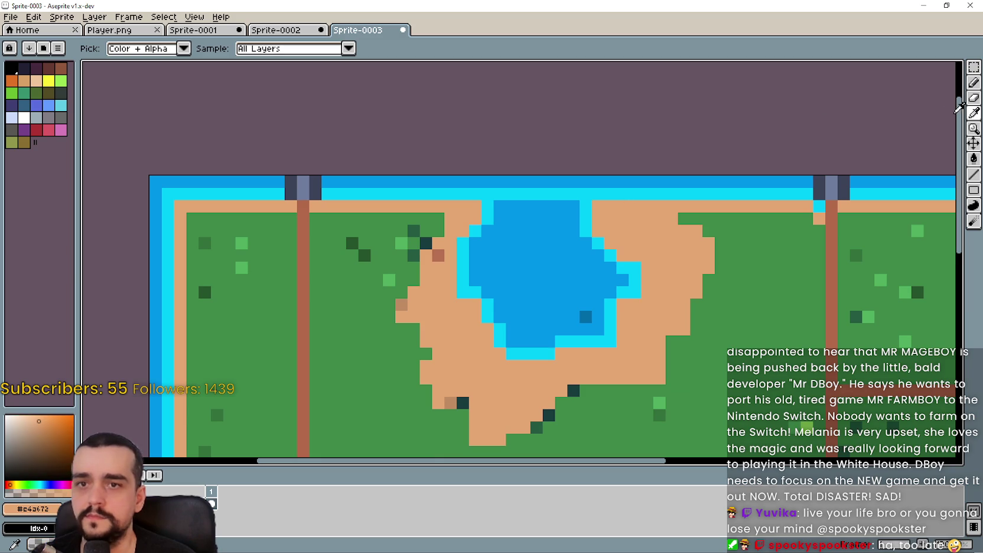
pyautogui.click(974, 175)
pyautogui.hscroll(-2, 654, 212)
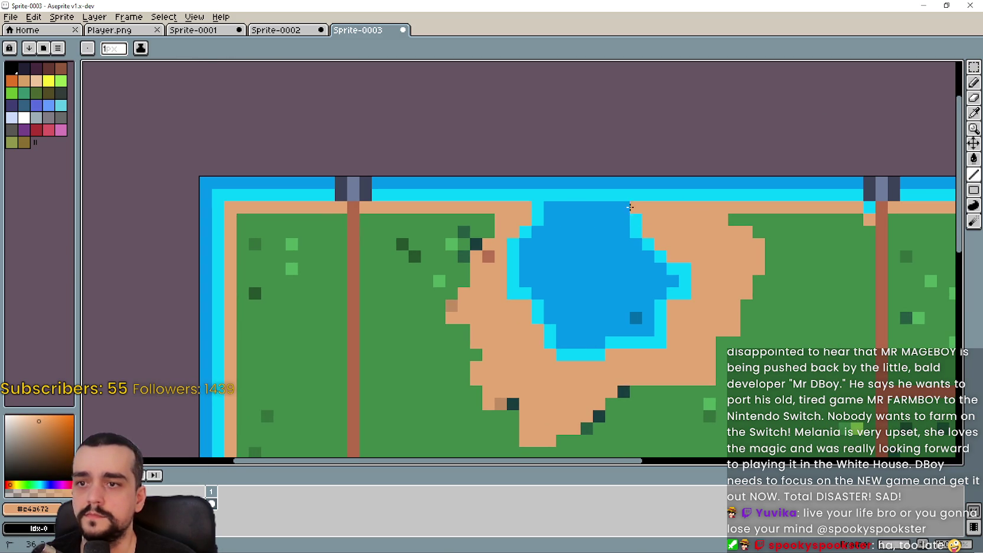
pyautogui.scroll(-1, 637, 213)
pyautogui.moveTo(498, 229)
pyautogui.mouseDown()
pyautogui.moveTo(515, 235)
pyautogui.moveTo(387, 204)
pyautogui.mouseUp()
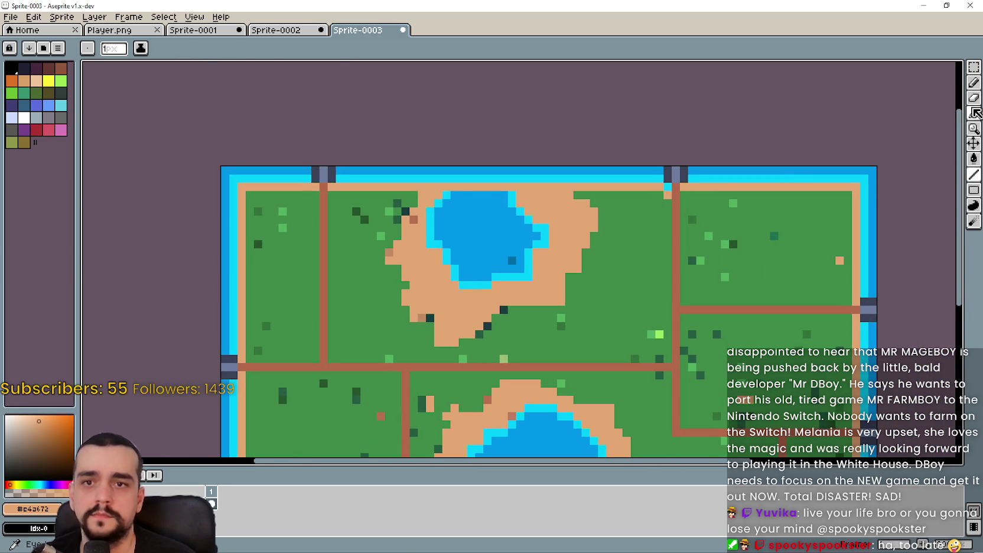
pyautogui.click(975, 113)
pyautogui.click(634, 211)
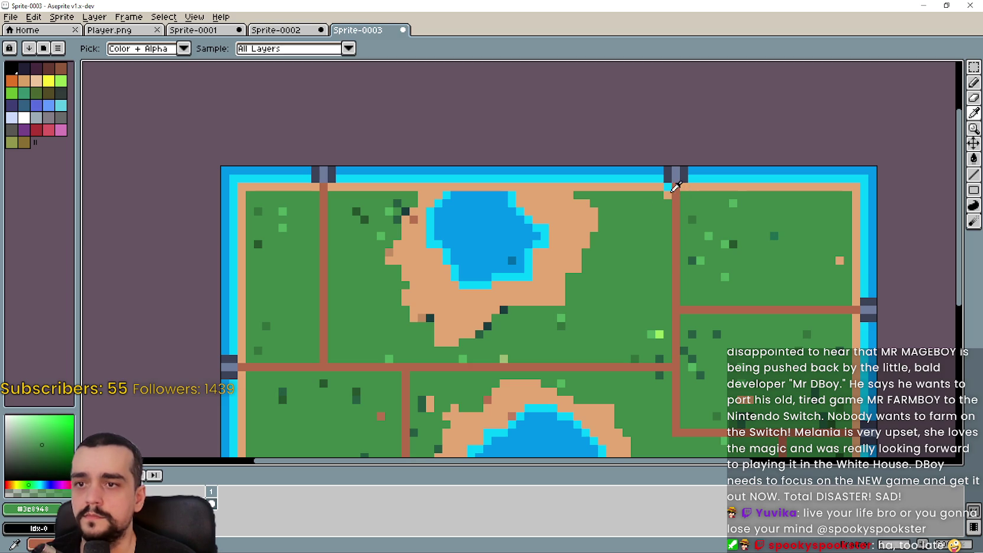
pyautogui.click(974, 175)
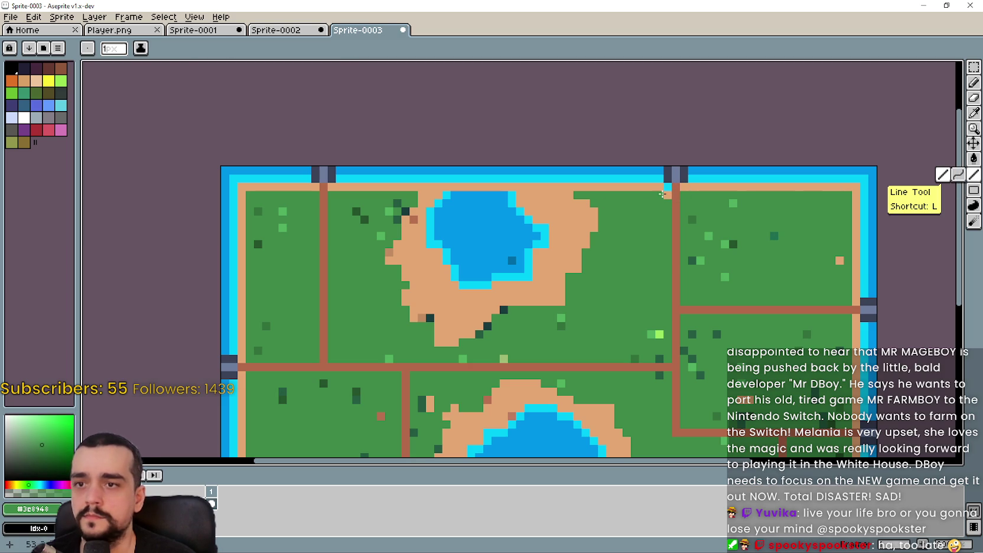
pyautogui.scroll(1, 667, 193)
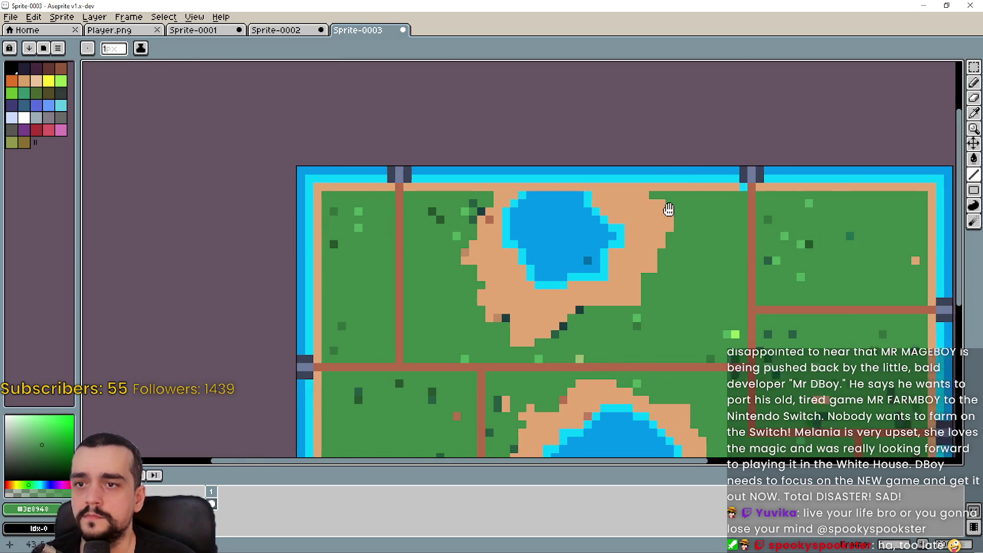
pyautogui.moveTo(684, 194)
pyautogui.mouseDown()
pyautogui.moveTo(431, 195)
pyautogui.moveTo(704, 215)
pyautogui.moveTo(432, 217)
pyautogui.mouseUp()
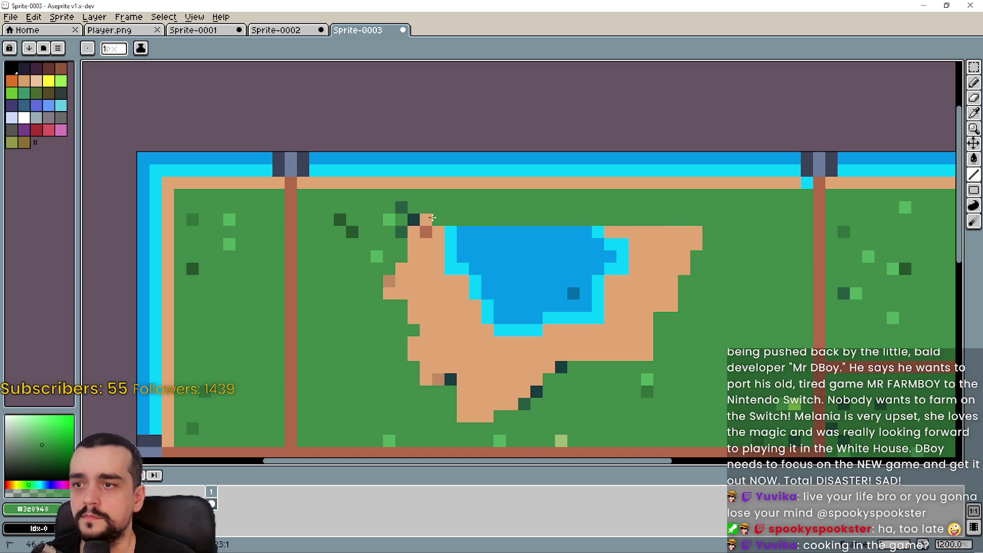
pyautogui.click(672, 244)
# Cover the upper lake's rows with grass and run a grass line along the lower lake's bottom.
pyautogui.moveTo(704, 234)
pyautogui.mouseDown()
pyautogui.moveTo(439, 228)
pyautogui.moveTo(709, 251)
pyautogui.moveTo(400, 253)
pyautogui.moveTo(473, 270)
pyautogui.moveTo(706, 272)
pyautogui.moveTo(591, 293)
pyautogui.moveTo(388, 290)
pyautogui.moveTo(407, 282)
pyautogui.moveTo(704, 287)
pyautogui.moveTo(589, 281)
pyautogui.mouseUp()
pyautogui.moveTo(668, 315)
pyautogui.mouseDown()
pyautogui.moveTo(405, 304)
pyautogui.moveTo(626, 318)
pyautogui.moveTo(661, 330)
pyautogui.moveTo(438, 331)
pyautogui.moveTo(603, 343)
pyautogui.moveTo(385, 335)
pyautogui.moveTo(672, 352)
pyautogui.moveTo(414, 356)
pyautogui.moveTo(437, 367)
pyautogui.moveTo(542, 368)
pyautogui.moveTo(460, 379)
pyautogui.moveTo(532, 380)
pyautogui.moveTo(461, 392)
pyautogui.moveTo(502, 403)
pyautogui.moveTo(449, 415)
pyautogui.mouseUp()
pyautogui.scroll(-4, 440, 381)
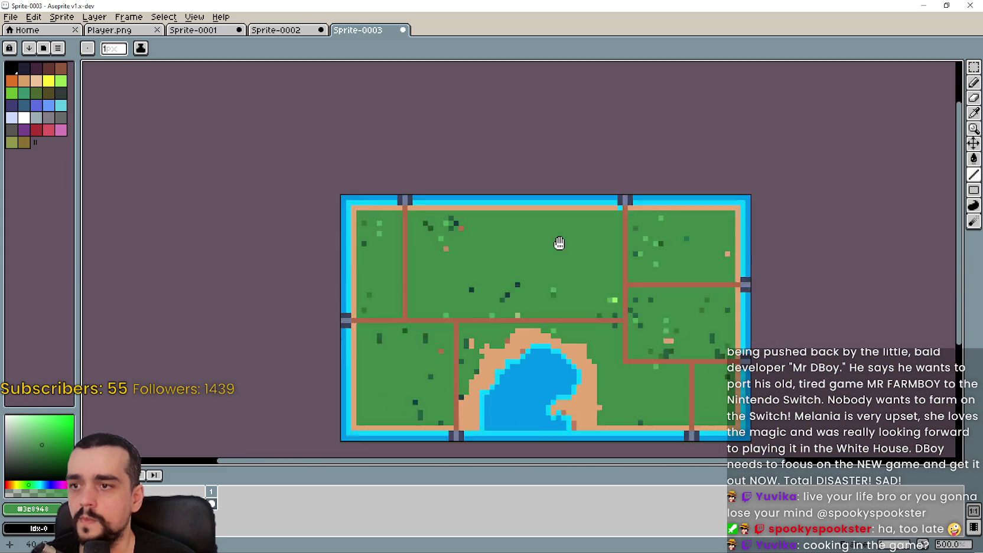
pyautogui.scroll(2, 709, 290)
pyautogui.scroll(-2, 710, 290)
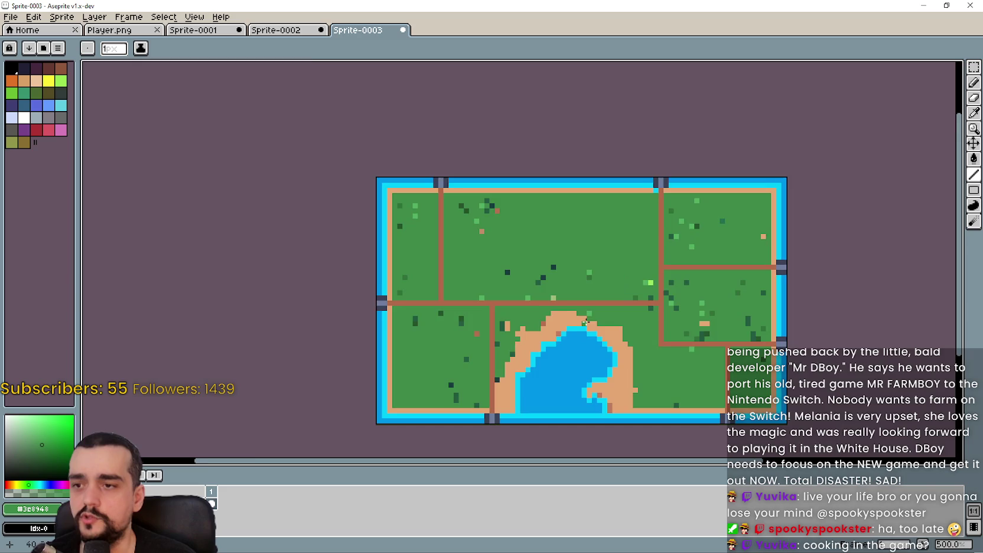
pyautogui.scroll(2, 650, 324)
pyautogui.moveTo(653, 316); pyautogui.dragTo(437, 315)
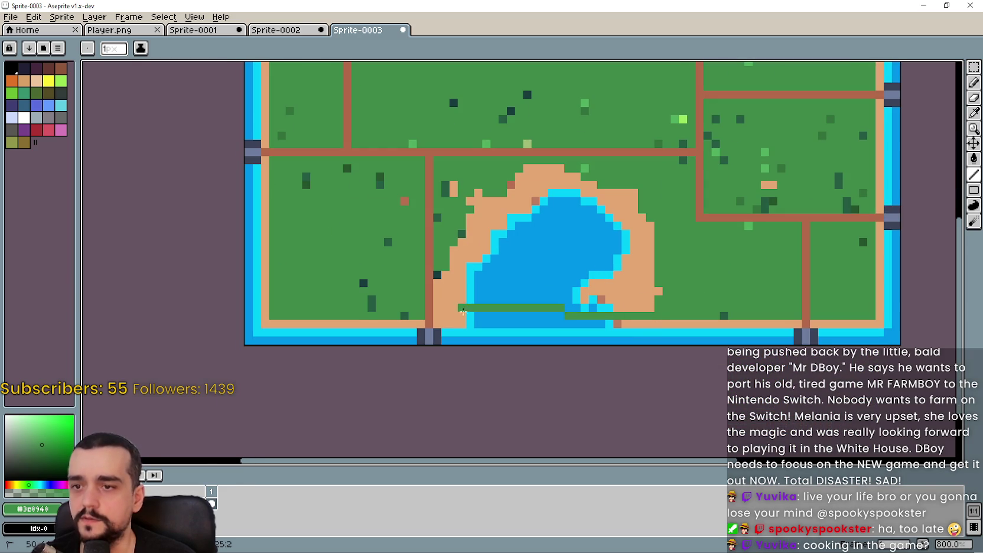